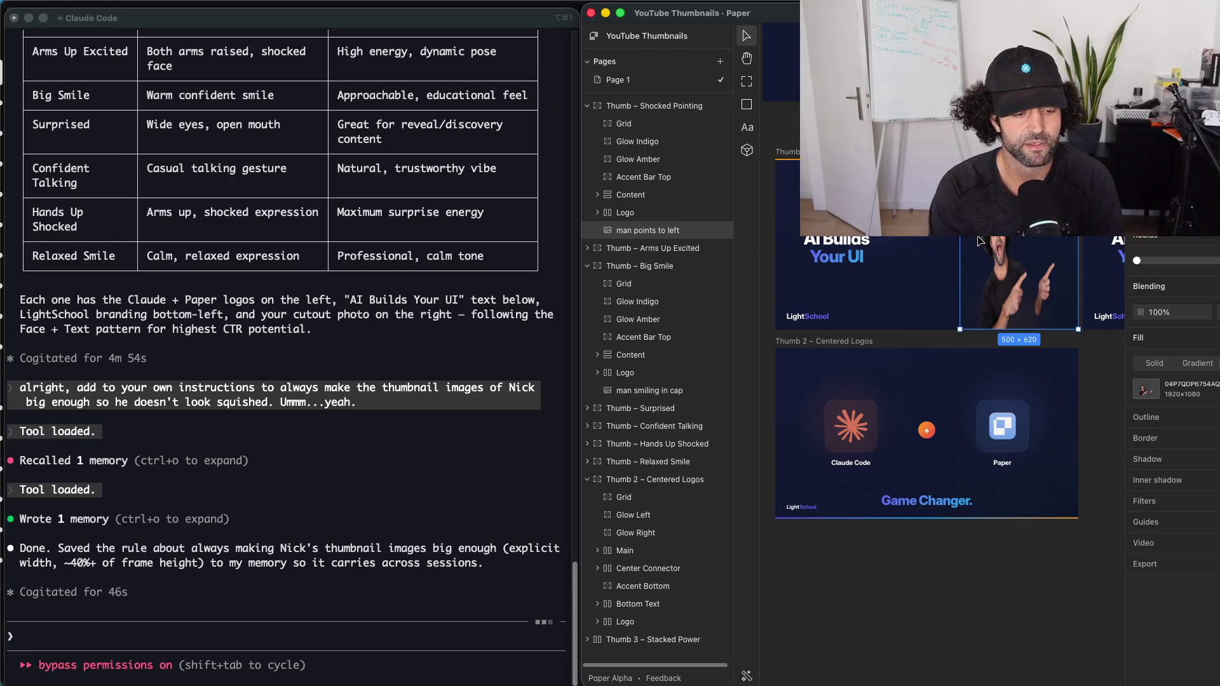
Step: Send Claude Code 'make 6 more and follow the rules i gave you' and watch Paper
{"action": "left_click", "coordinate": [458, 500]}
{"action": "type", "text": "make 6 more and follow the rules i gave you"}
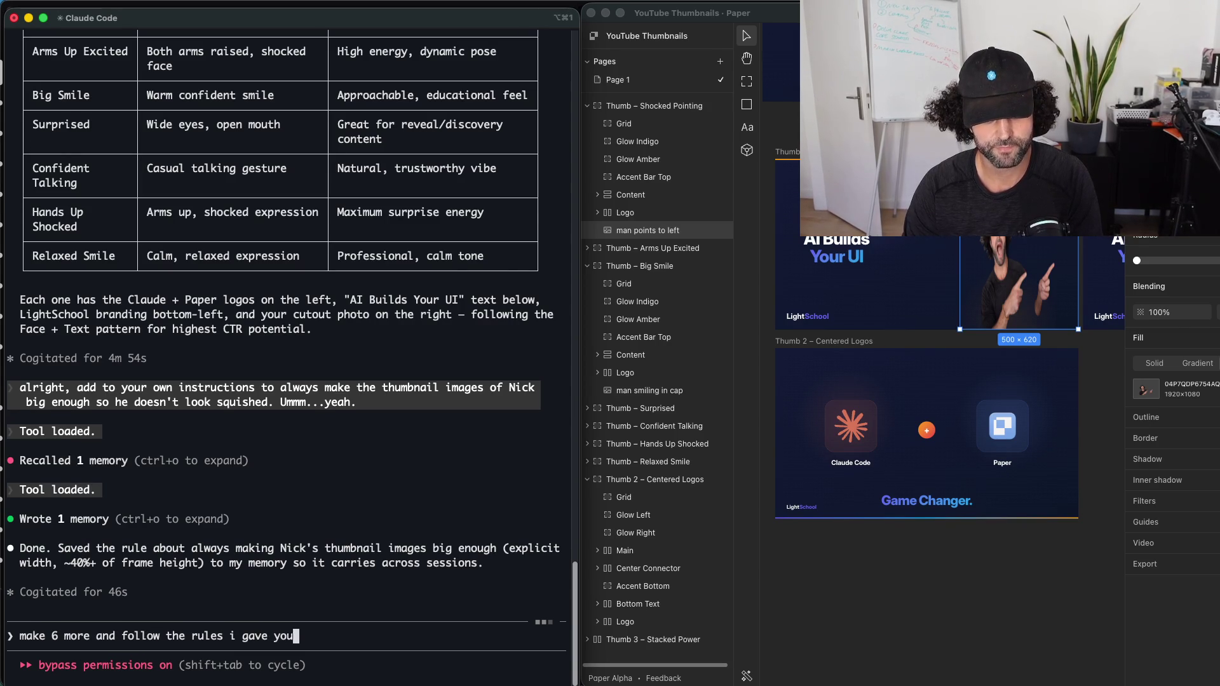
{"action": "key", "text": "Return"}
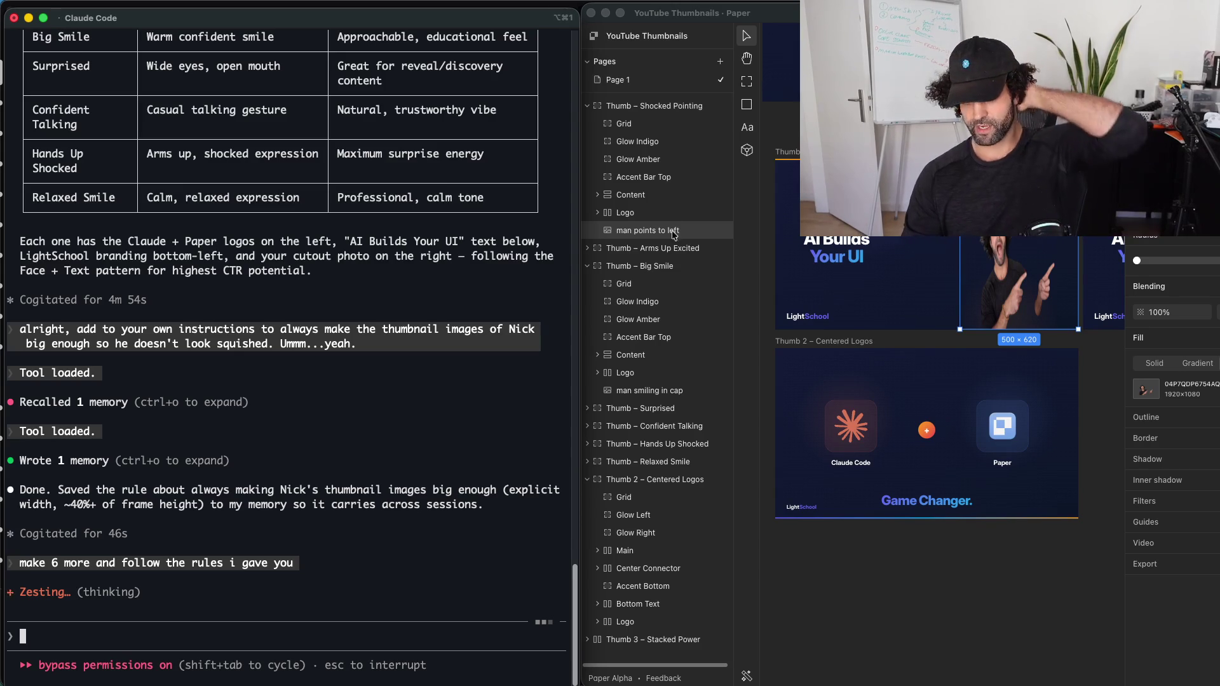
{"action": "left_click", "coordinate": [602, 299]}
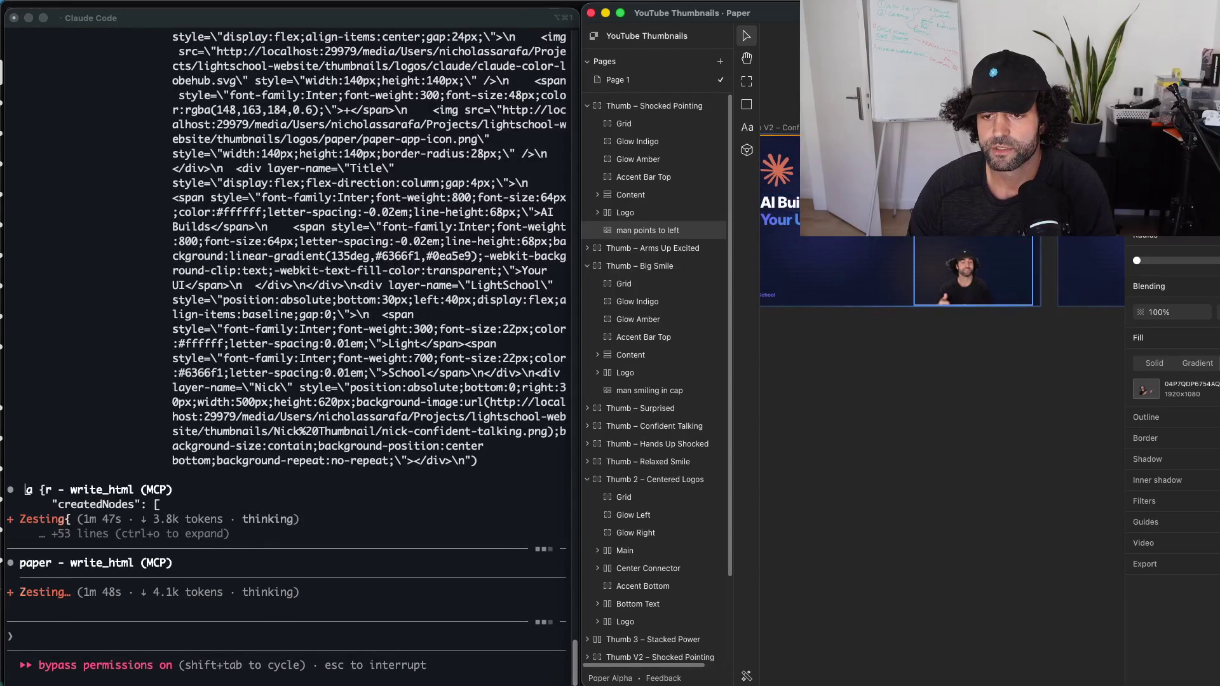
Step: Select the presenter cutout in the new Thumb V2 – Confident Talking thumbnail
{"action": "left_click", "coordinate": [997, 267]}
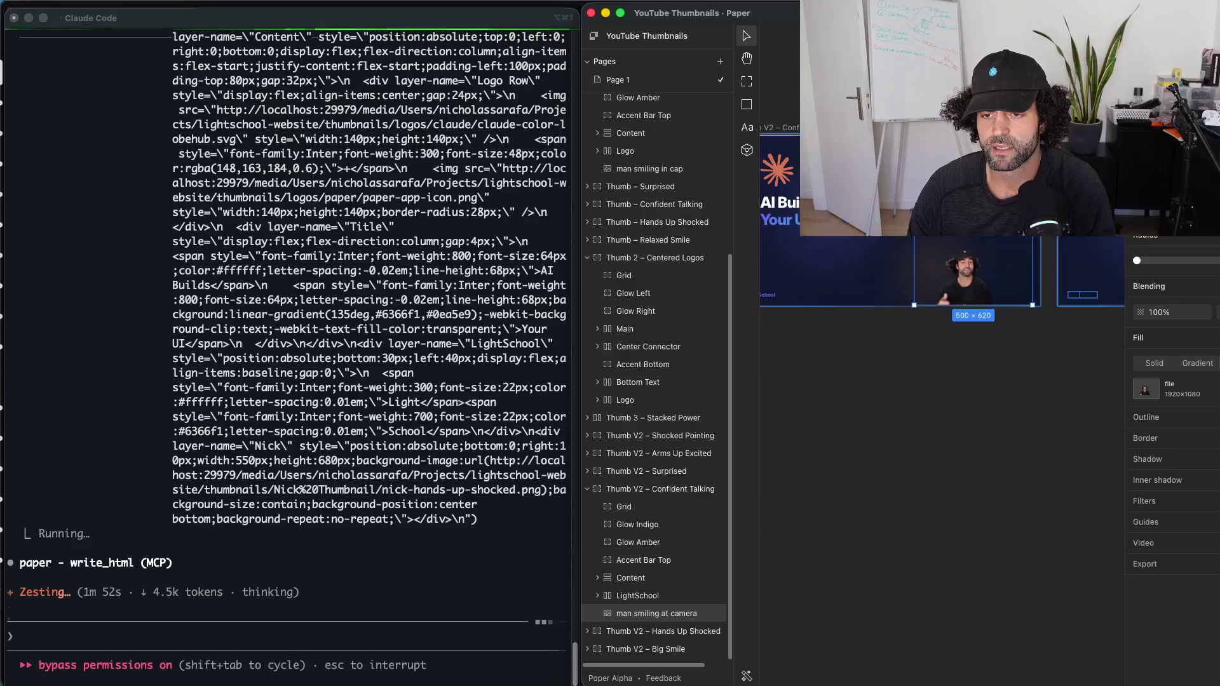
Step: Pan across the six new V2 thumbnails to check their presenter cutout sizes
{"action": "left_click_drag", "start_coordinate": [1034, 124], "coordinate": [791, 124]}
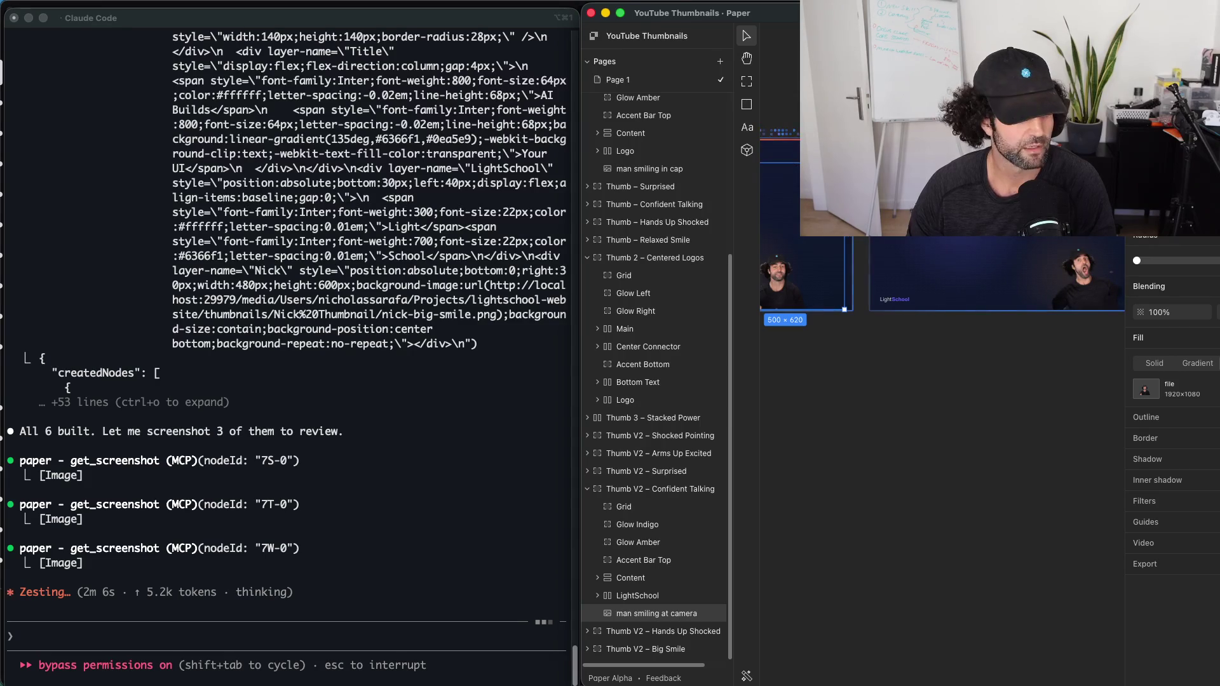
{"action": "mouse_move", "coordinate": [761, 645]}
{"action": "left_click", "coordinate": [605, 638]}
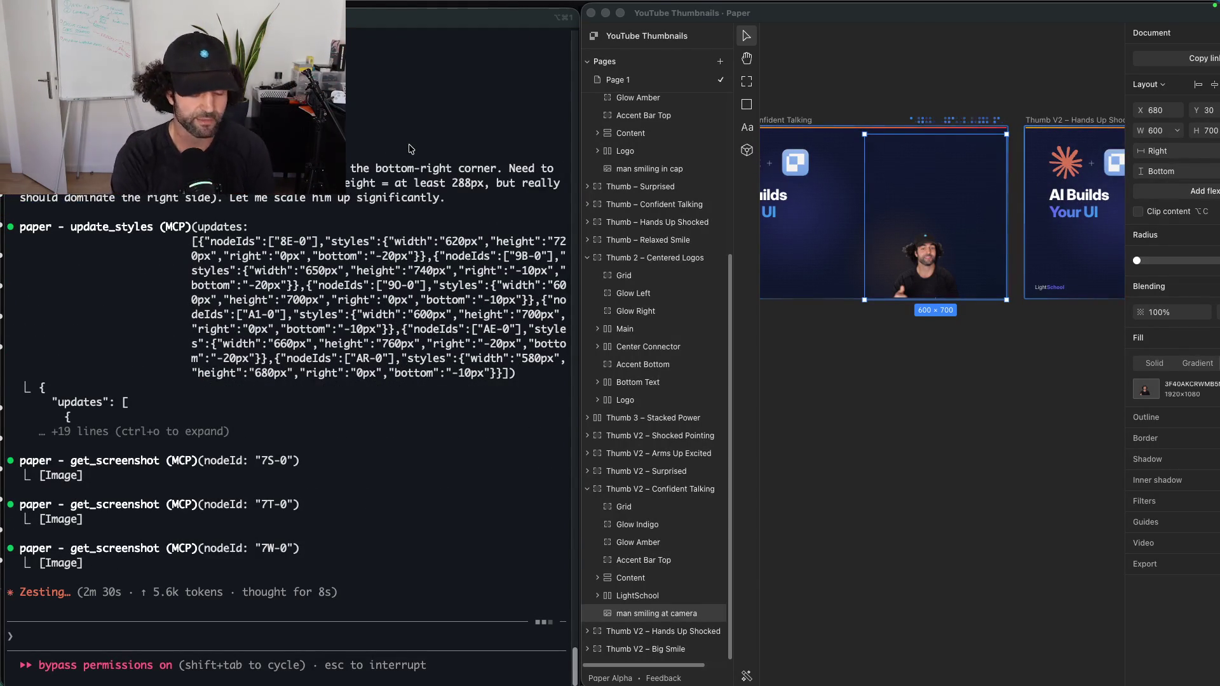
{"action": "mouse_move", "coordinate": [521, 668]}
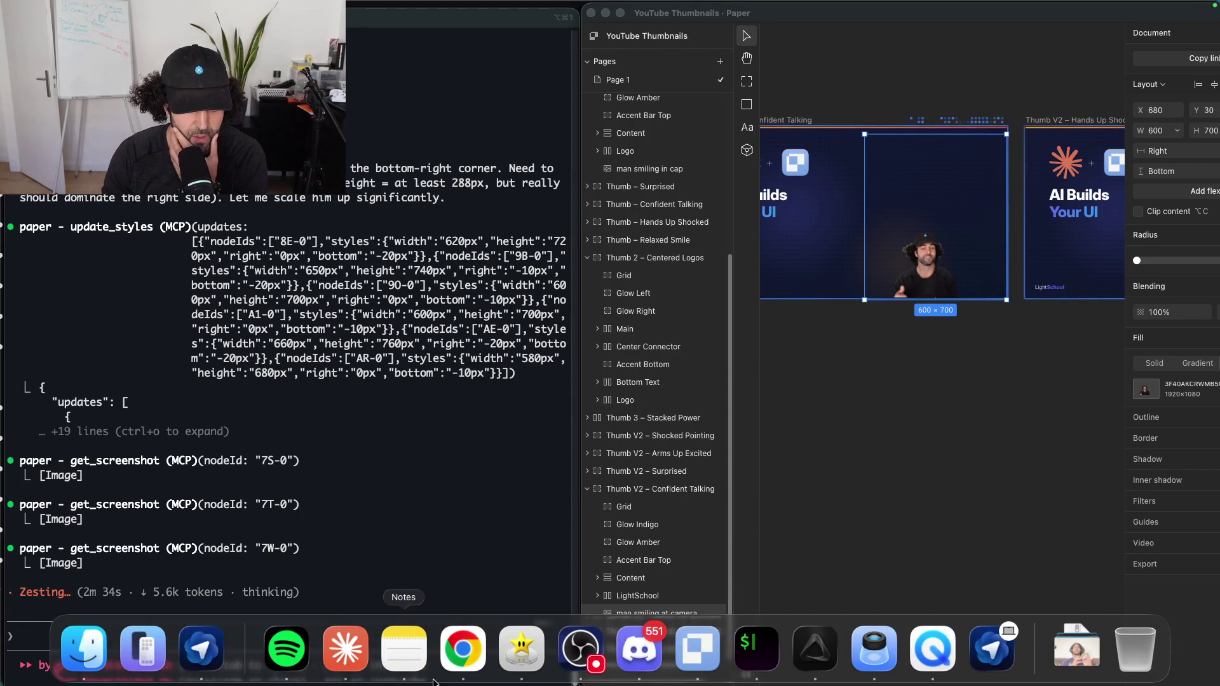
Step: Launch KeyCastr from Spotlight to show keystrokes on screen
{"action": "key", "text": "super+space"}
{"action": "type", "text": "keyCastr"}
{"action": "key", "text": "Return"}
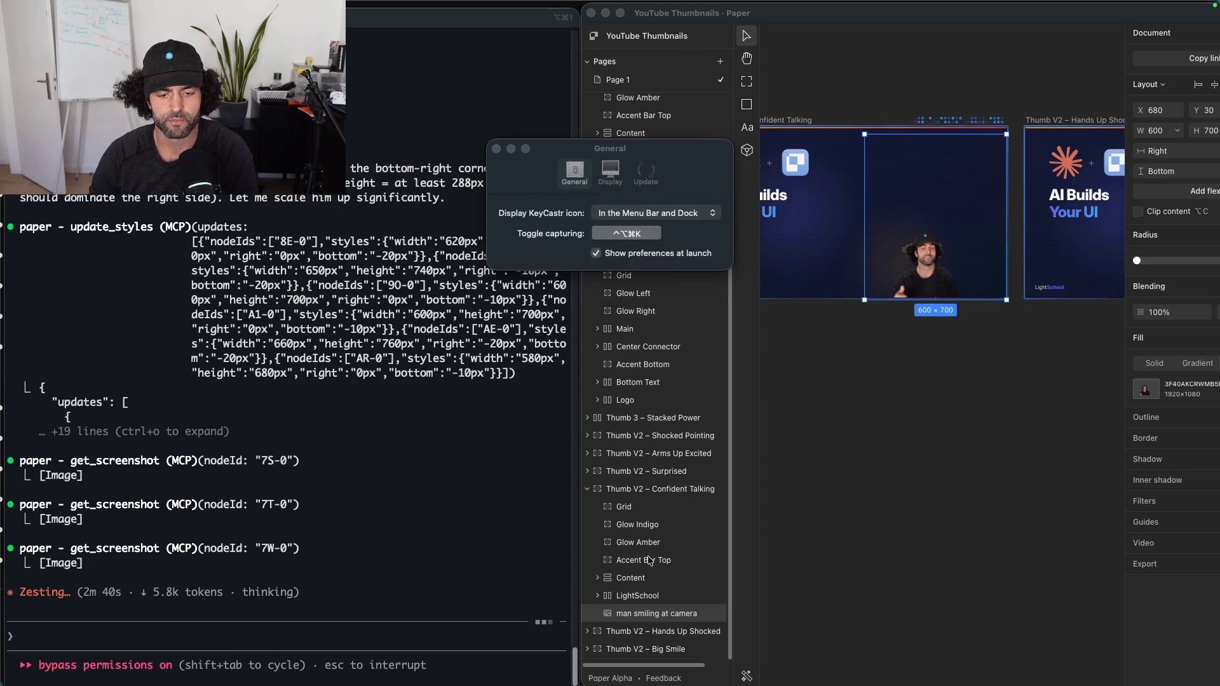
Step: Enable the ring mouse-click effect, then bring the terminal and Paper back to front
{"action": "key", "text": "super+space"}
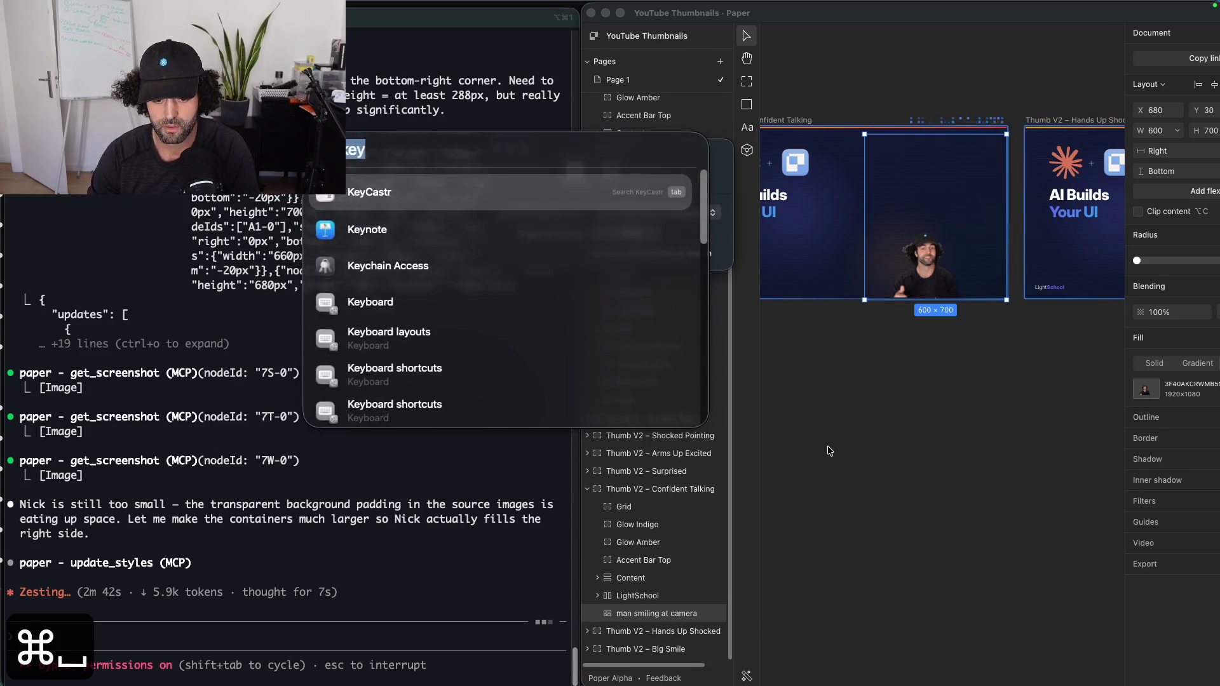
{"action": "type", "text": "effects mouse click"}
{"action": "key", "text": "Return"}
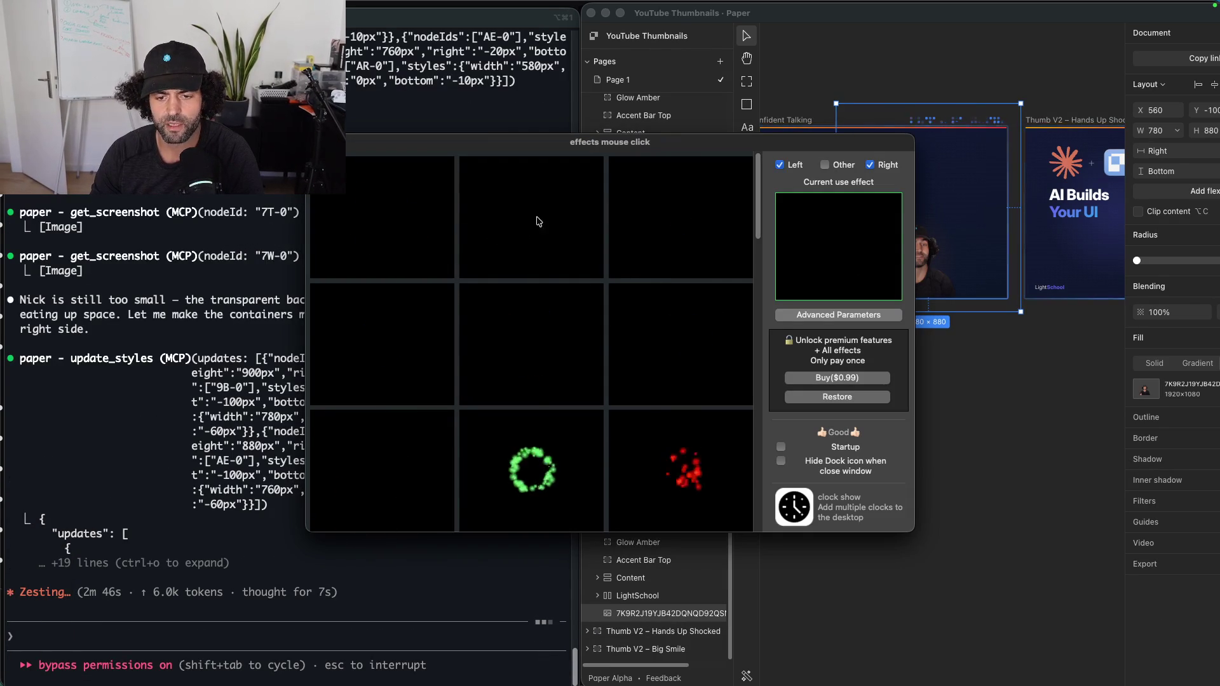
{"action": "left_click", "coordinate": [689, 331]}
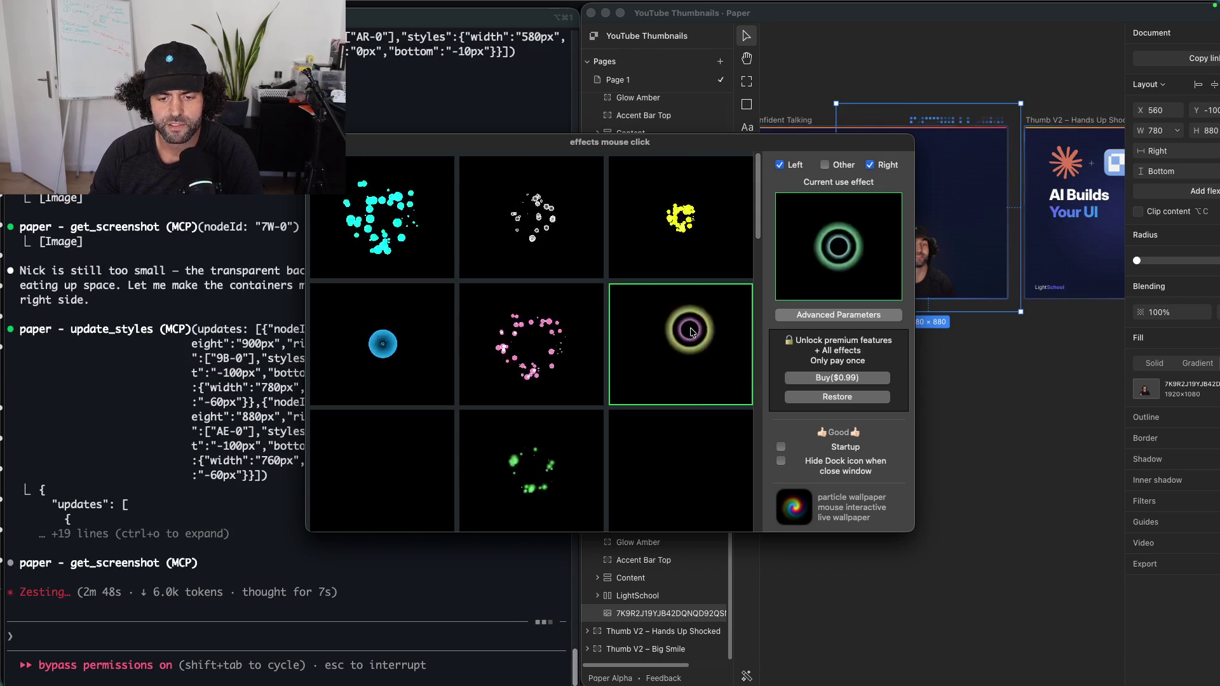
{"action": "scroll", "coordinate": [550, 321], "scroll_direction": "down", "scroll_amount": 2}
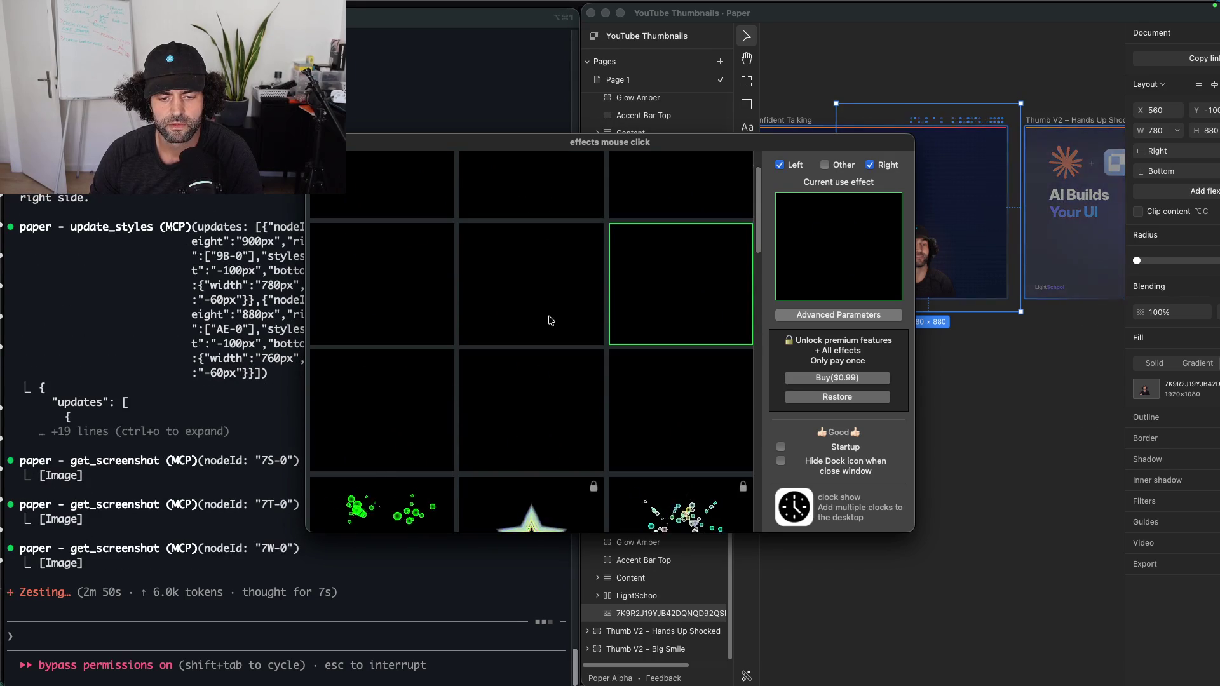
{"action": "scroll", "coordinate": [550, 313], "scroll_direction": "down", "scroll_amount": 3}
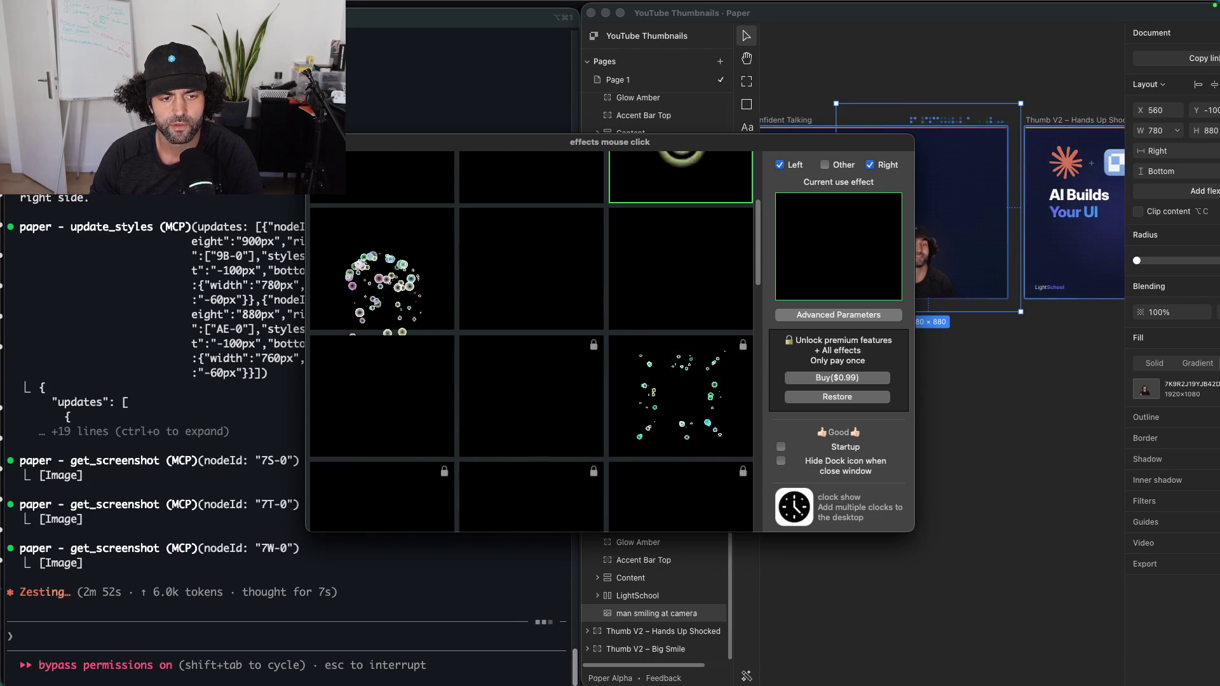
{"action": "key", "text": "super+w"}
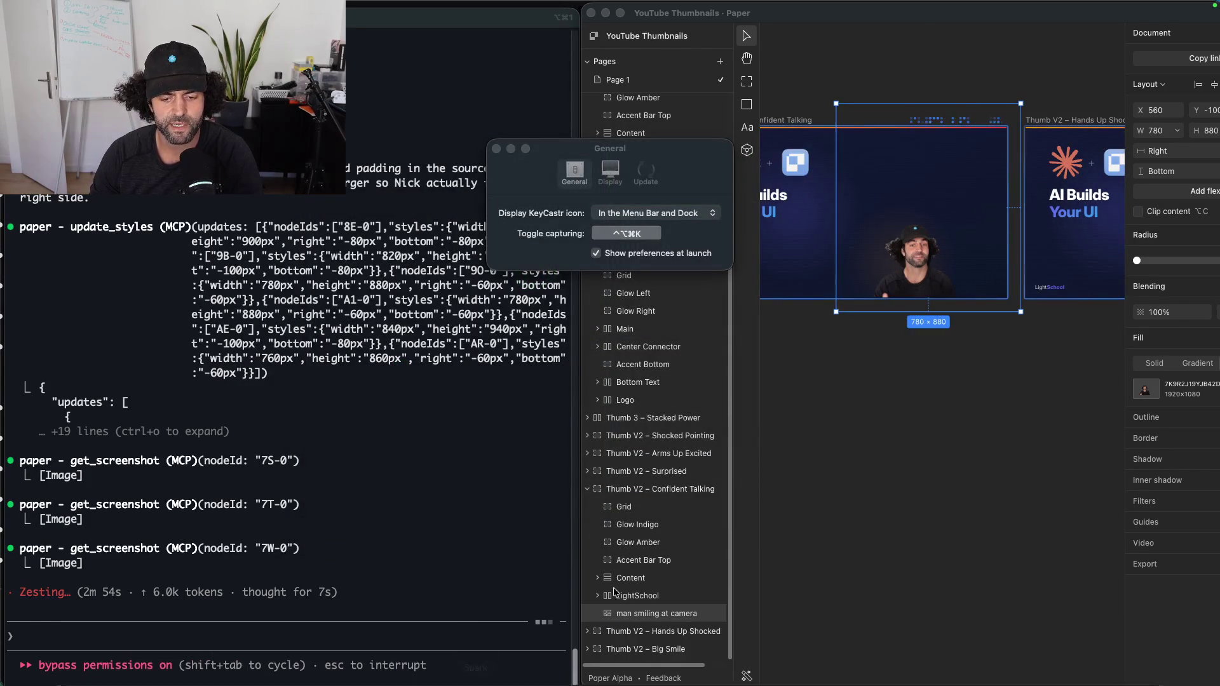
{"action": "left_click", "coordinate": [681, 647]}
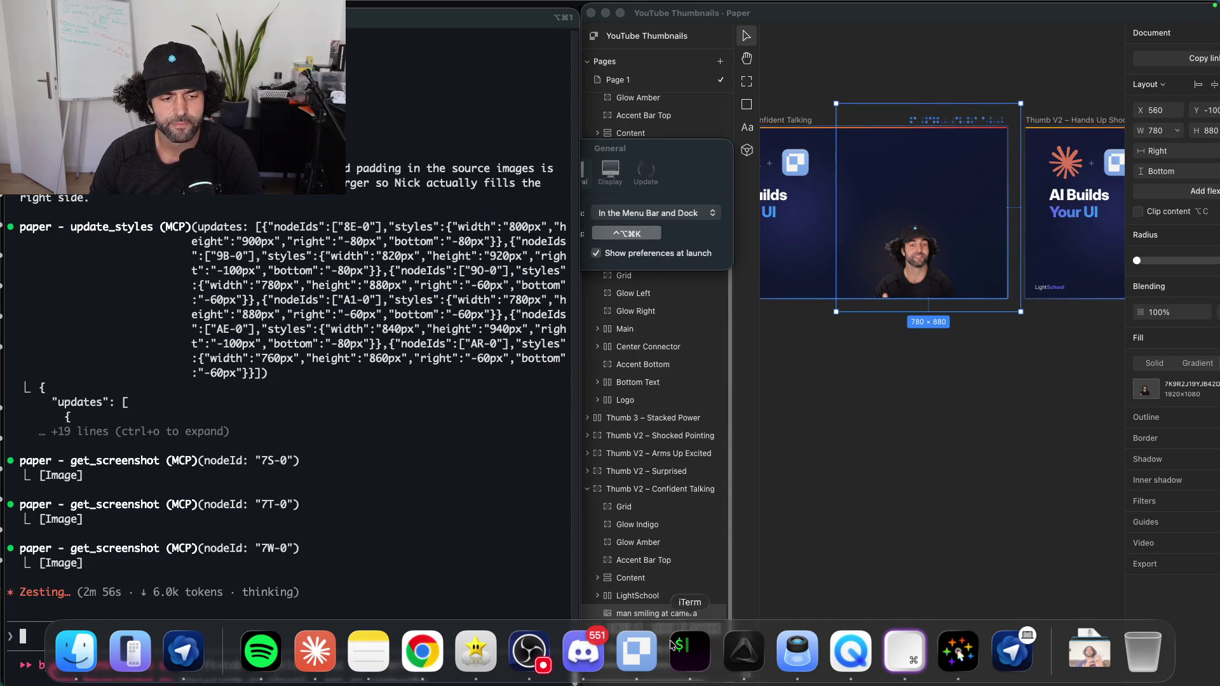
{"action": "left_click", "coordinate": [645, 664]}
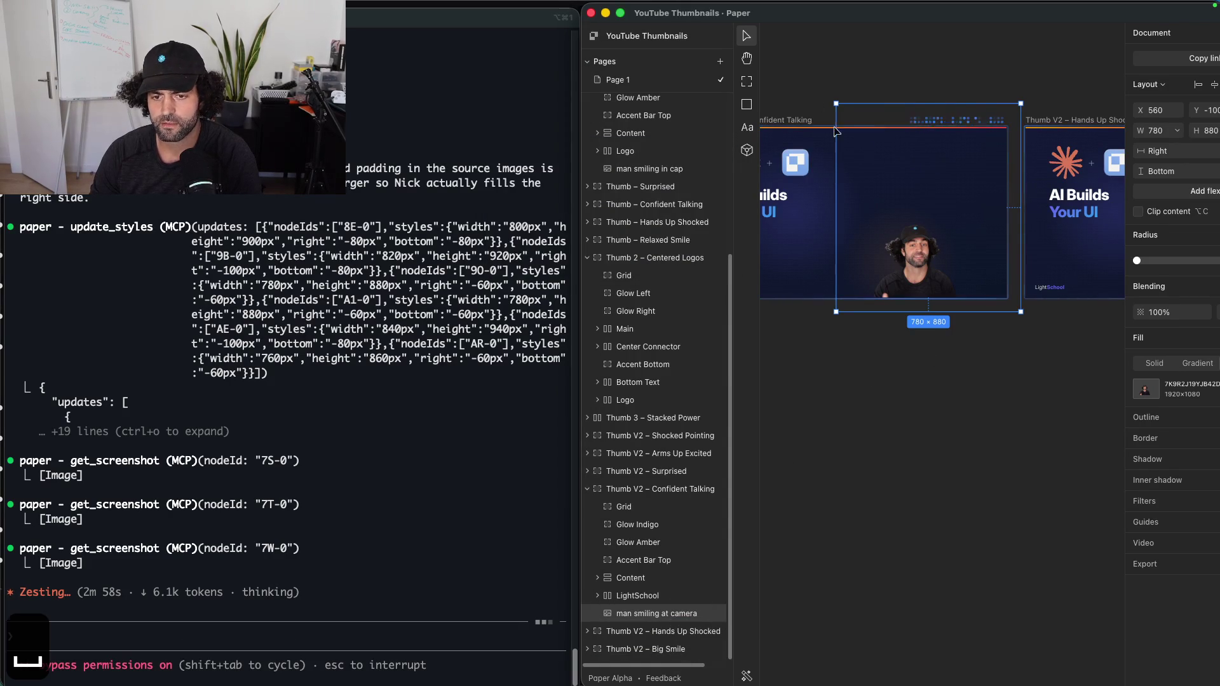
Step: Pan across the canvas to Confident Talking, Hands Up Shocked and Relaxed Smile thumbnails
{"action": "scroll", "coordinate": [825, 127], "scroll_direction": "left", "scroll_amount": 5}
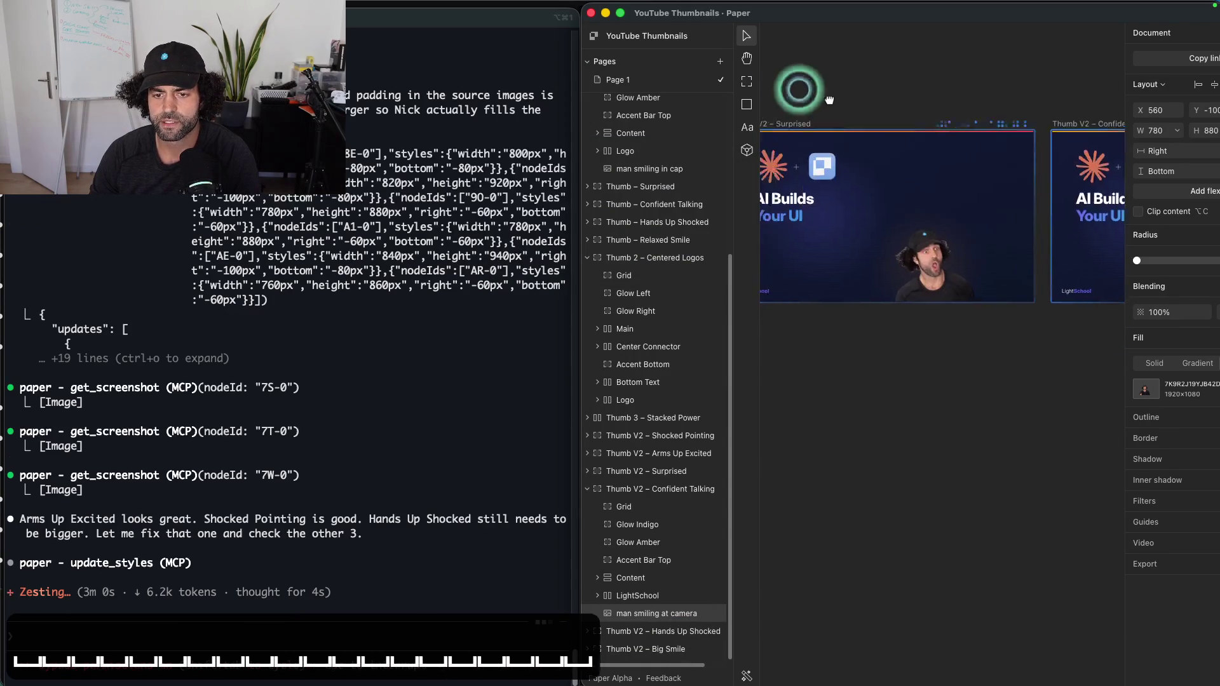
{"action": "left_click_drag", "start_coordinate": [799, 91], "coordinate": [1021, 120]}
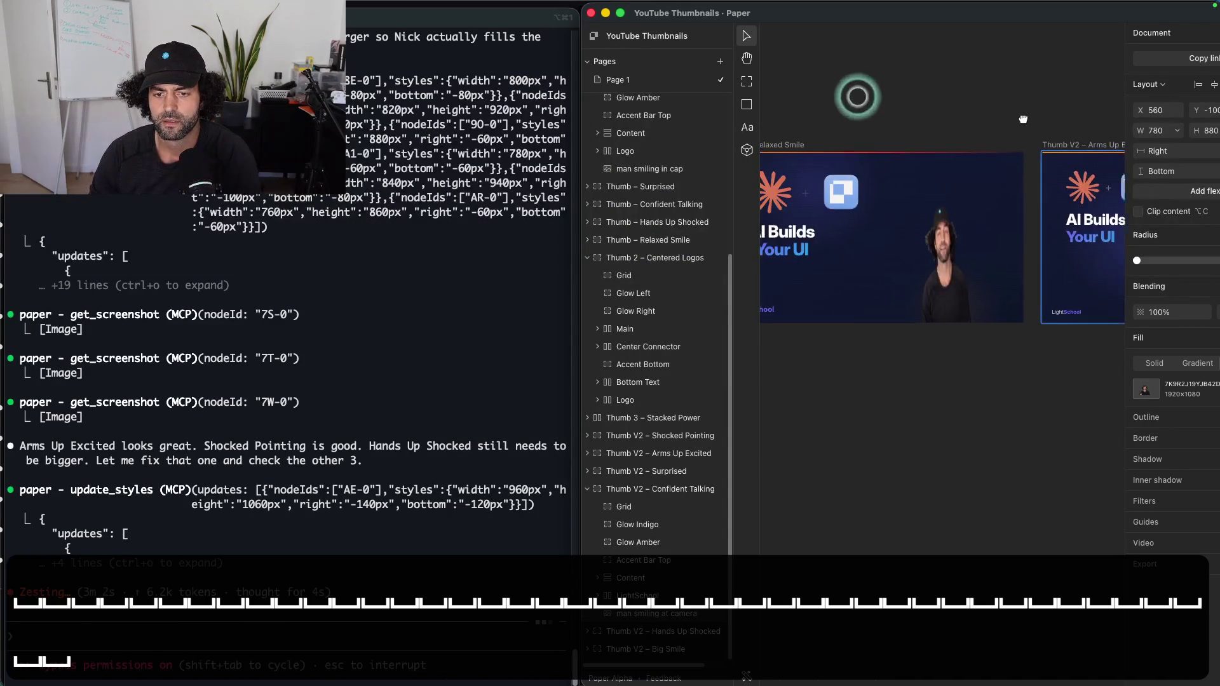
{"action": "left_click_drag", "start_coordinate": [831, 114], "coordinate": [1083, 87]}
{"action": "mouse_move", "coordinate": [826, 96]}
{"action": "left_mouse_down"}
{"action": "mouse_move", "coordinate": [1036, 174]}
{"action": "mouse_move", "coordinate": [794, 127]}
{"action": "left_mouse_up"}
{"action": "left_click_drag", "start_coordinate": [1016, 179], "coordinate": [886, 174]}
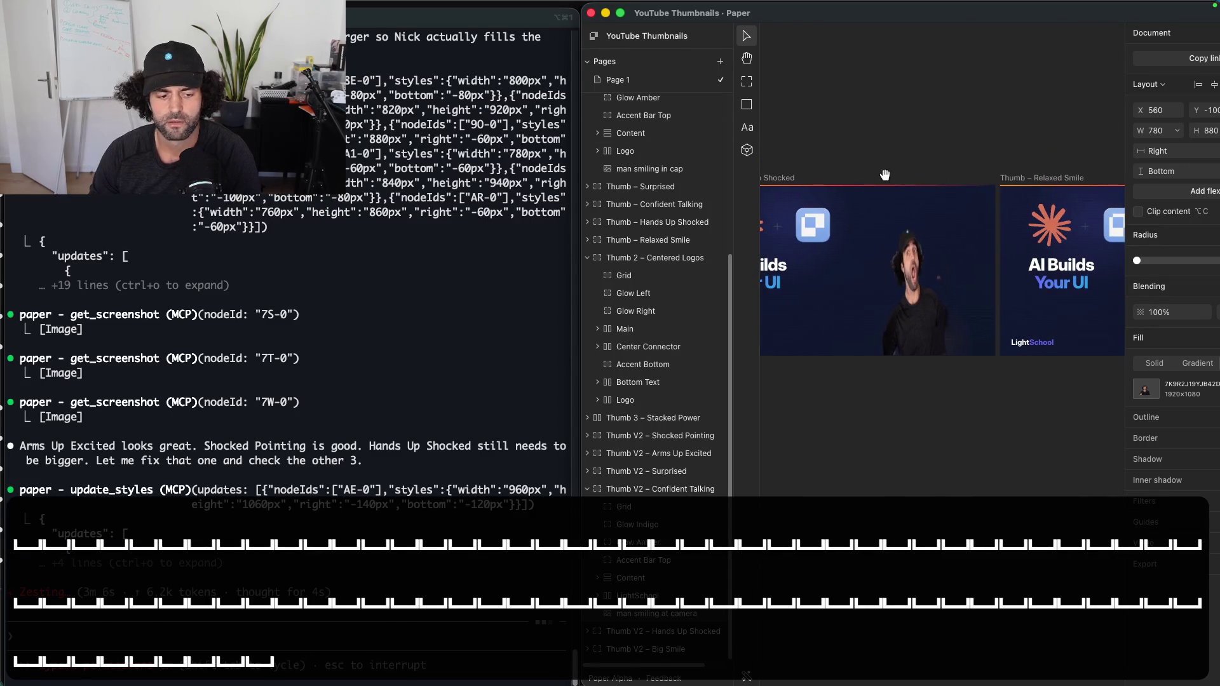
{"action": "left_click", "coordinate": [802, 303]}
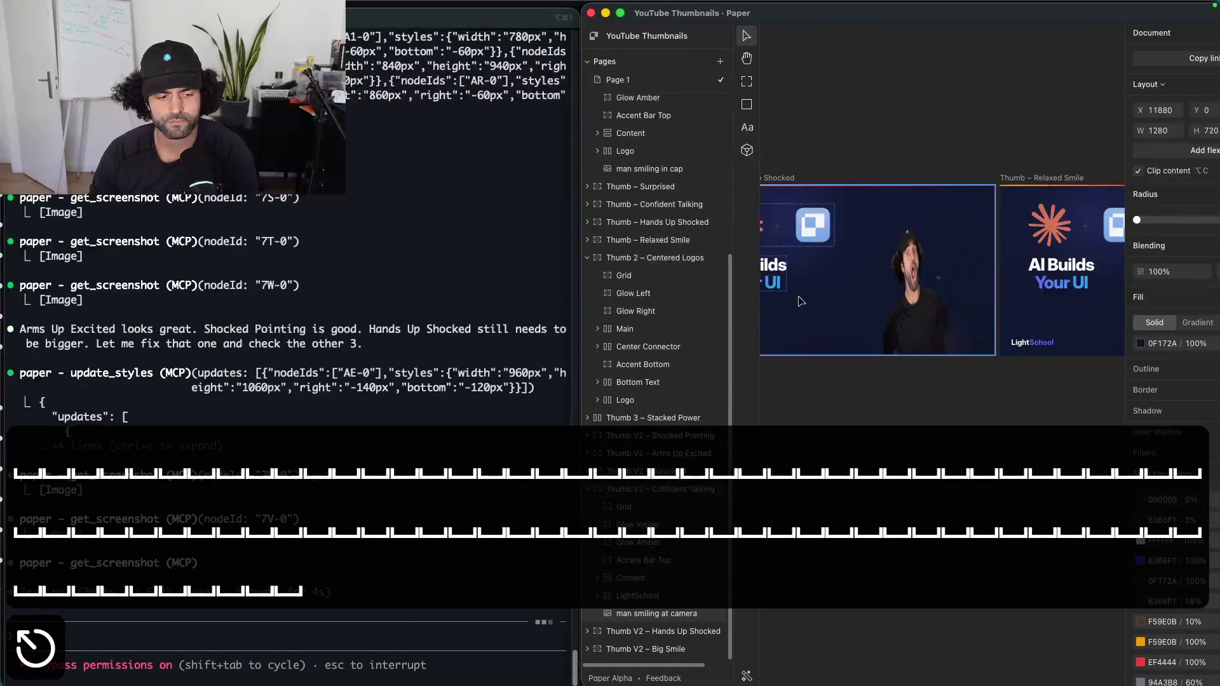
{"action": "left_click", "coordinate": [829, 121]}
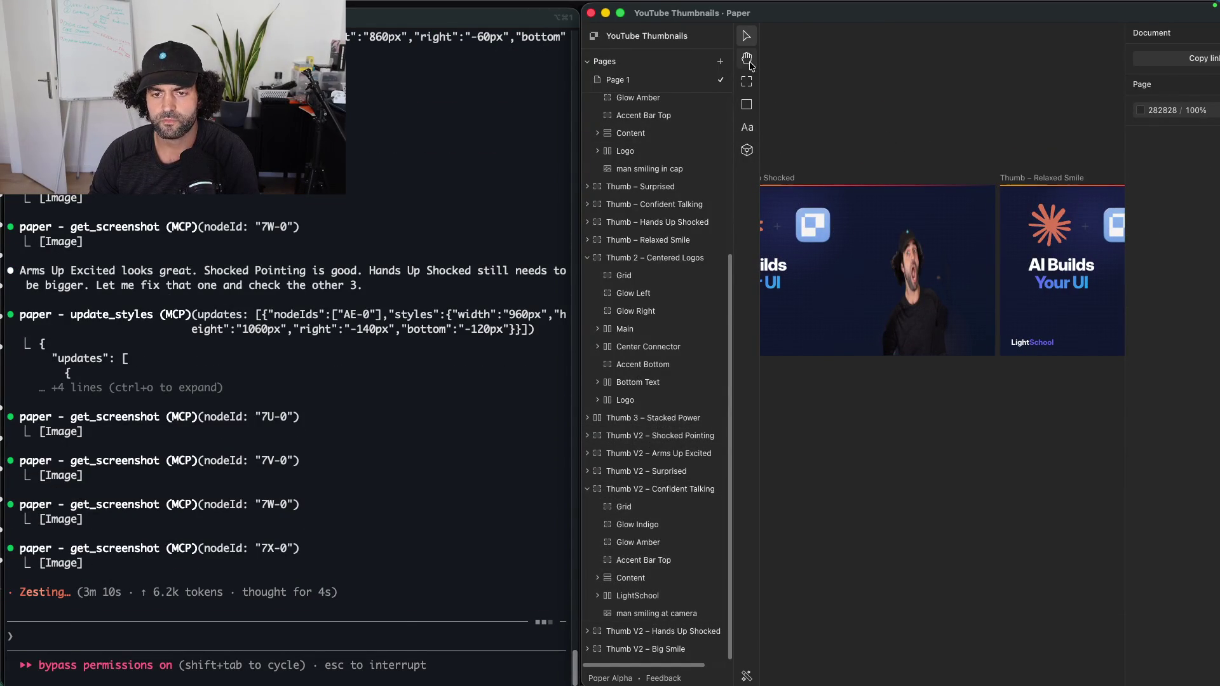
Step: Bring Thumb V2 – Shocked Pointing into view and select its surprised-face cutout
{"action": "scroll", "coordinate": [800, 140], "scroll_direction": "right", "scroll_amount": 10}
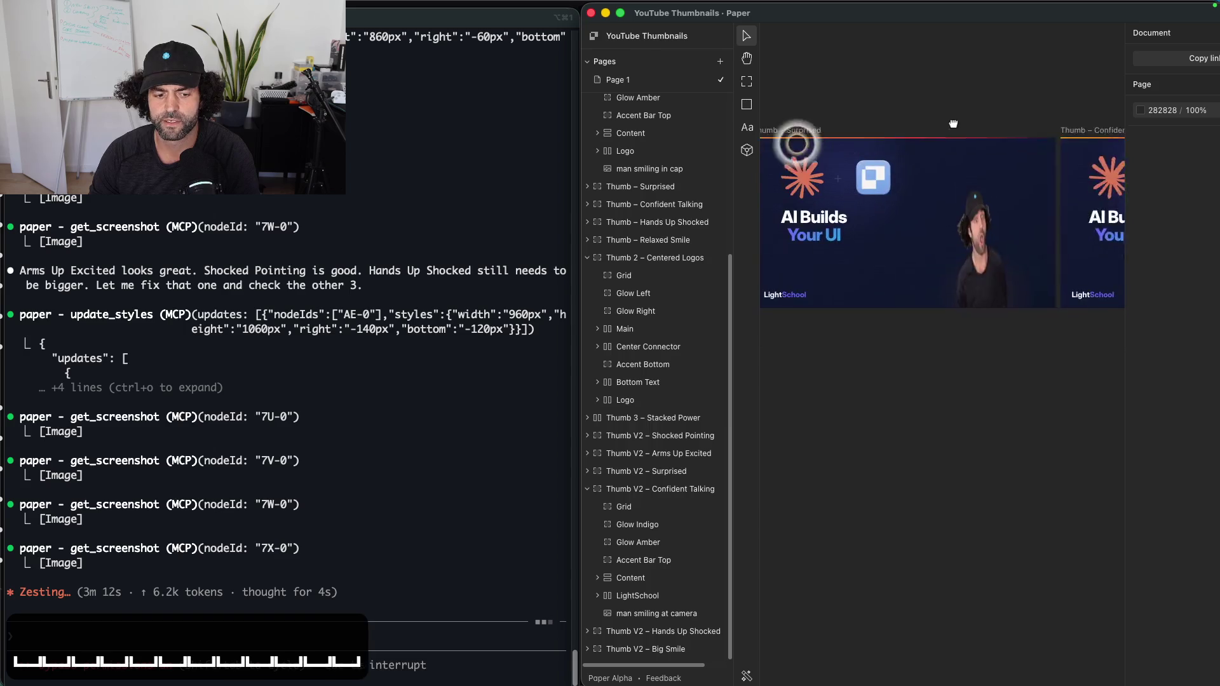
{"action": "scroll", "coordinate": [845, 116], "scroll_direction": "up", "scroll_amount": 5}
{"action": "mouse_move", "coordinate": [908, 684]}
{"action": "scroll", "coordinate": [1067, 499], "scroll_direction": "down", "scroll_amount": 10}
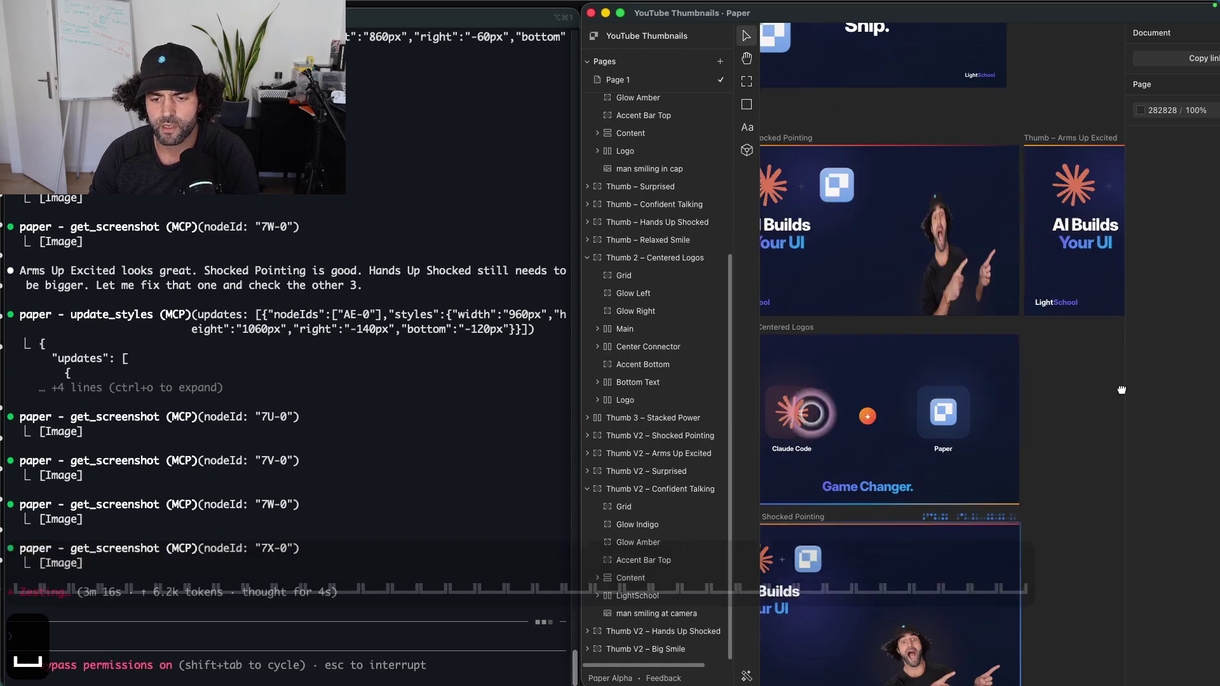
{"action": "scroll", "coordinate": [1067, 499], "scroll_direction": "down", "scroll_amount": 4}
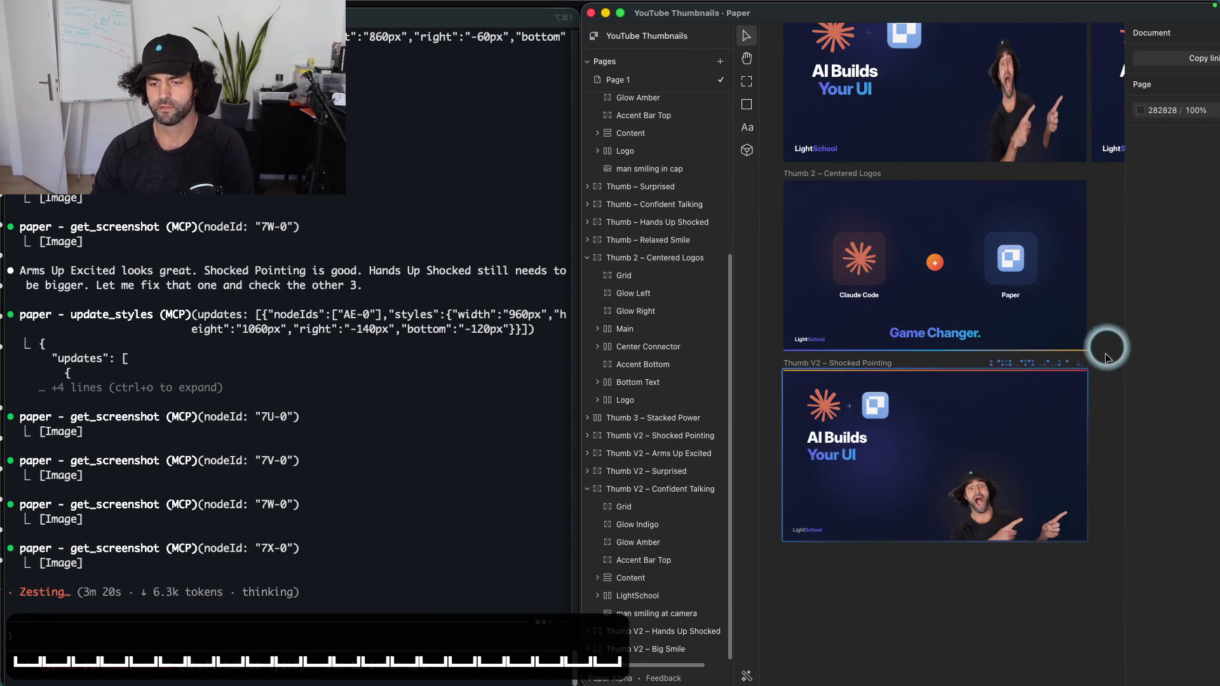
{"action": "left_click", "coordinate": [1005, 524]}
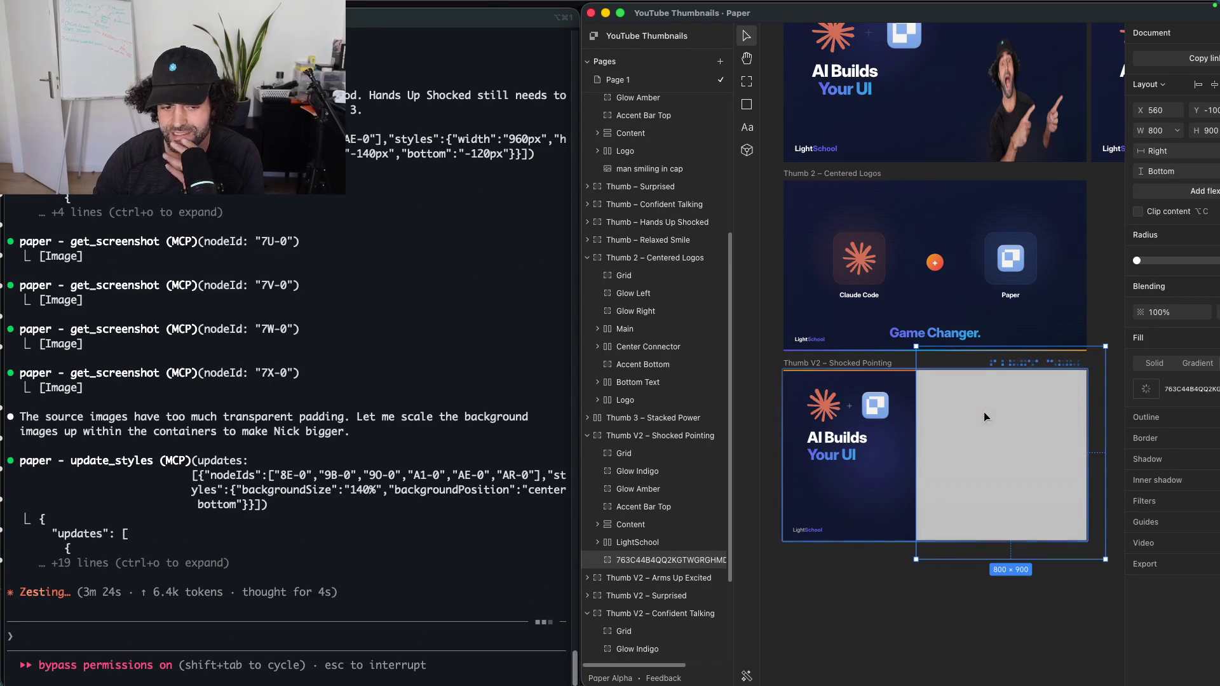
Step: Start typing 'i am too small in' in the Claude Code prompt, then trim it
{"action": "left_click", "coordinate": [364, 510]}
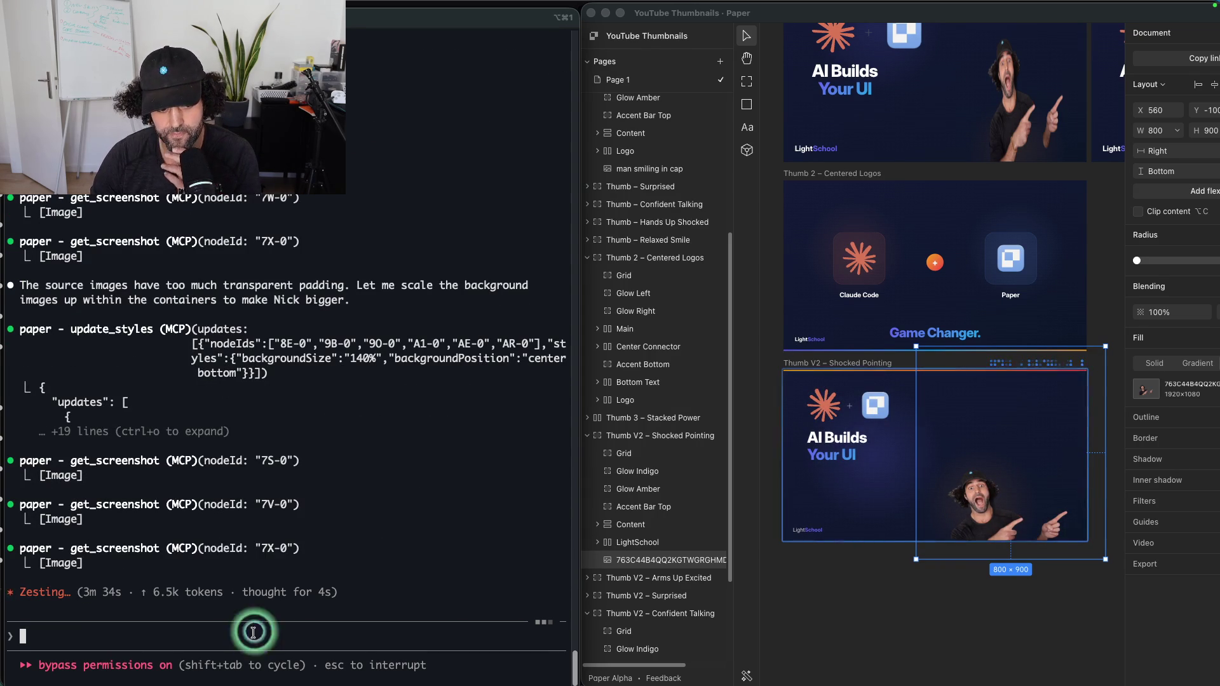
{"action": "type", "text": "i am too small "}
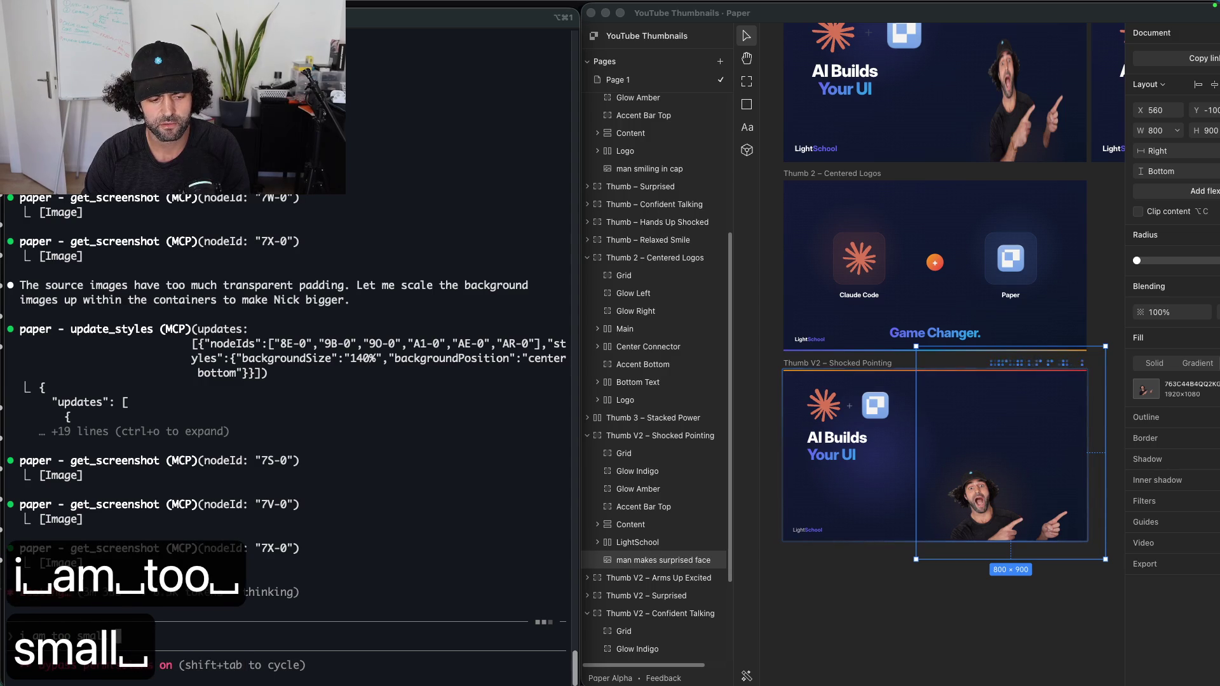
{"action": "type", "text": "in"}
{"action": "key", "text": "BackSpace"}
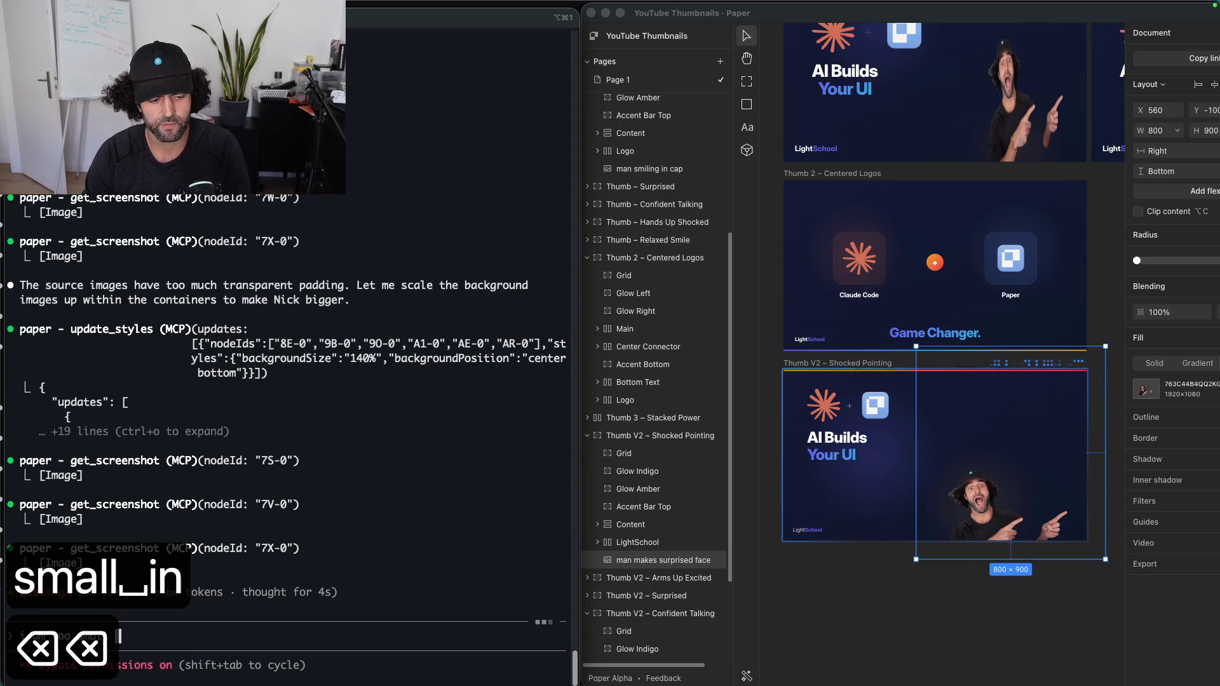
{"action": "key", "text": "BackSpace"}
{"action": "key", "text": "BackSpace"}
{"action": "key", "text": "BackSpace"}
{"action": "key", "text": "BackSpace"}
{"action": "key", "text": "BackSpace"}
{"action": "key", "text": "BackSpace"}
{"action": "key", "text": "BackSpace"}
{"action": "key", "text": "BackSpace"}
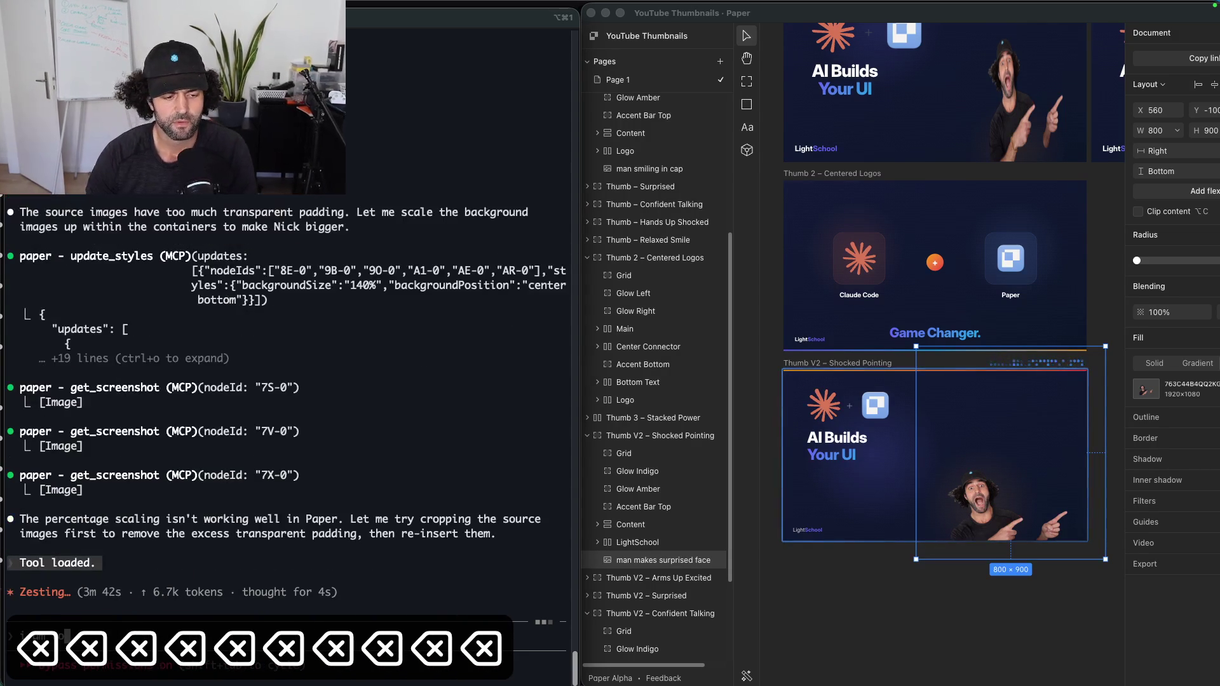
Step: Quit KeyCastr from the Dock and clear the leftover text from the prompt
{"action": "mouse_move", "coordinate": [778, 674]}
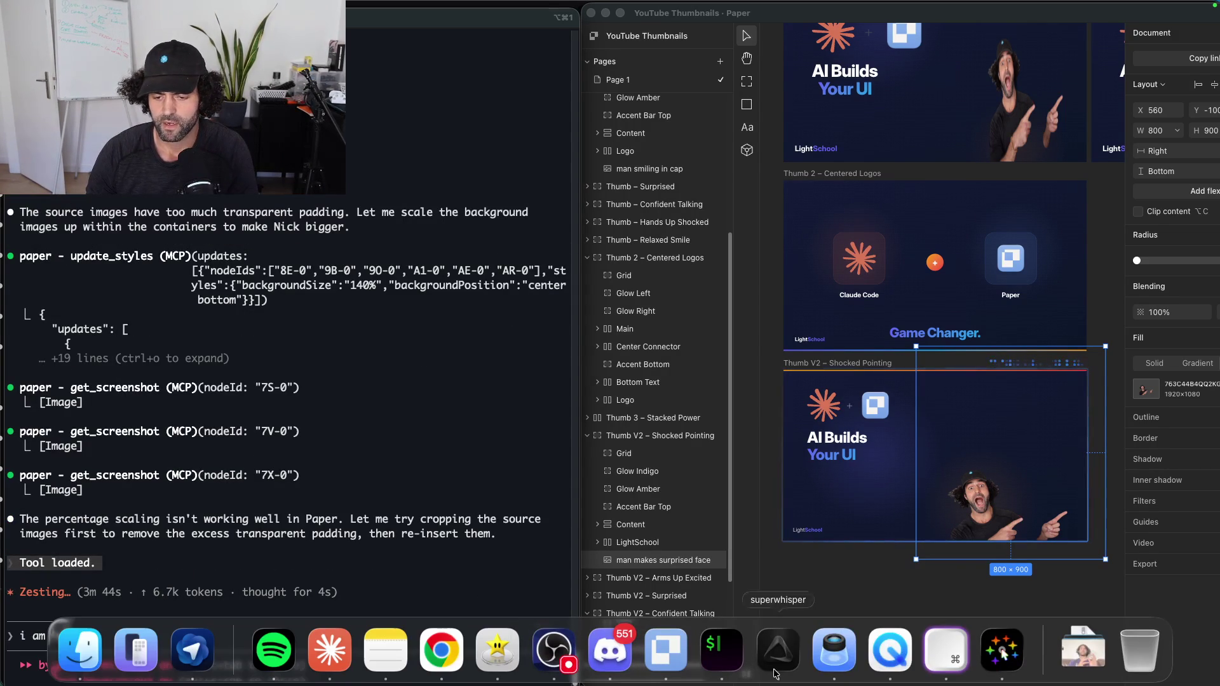
{"action": "right_click", "coordinate": [944, 661]}
{"action": "left_click", "coordinate": [953, 593]}
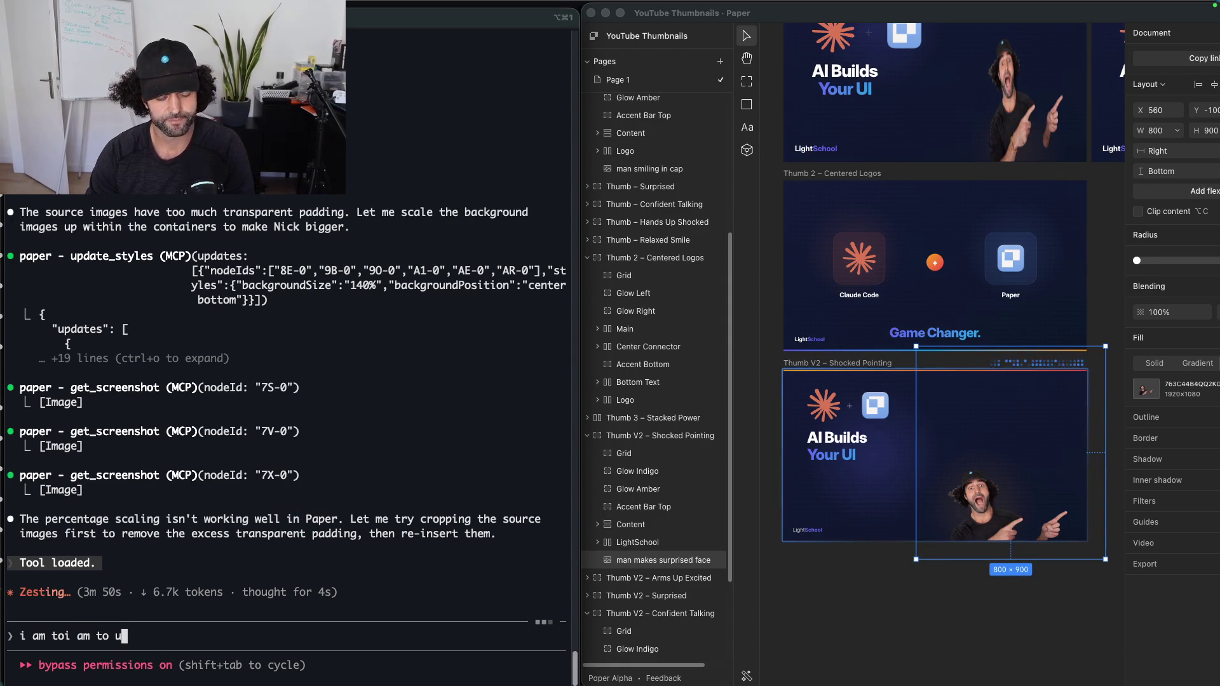
{"action": "type", "text": "u"}
{"action": "key", "text": "BackSpace"}
{"action": "key", "text": "BackSpace"}
{"action": "key", "text": "BackSpace"}
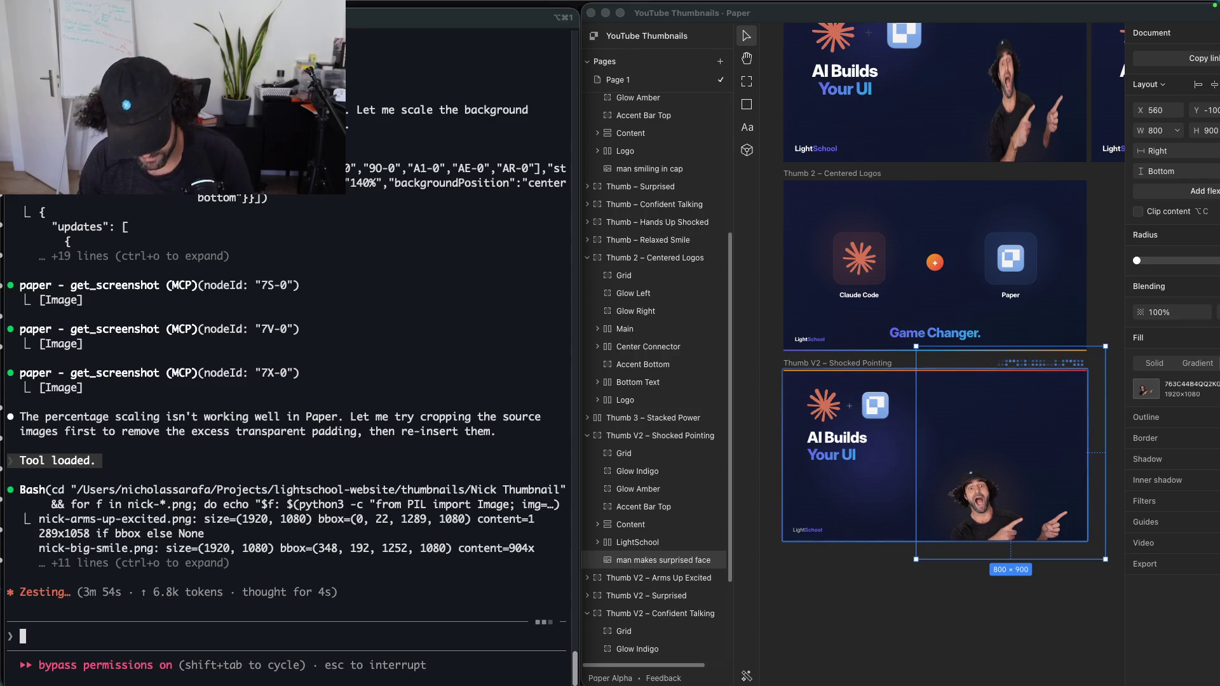
Step: Dictate a request to enlarge the person in each thumbnail so he fills the frame
{"action": "key", "text": "alt+space"}
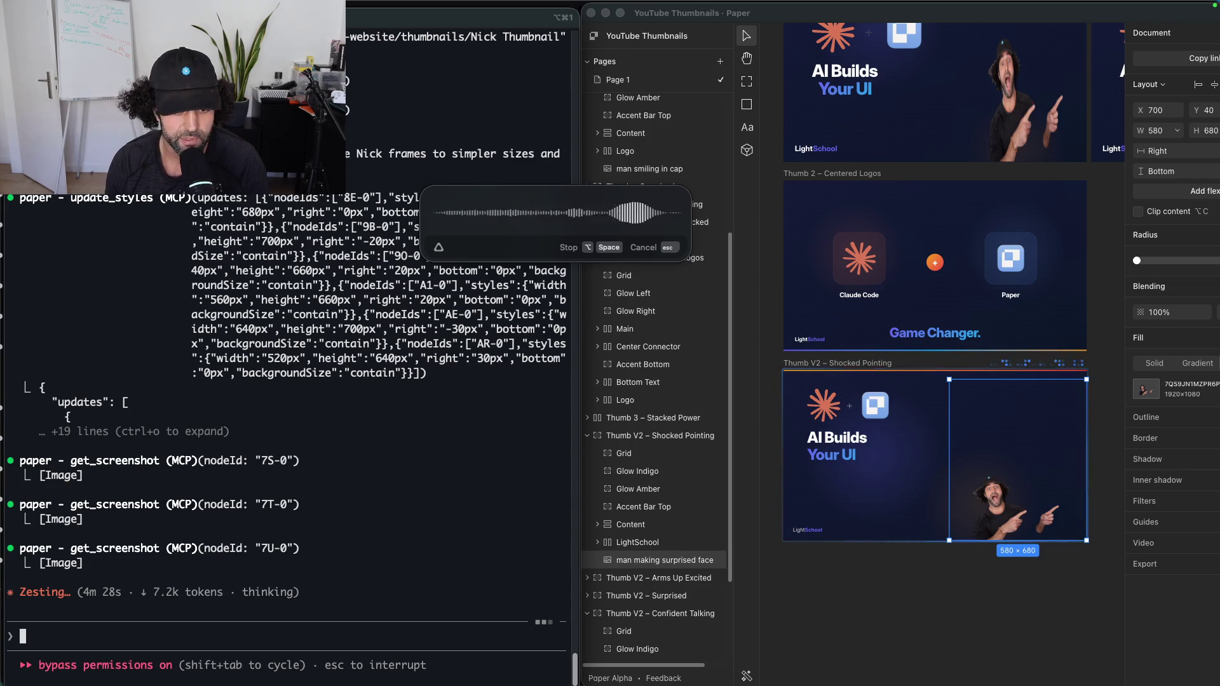
{"action": "key", "text": "alt+space"}
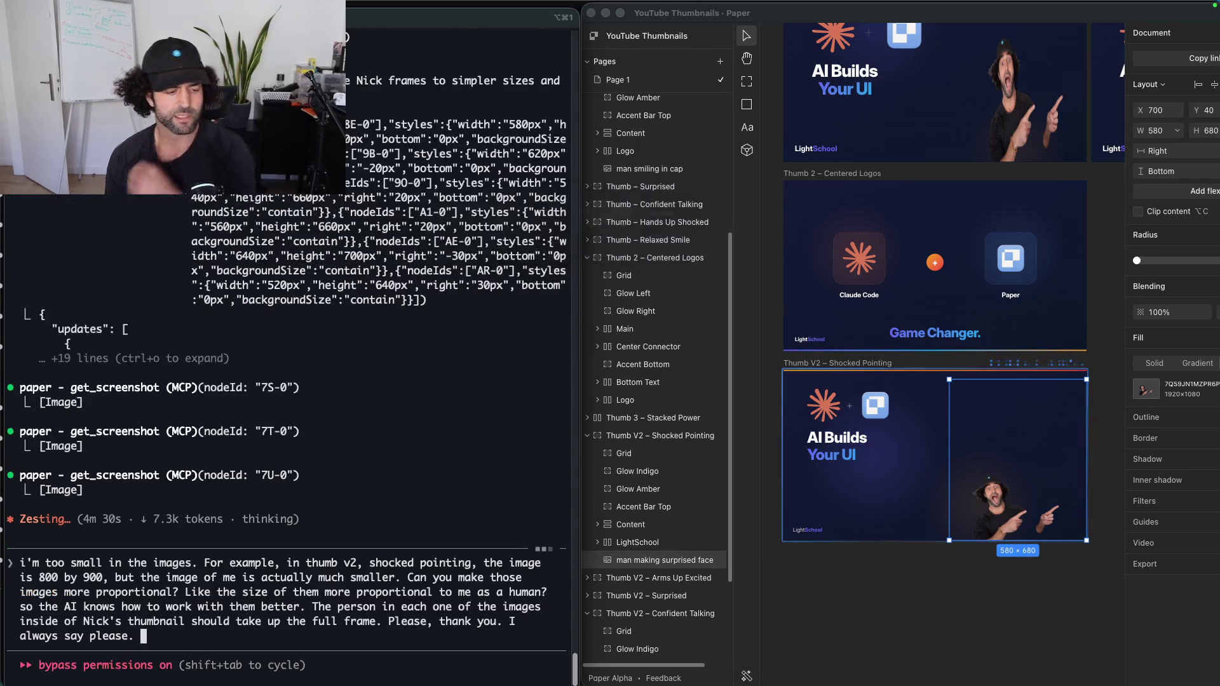
Step: Submit the dictated resize request to Claude Code
{"action": "key", "text": "Return"}
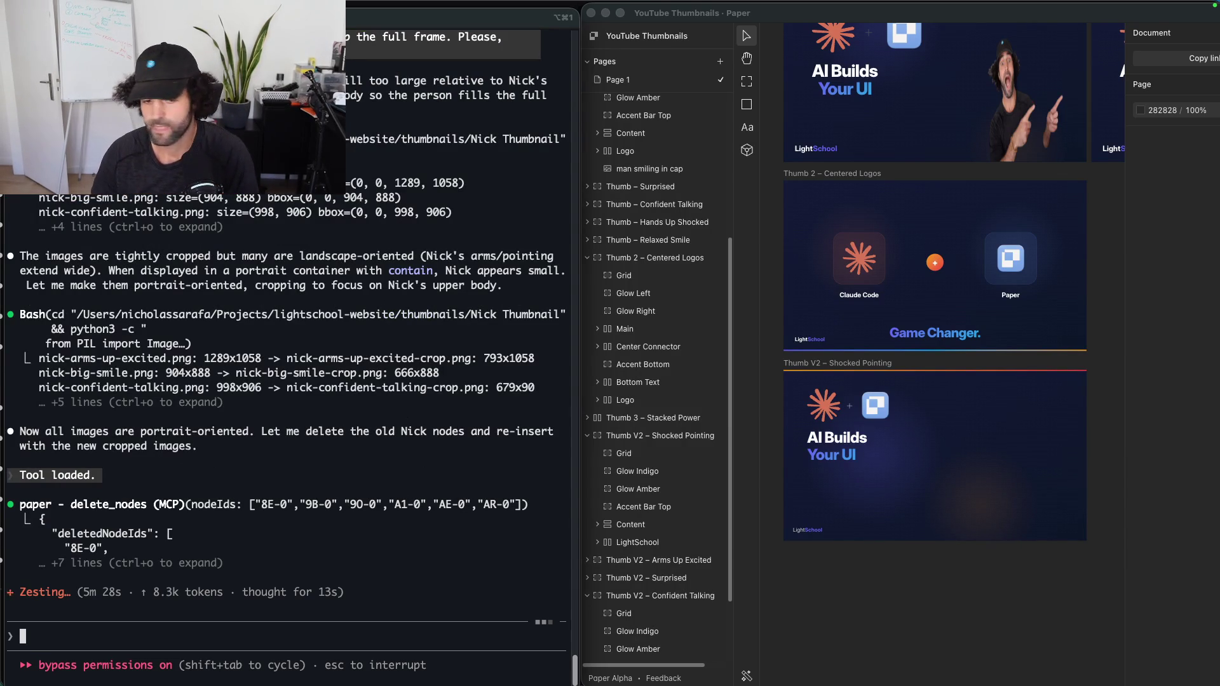
Step: Widen the Paper window to the left screen edge and zoom out to all frames
{"action": "left_click", "coordinate": [897, 188]}
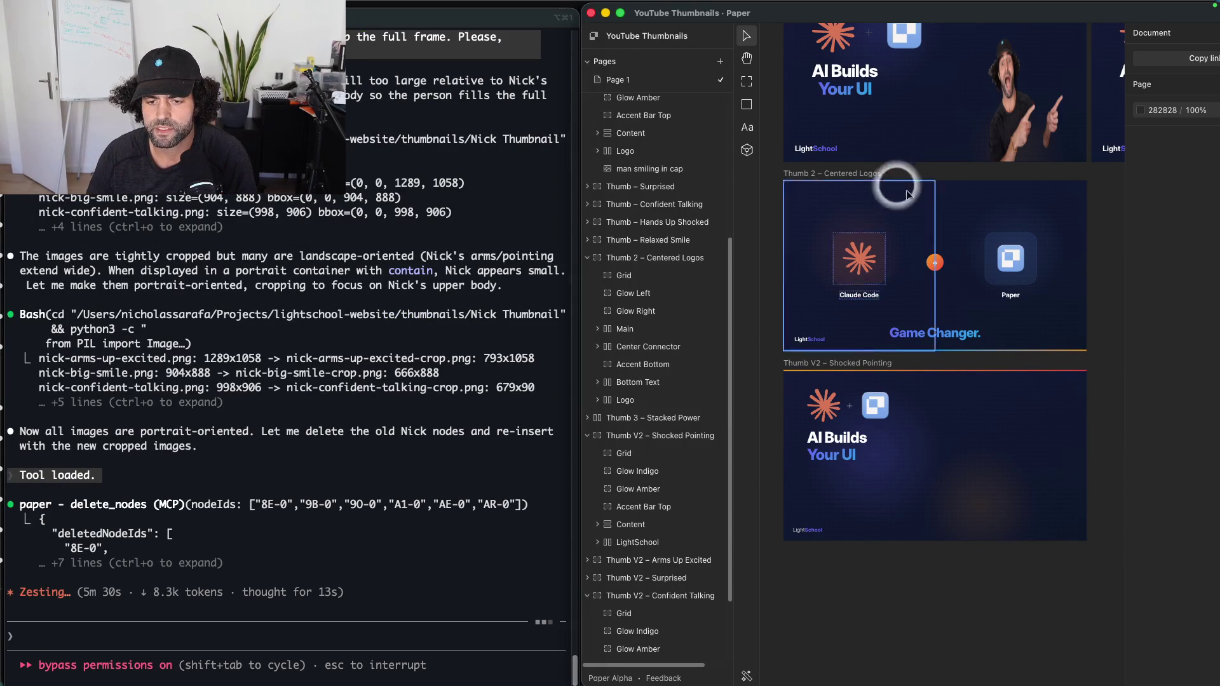
{"action": "scroll", "coordinate": [858, 254], "scroll_direction": "down", "scroll_amount": 5}
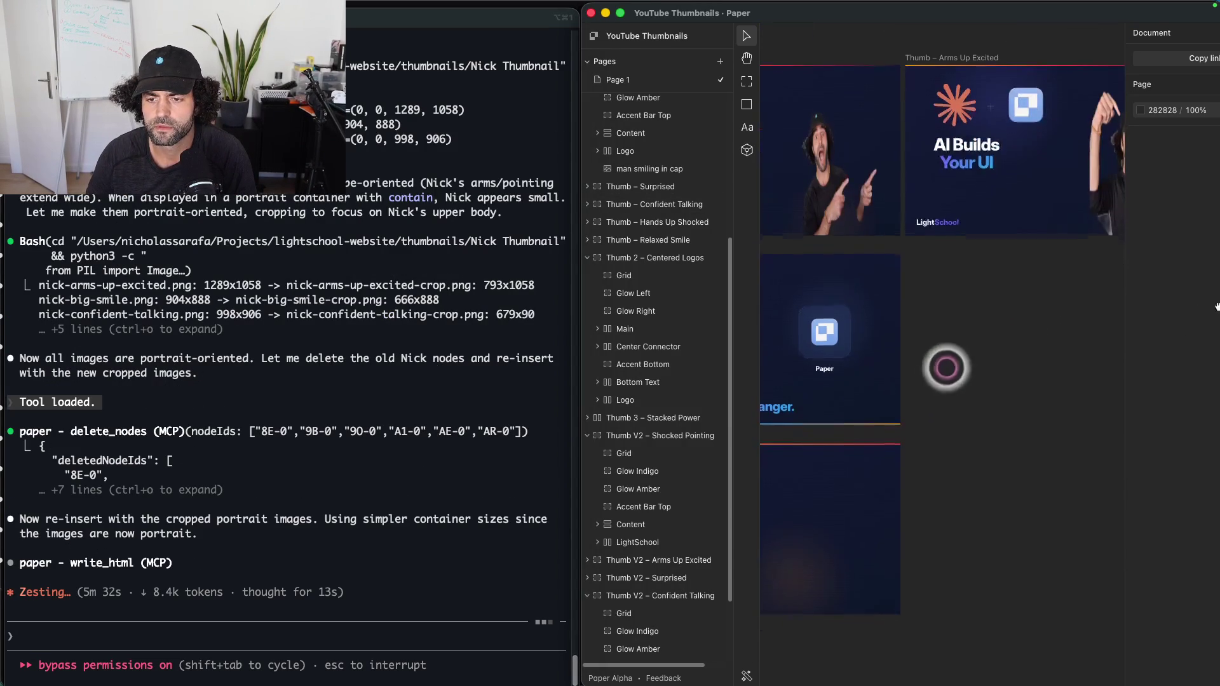
{"action": "scroll", "coordinate": [820, 320], "scroll_direction": "down", "scroll_amount": 5}
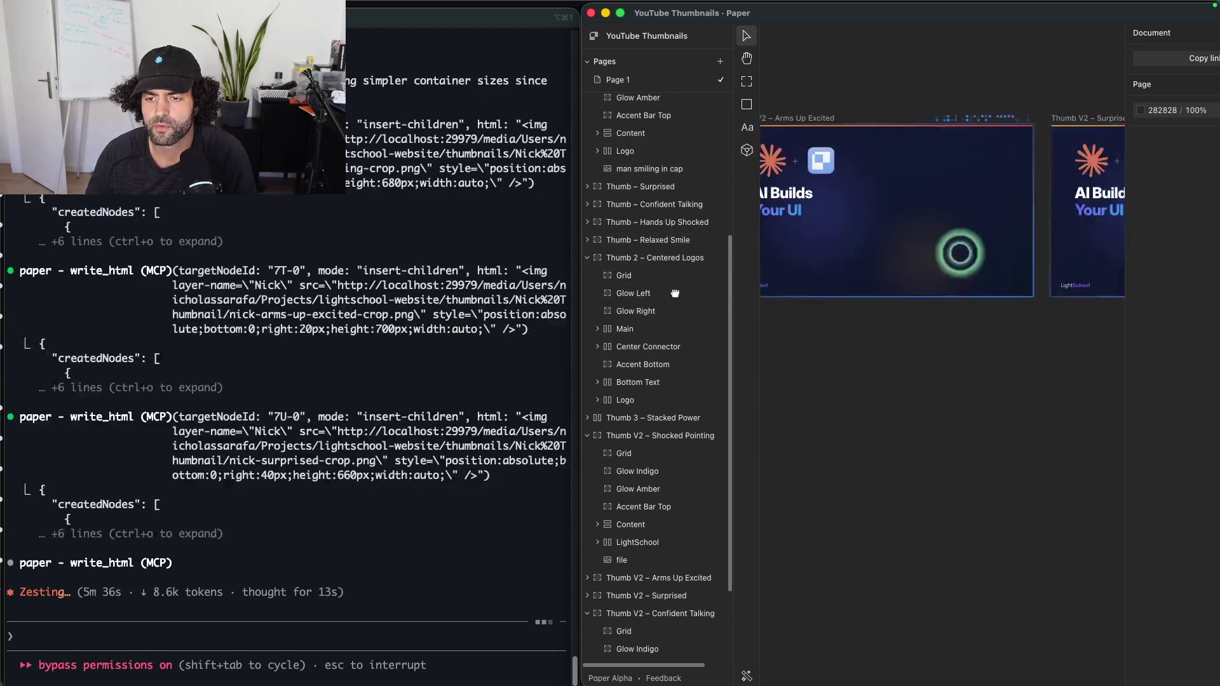
{"action": "left_click_drag", "start_coordinate": [580, 239], "coordinate": [1, 240]}
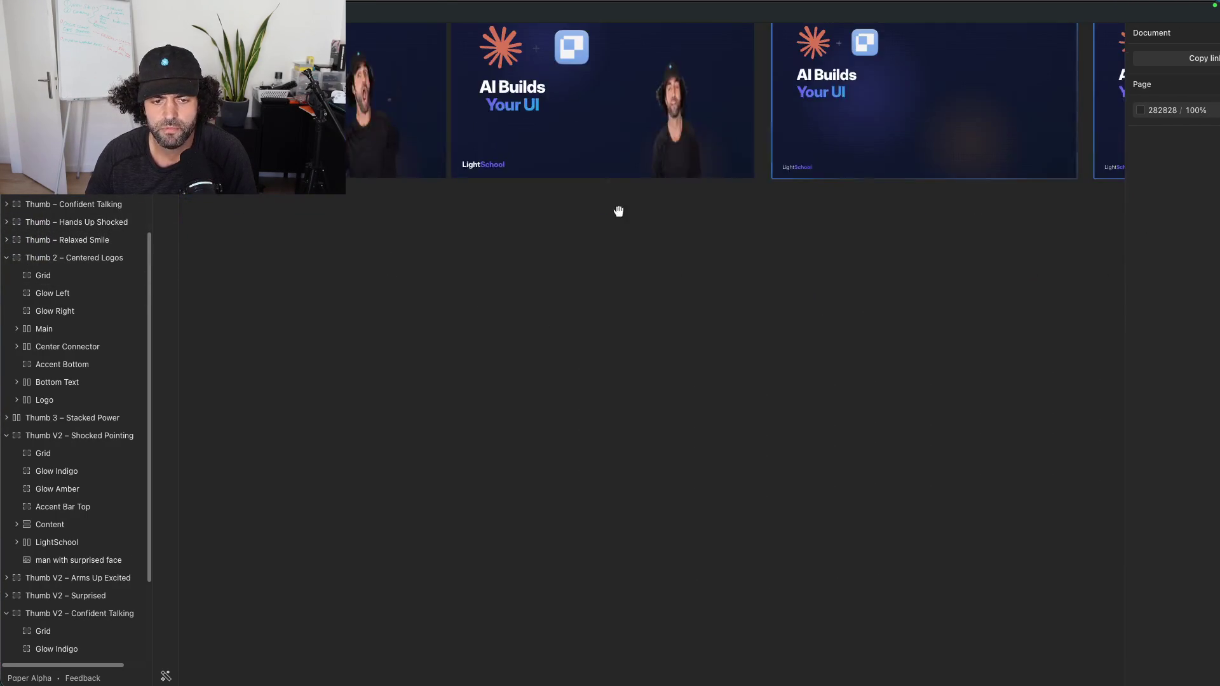
{"action": "key", "text": "shift+1"}
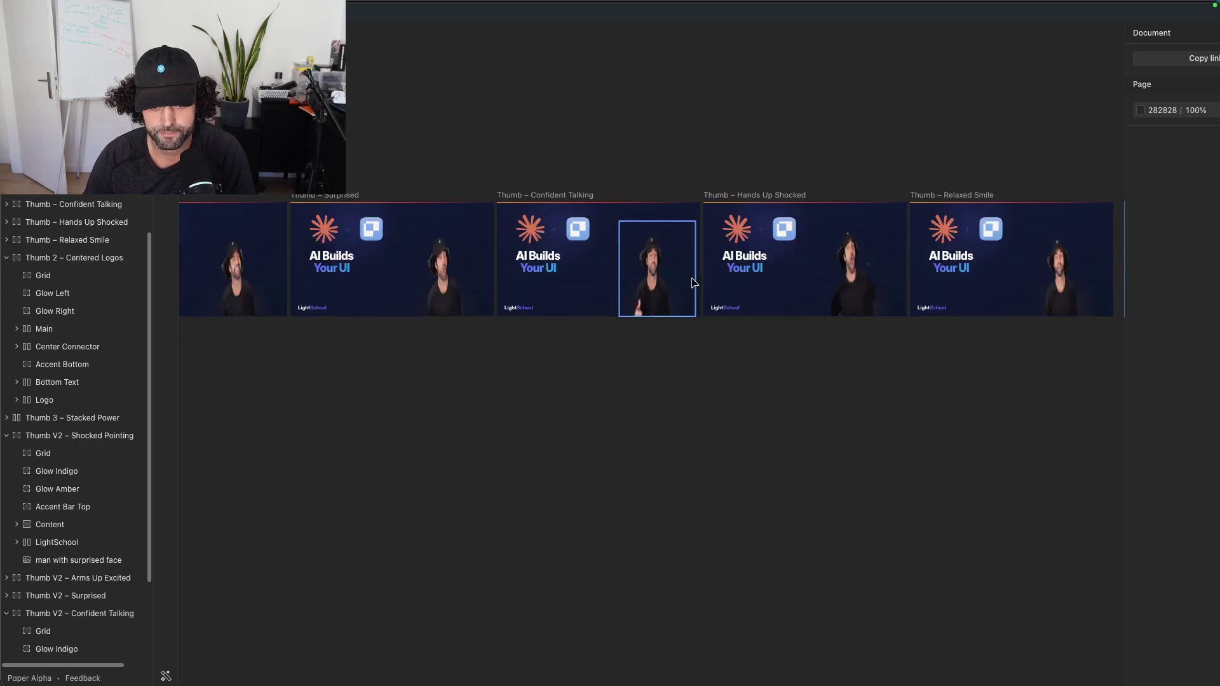
Step: Zoom in on the thumbnail row and bring the V2 thumbnails into view
{"action": "left_click_drag", "start_coordinate": [676, 267], "coordinate": [701, 210]}
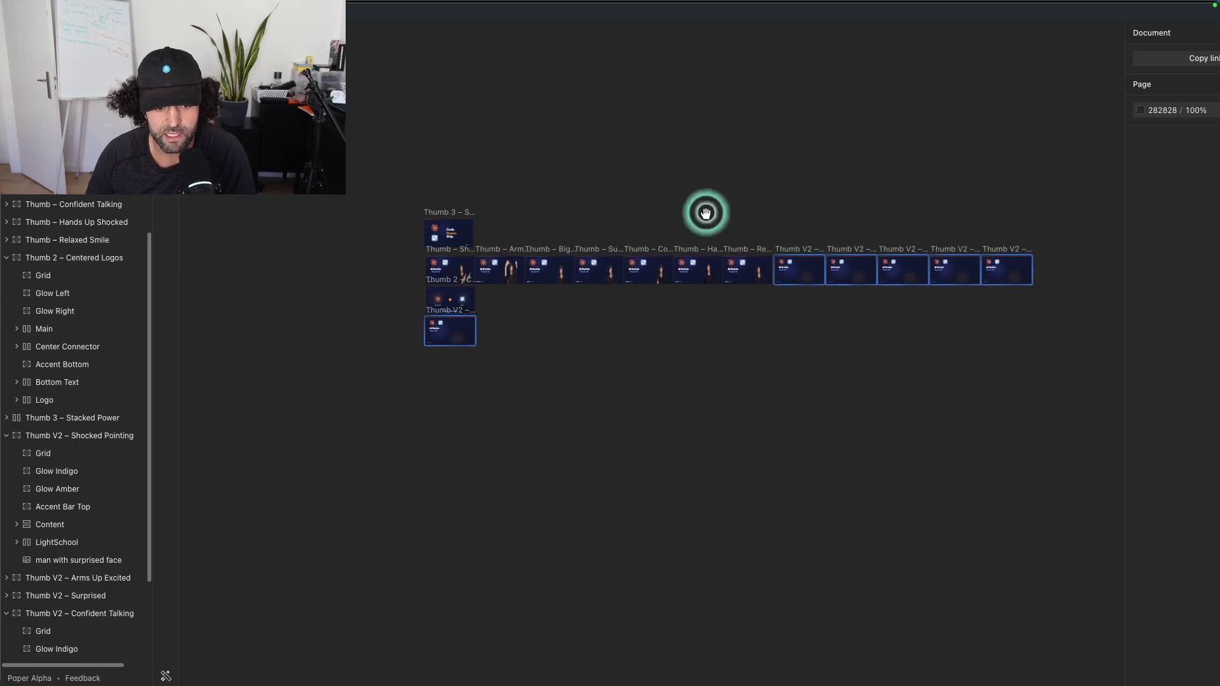
{"action": "scroll", "coordinate": [642, 237], "scroll_direction": "up", "scroll_amount": 5}
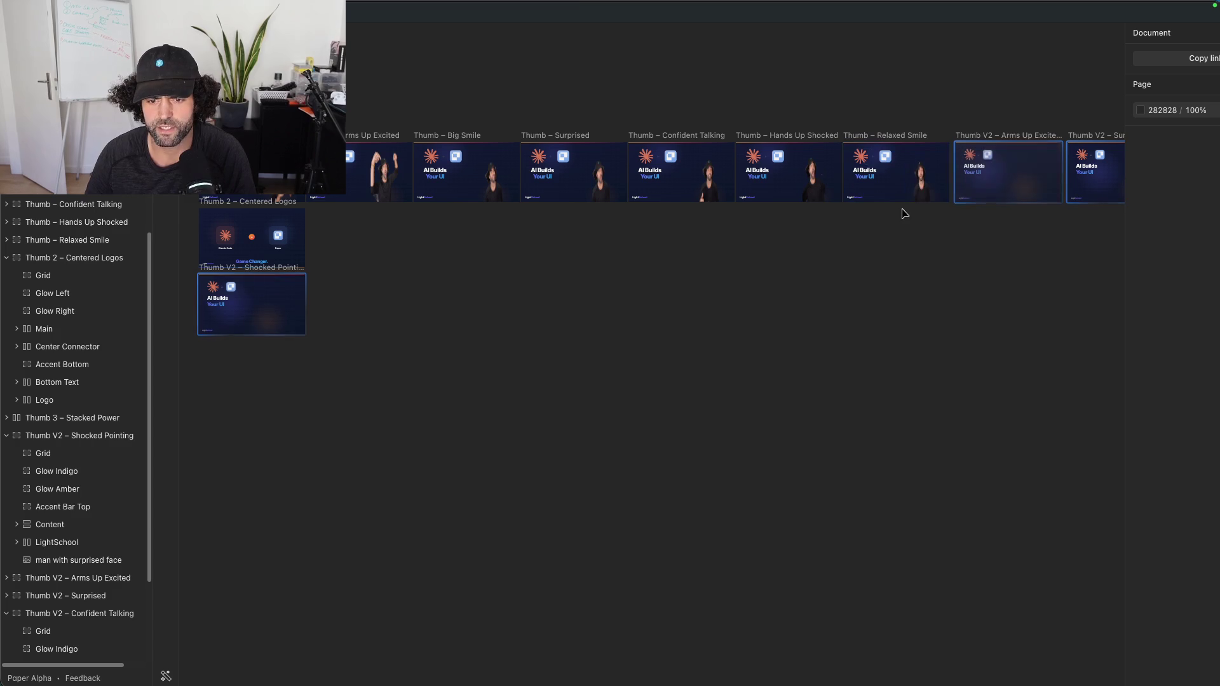
{"action": "left_click_drag", "start_coordinate": [969, 105], "coordinate": [556, 136]}
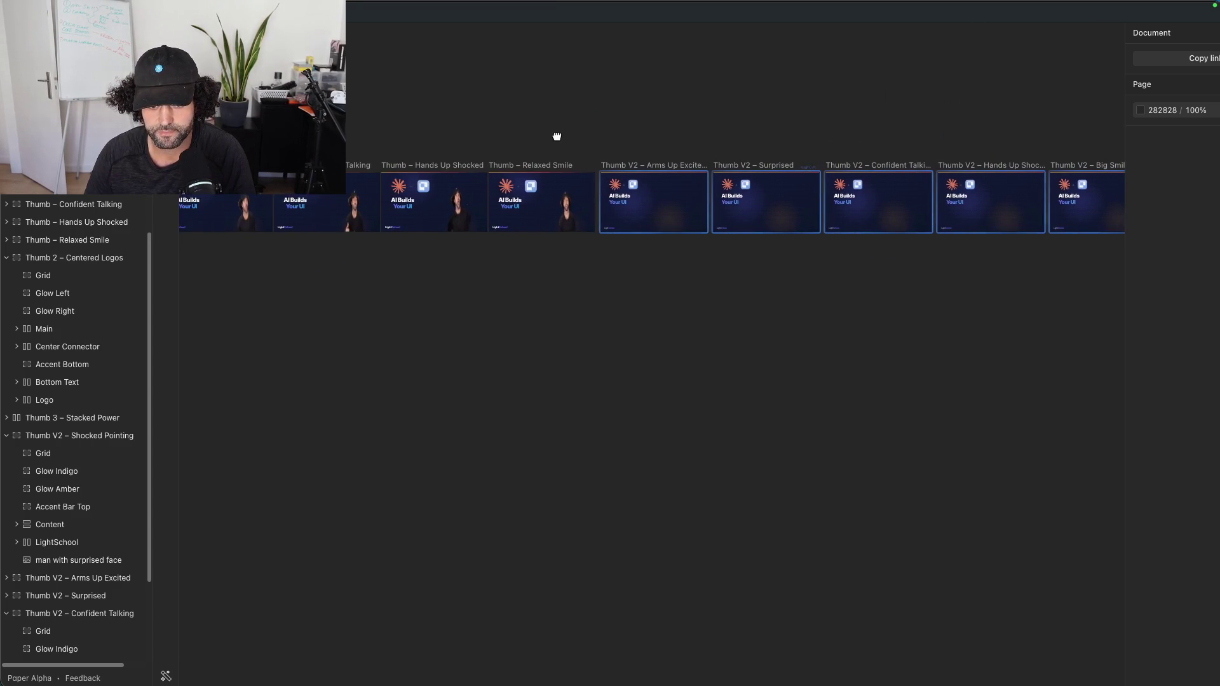
{"action": "scroll", "coordinate": [491, 141], "scroll_direction": "down", "scroll_amount": 3}
{"action": "scroll", "coordinate": [490, 141], "scroll_direction": "down", "scroll_amount": 3}
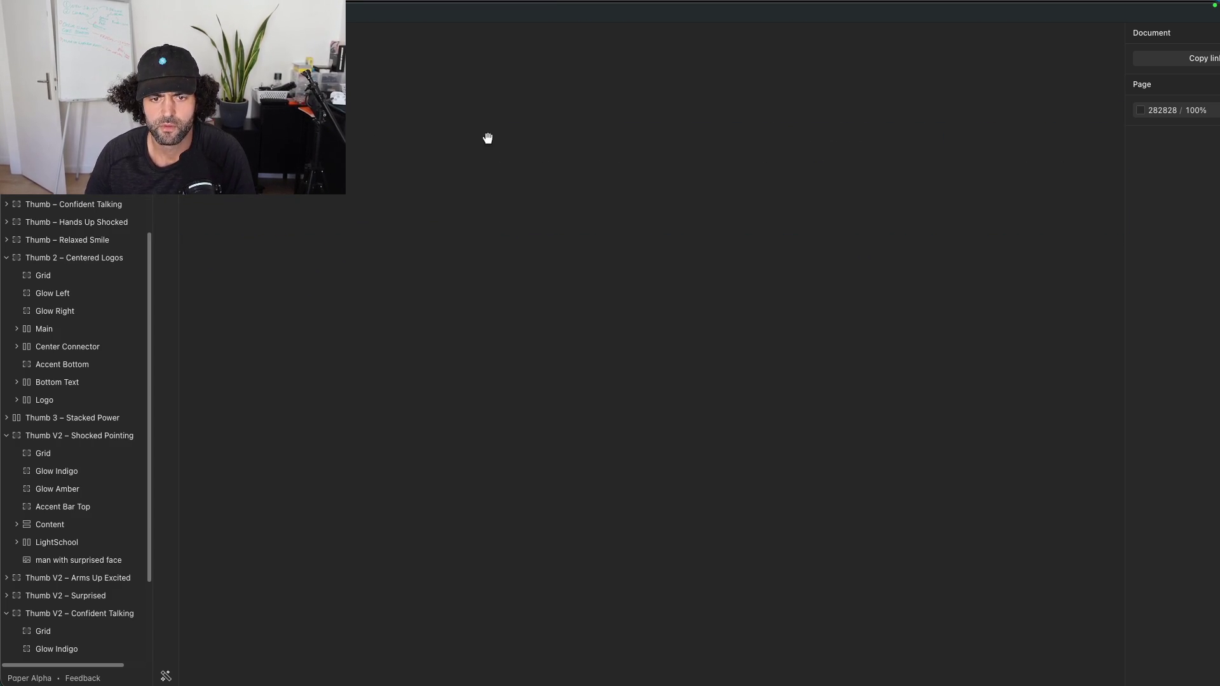
{"action": "scroll", "coordinate": [635, 158], "scroll_direction": "up", "scroll_amount": 3}
{"action": "scroll", "coordinate": [683, 205], "scroll_direction": "up", "scroll_amount": 3}
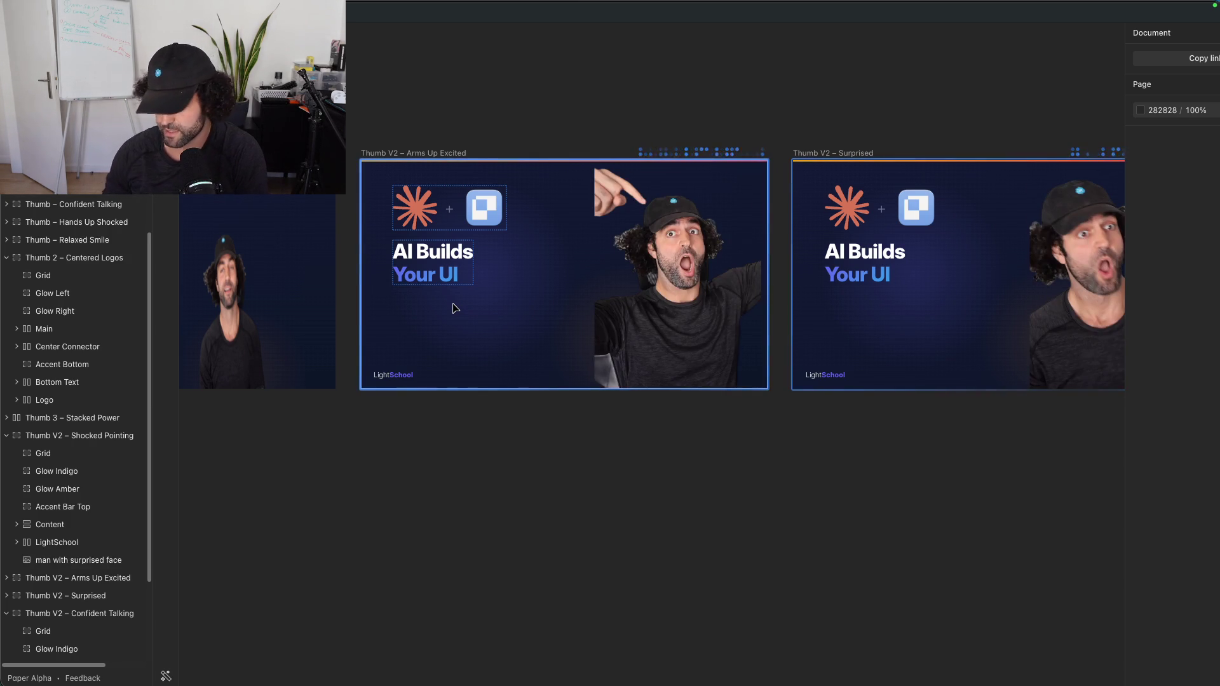
Step: Pan along the V2 row and select the person image in Arms Up Excited
{"action": "scroll", "coordinate": [974, 87], "scroll_direction": "right", "scroll_amount": 8}
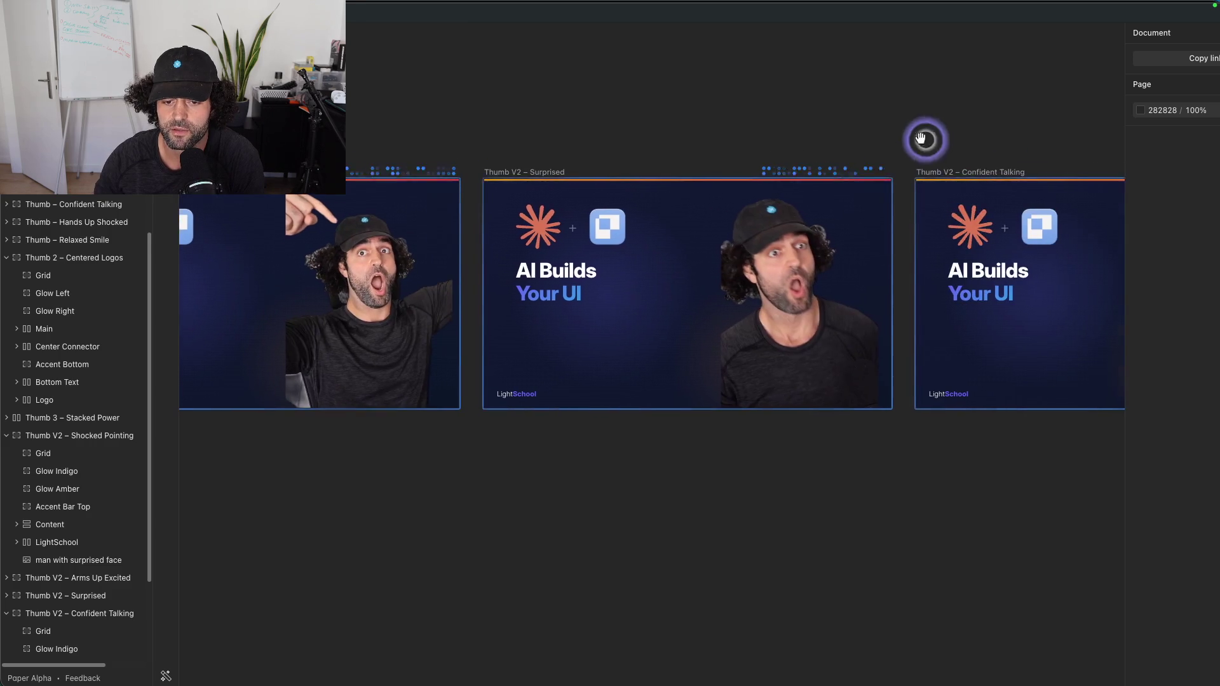
{"action": "scroll", "coordinate": [925, 140], "scroll_direction": "right", "scroll_amount": 10}
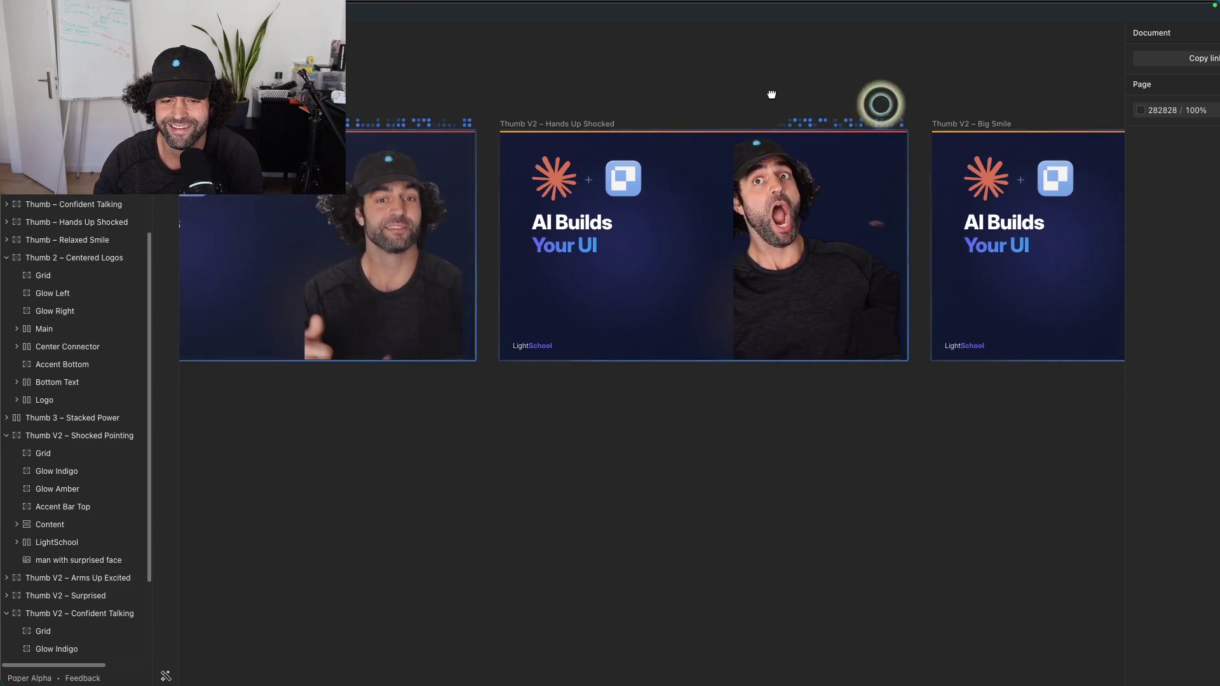
{"action": "mouse_move", "coordinate": [912, 82]}
{"action": "left_mouse_down"}
{"action": "mouse_move", "coordinate": [490, 74]}
{"action": "mouse_move", "coordinate": [874, 111]}
{"action": "left_mouse_up"}
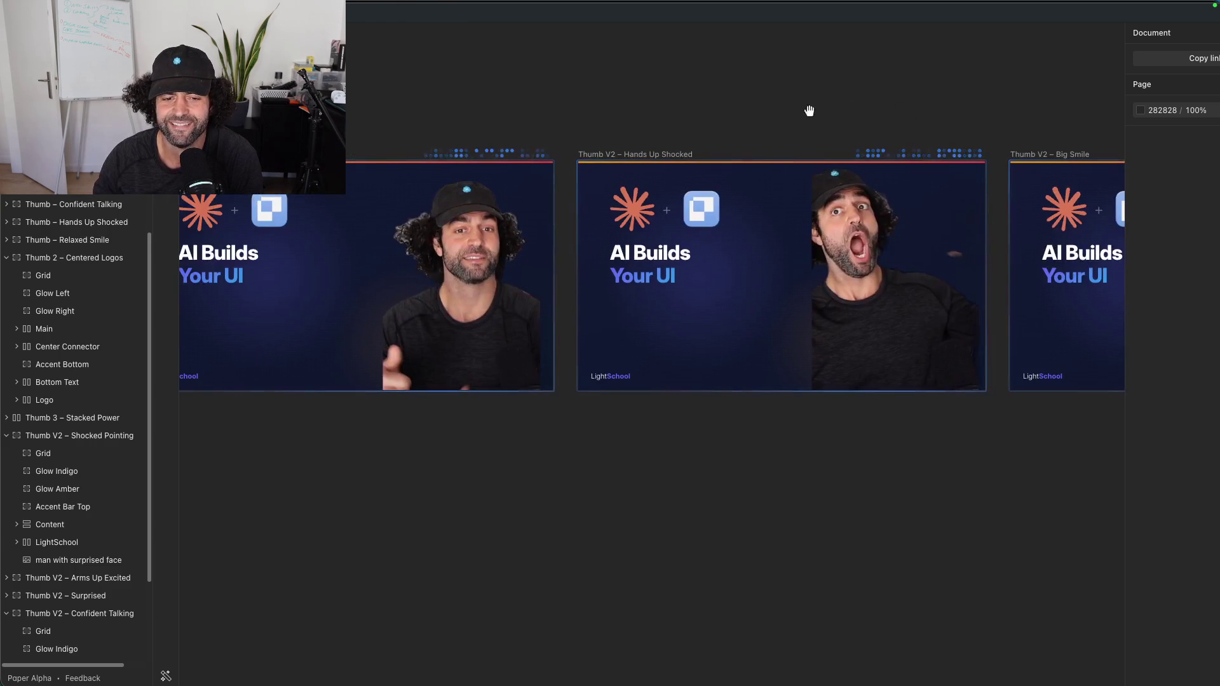
{"action": "left_click_drag", "start_coordinate": [514, 112], "coordinate": [911, 101]}
{"action": "left_click_drag", "start_coordinate": [398, 81], "coordinate": [784, 95]}
{"action": "left_click_drag", "start_coordinate": [551, 94], "coordinate": [778, 89]}
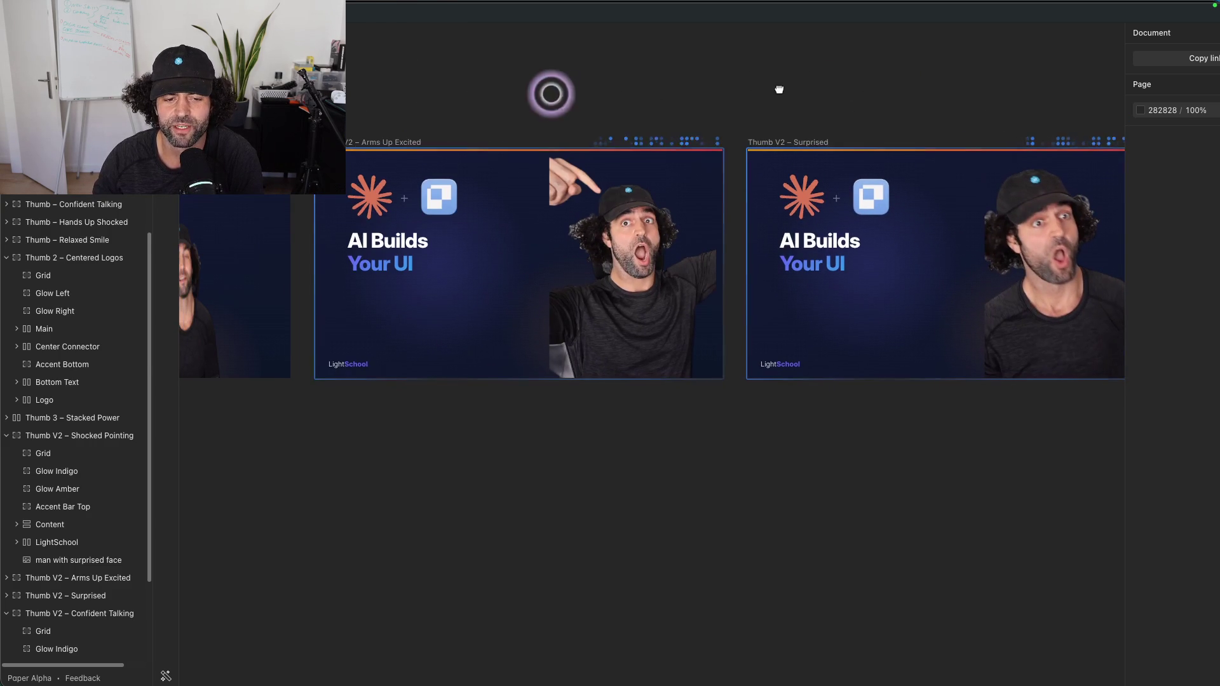
{"action": "left_click", "coordinate": [606, 205]}
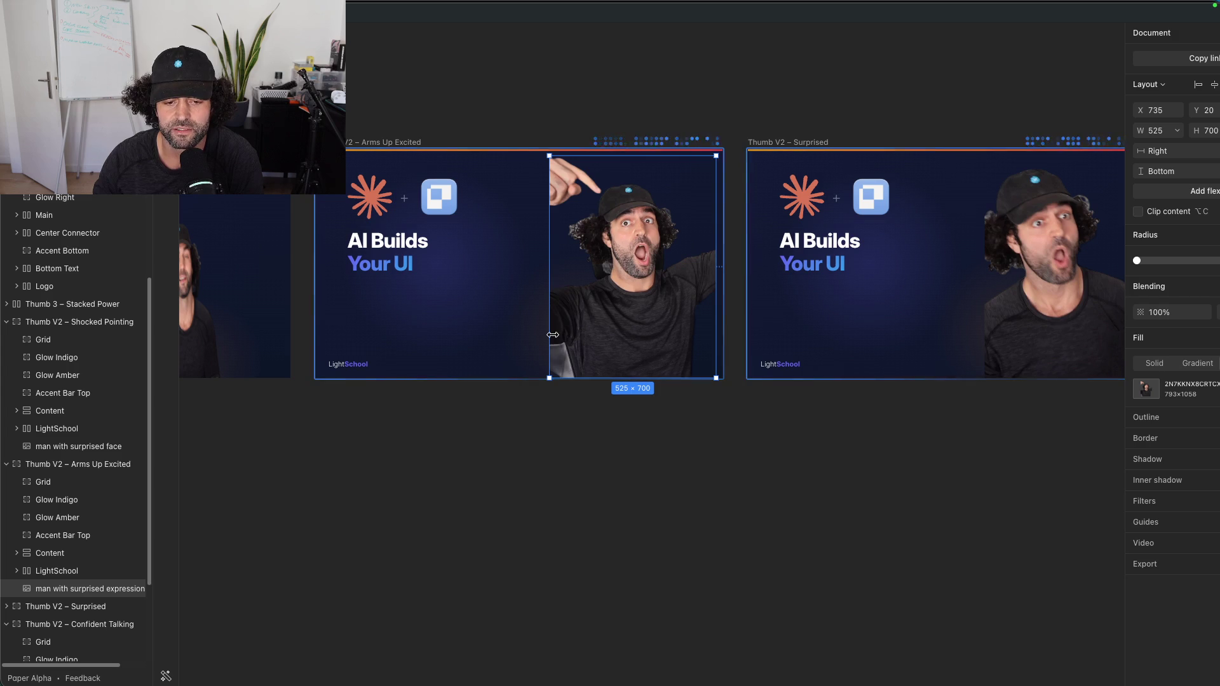
{"action": "left_click_drag", "start_coordinate": [551, 326], "coordinate": [584, 326]}
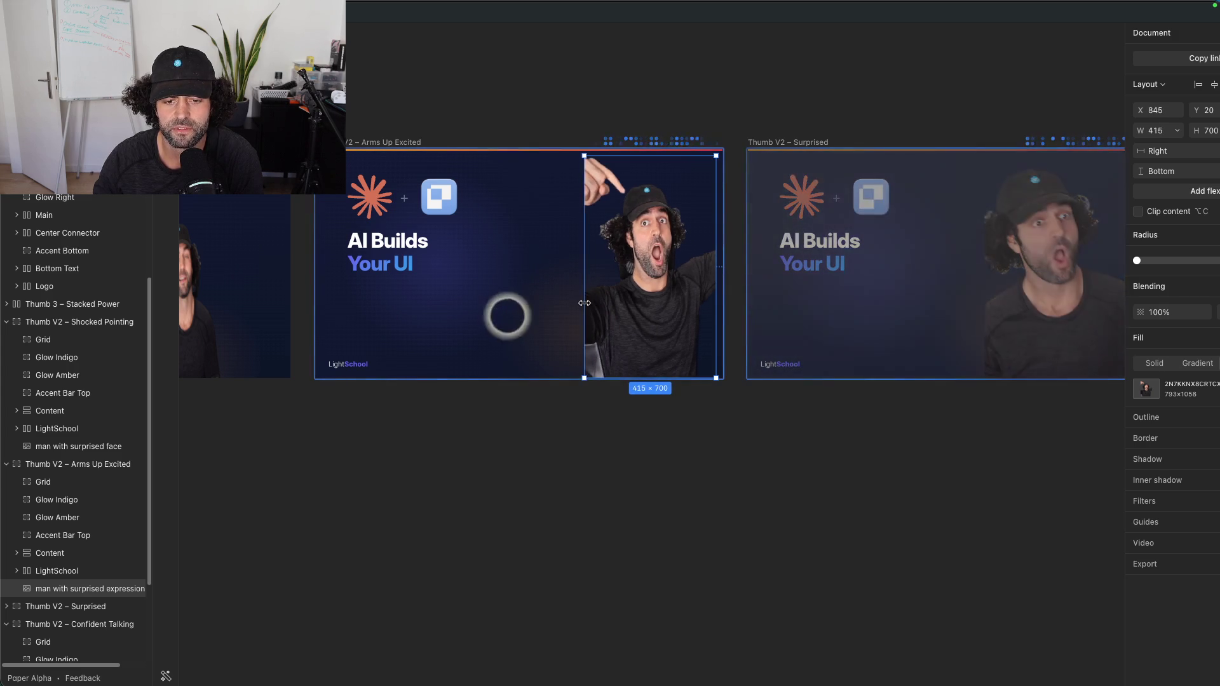
{"action": "left_click", "coordinate": [717, 69]}
{"action": "key", "text": "ctrl+z"}
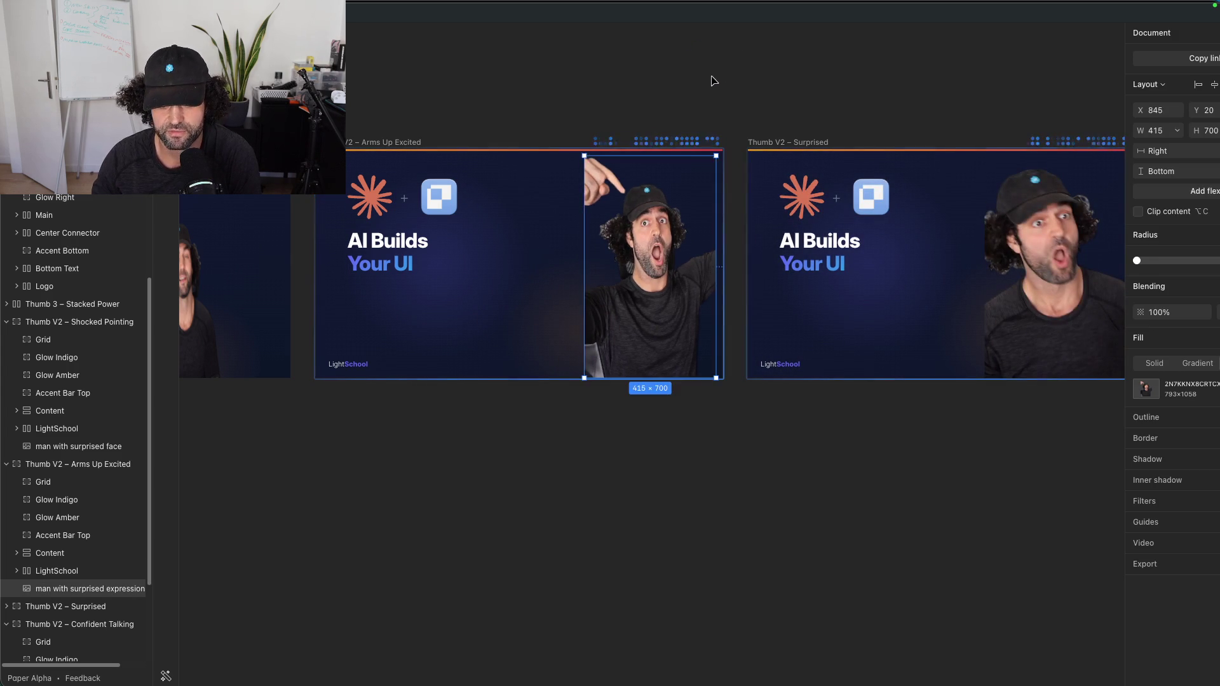
{"action": "key", "text": "ctrl+z"}
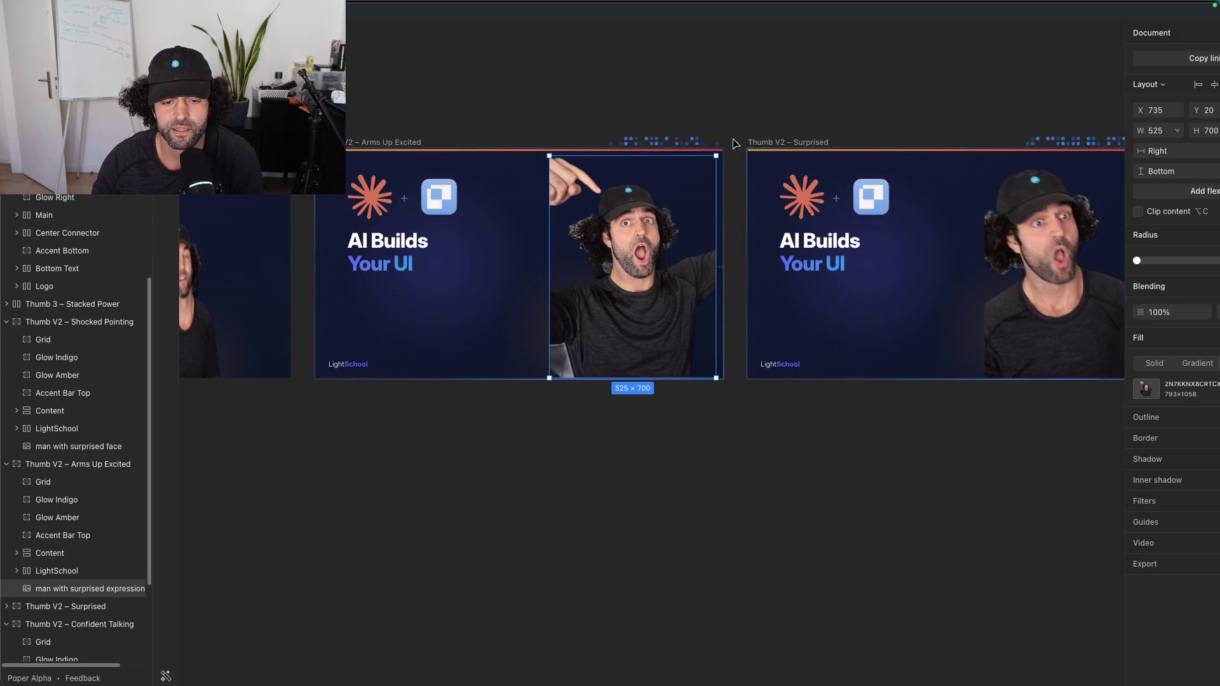
{"action": "left_click", "coordinate": [427, 287]}
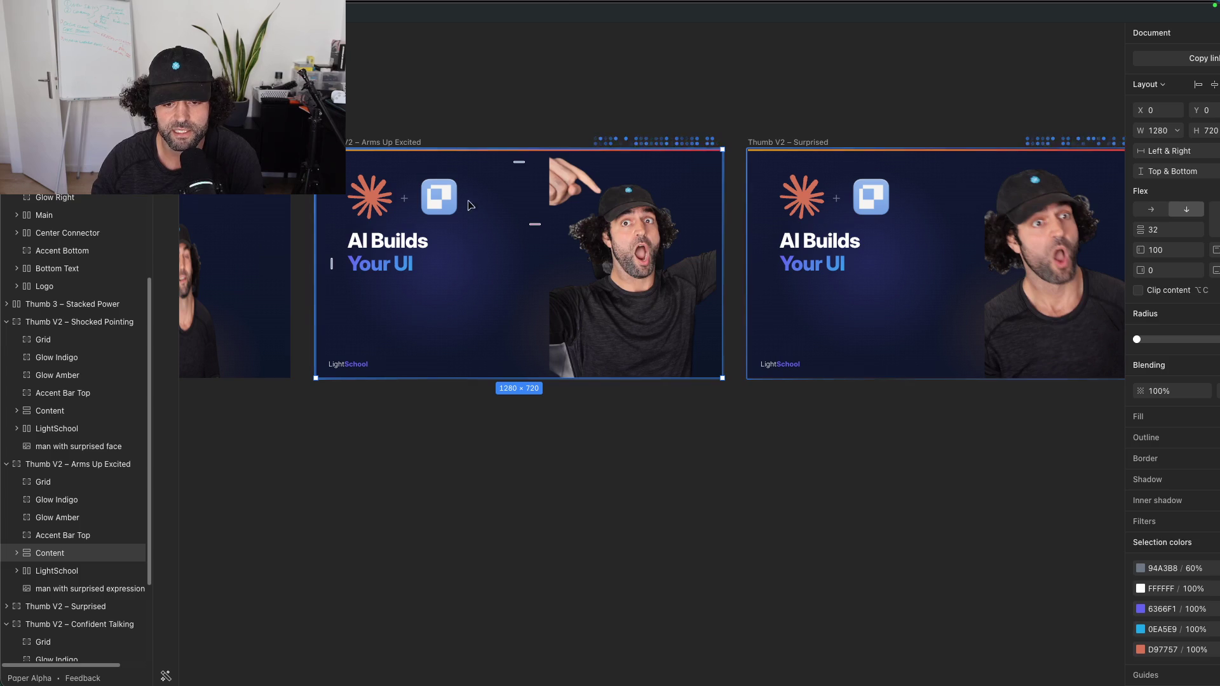
{"action": "left_click", "coordinate": [501, 94]}
{"action": "mouse_move", "coordinate": [335, 166]}
{"action": "left_mouse_down"}
{"action": "mouse_move", "coordinate": [383, 214]}
{"action": "mouse_move", "coordinate": [398, 192]}
{"action": "mouse_move", "coordinate": [532, 140]}
{"action": "left_mouse_up"}
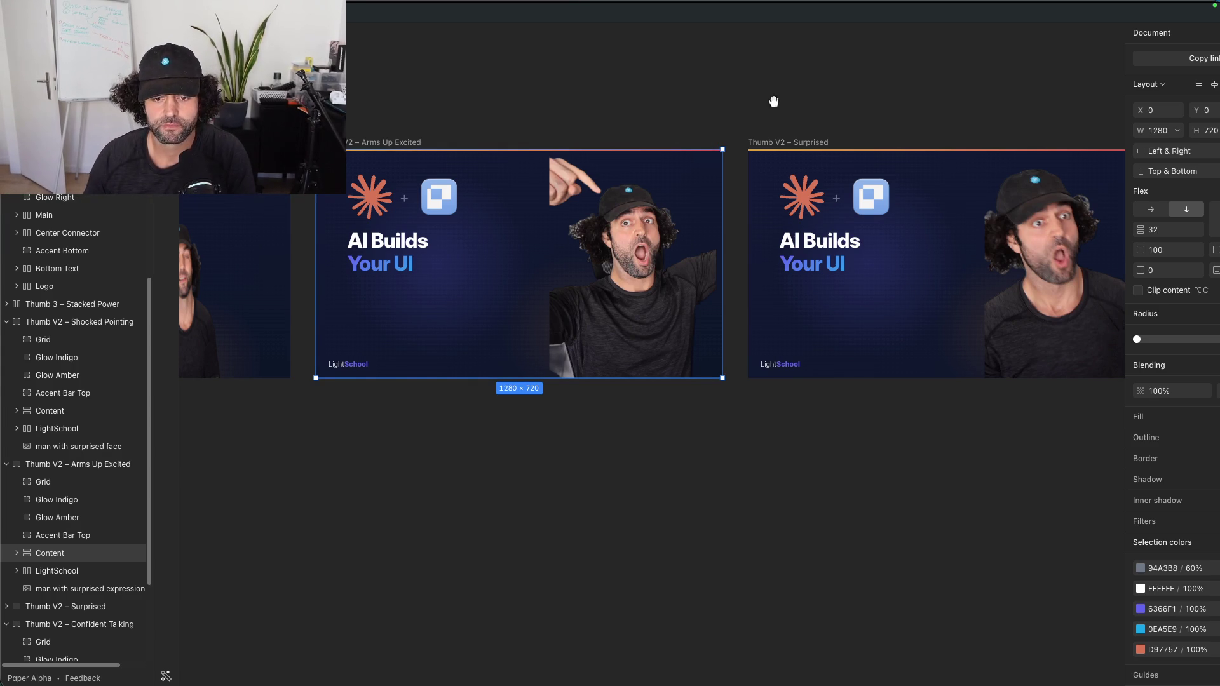
Step: Look over Hands Up Shocked and Big Smile, then deselect and zoom out over all thumbnails
{"action": "left_click_drag", "start_coordinate": [773, 102], "coordinate": [565, 101]}
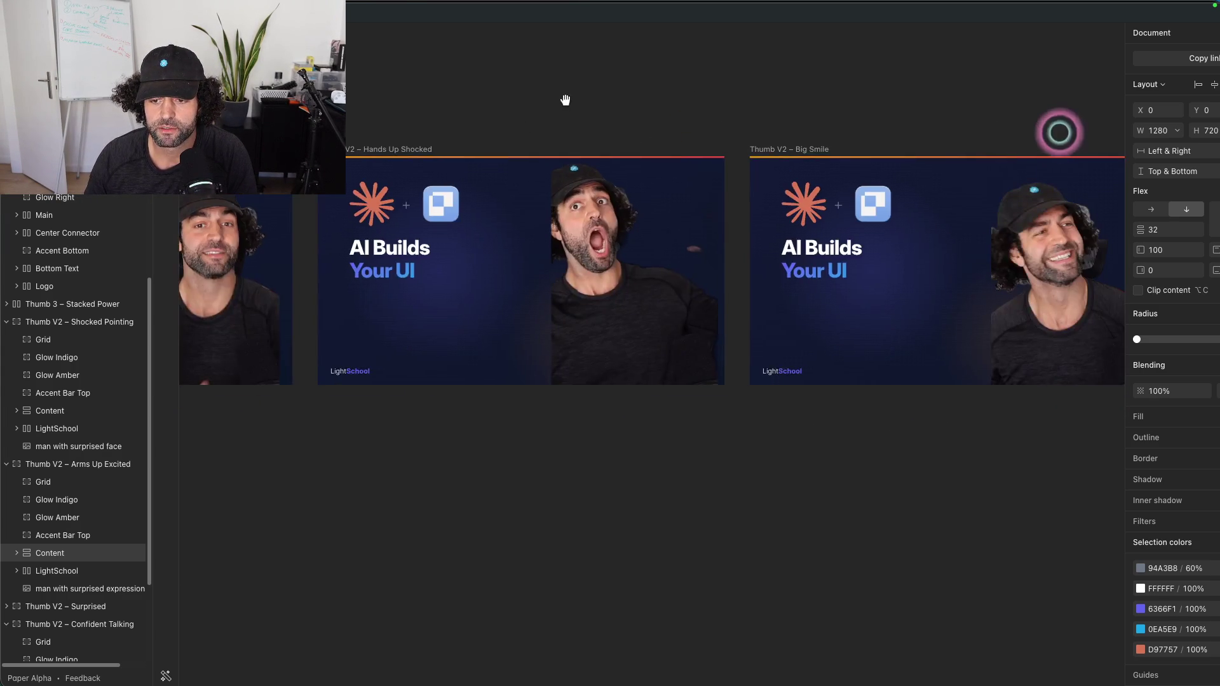
{"action": "mouse_move", "coordinate": [565, 101]}
{"action": "left_mouse_down"}
{"action": "mouse_move", "coordinate": [370, 118]}
{"action": "mouse_move", "coordinate": [685, 113]}
{"action": "left_mouse_up"}
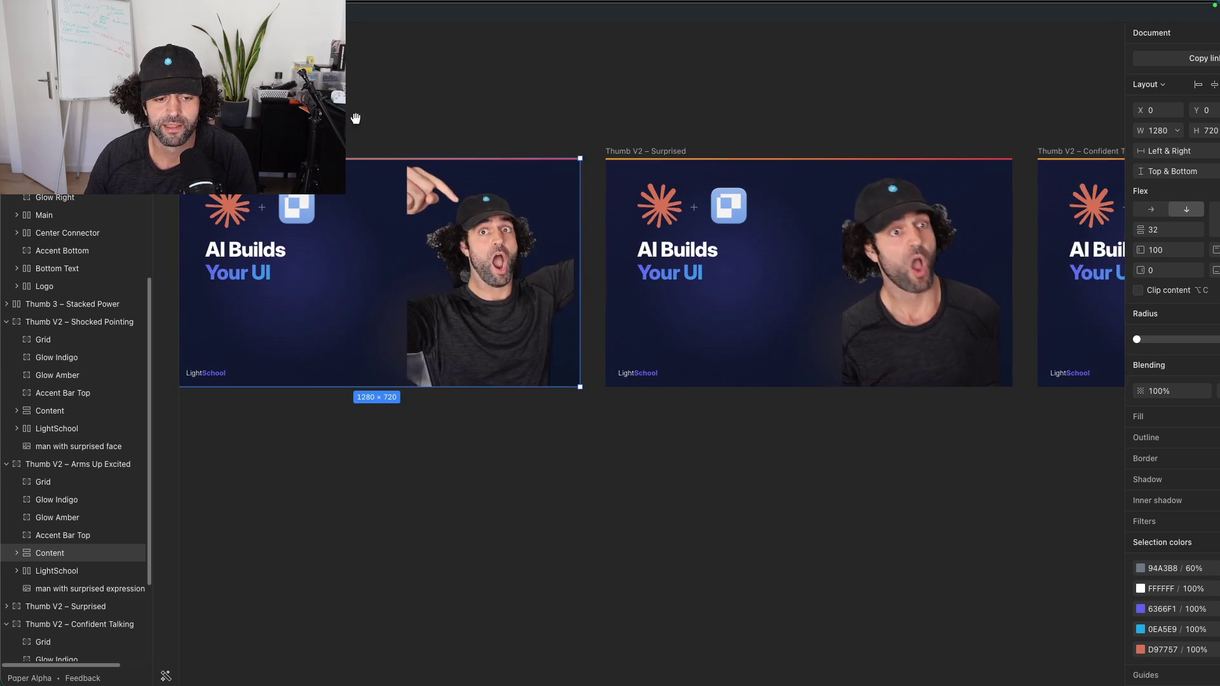
{"action": "left_click_drag", "start_coordinate": [355, 118], "coordinate": [644, 112]}
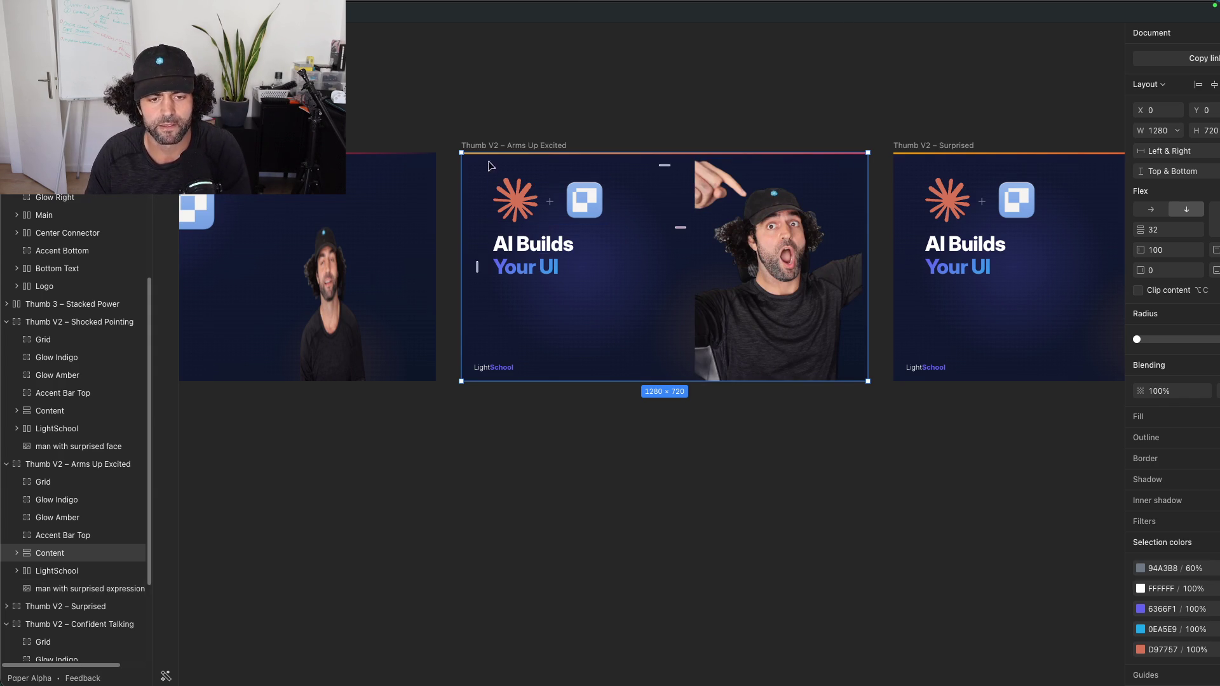
{"action": "left_click", "coordinate": [456, 99]}
{"action": "key", "text": "minus"}
{"action": "key", "text": "minus"}
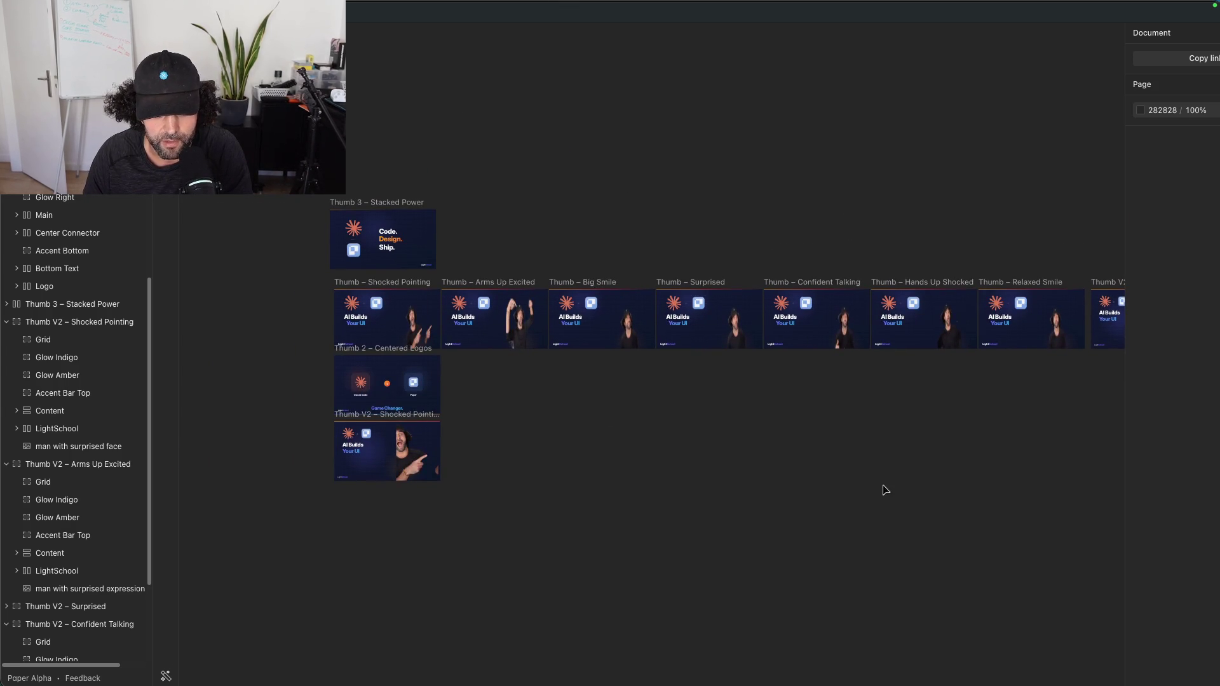
Step: Marquee-select the row of eight Thumb artboards, then clear the selection
{"action": "left_click_drag", "start_coordinate": [1029, 368], "coordinate": [381, 303]}
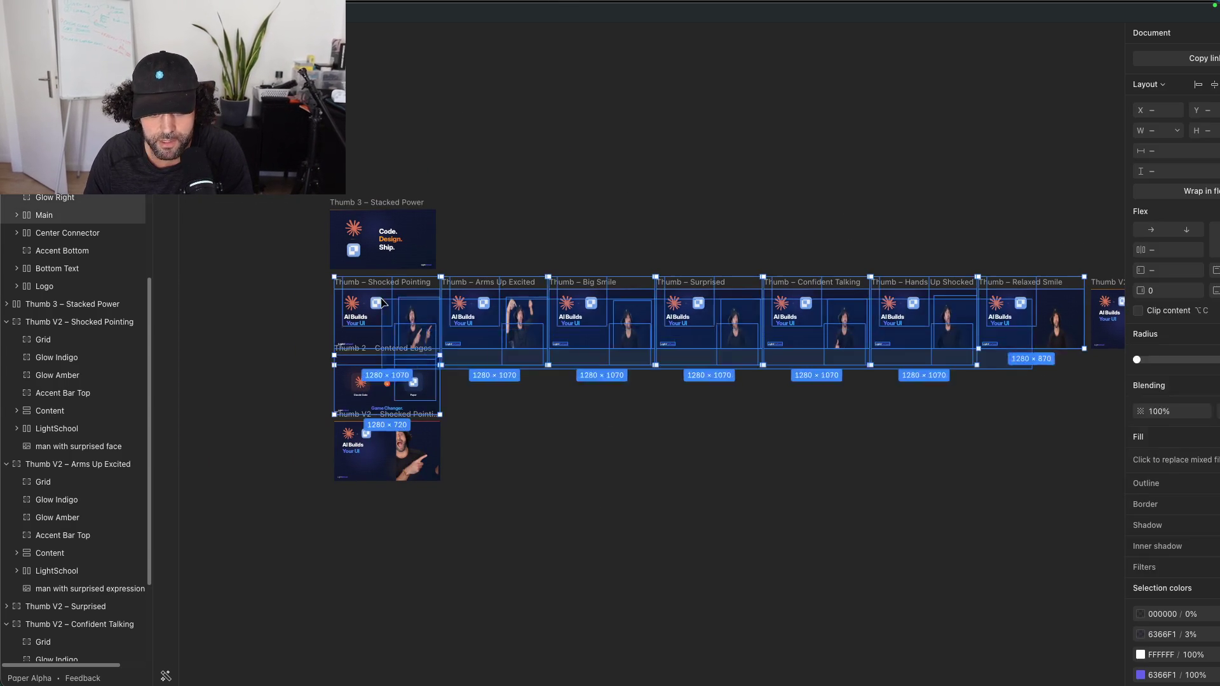
{"action": "left_click", "coordinate": [273, 313]}
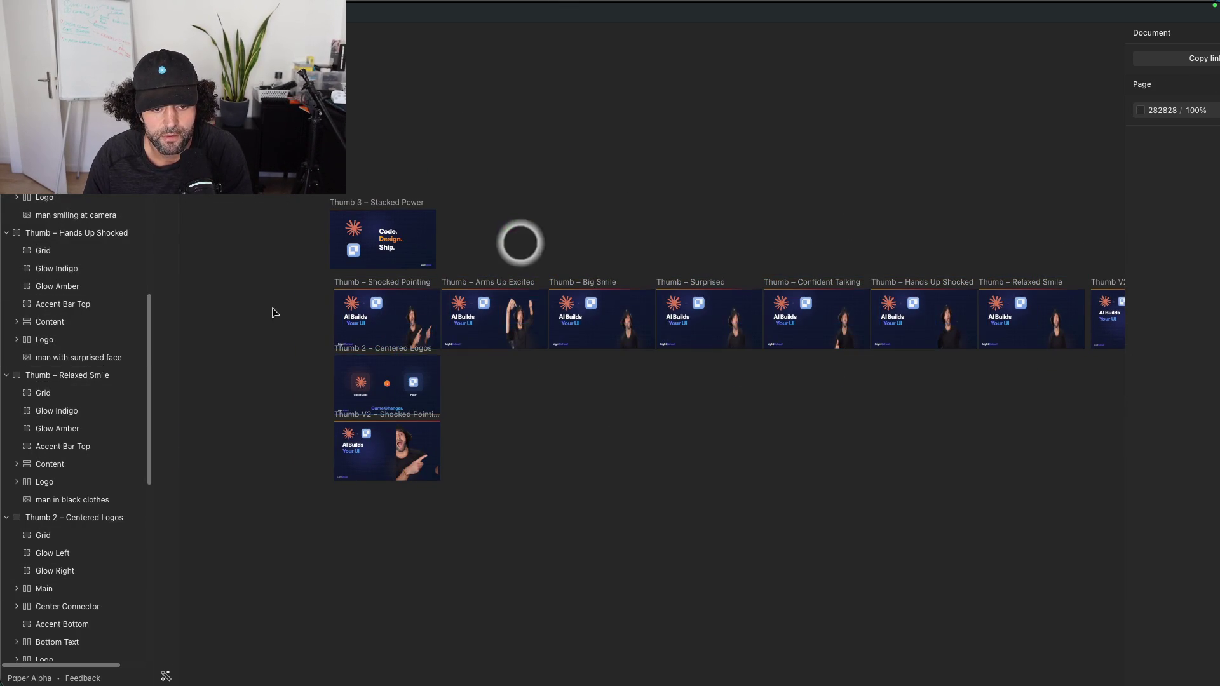
{"action": "left_click_drag", "start_coordinate": [299, 289], "coordinate": [1101, 314]}
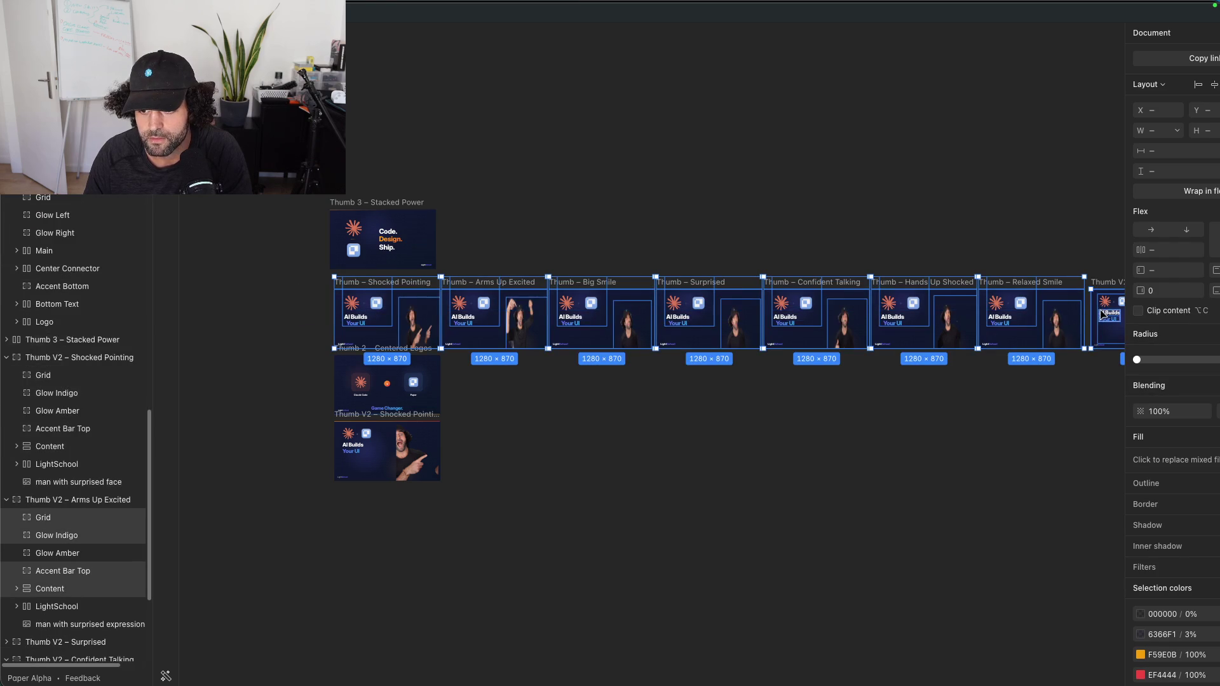
{"action": "key", "text": "Escape"}
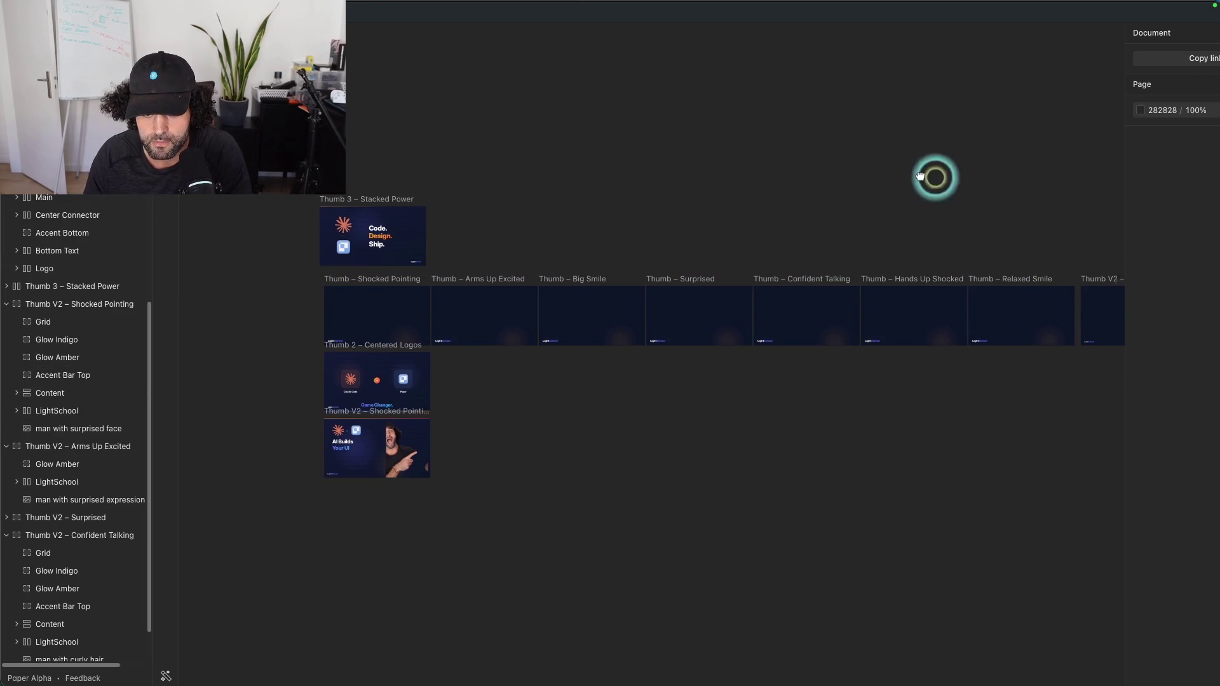
{"action": "scroll", "coordinate": [813, 248], "scroll_direction": "right", "scroll_amount": 5}
Step: Select the Relaxed Smile frame and bring up its actions menu, then dismiss it
{"action": "left_click", "coordinate": [805, 305]}
{"action": "left_click", "coordinate": [794, 340]}
{"action": "left_click_drag", "start_coordinate": [795, 375], "coordinate": [722, 269]}
{"action": "left_click", "coordinate": [722, 269]}
{"action": "left_click", "coordinate": [741, 290]}
{"action": "right_click", "coordinate": [746, 289]}
{"action": "left_click", "coordinate": [736, 232]}
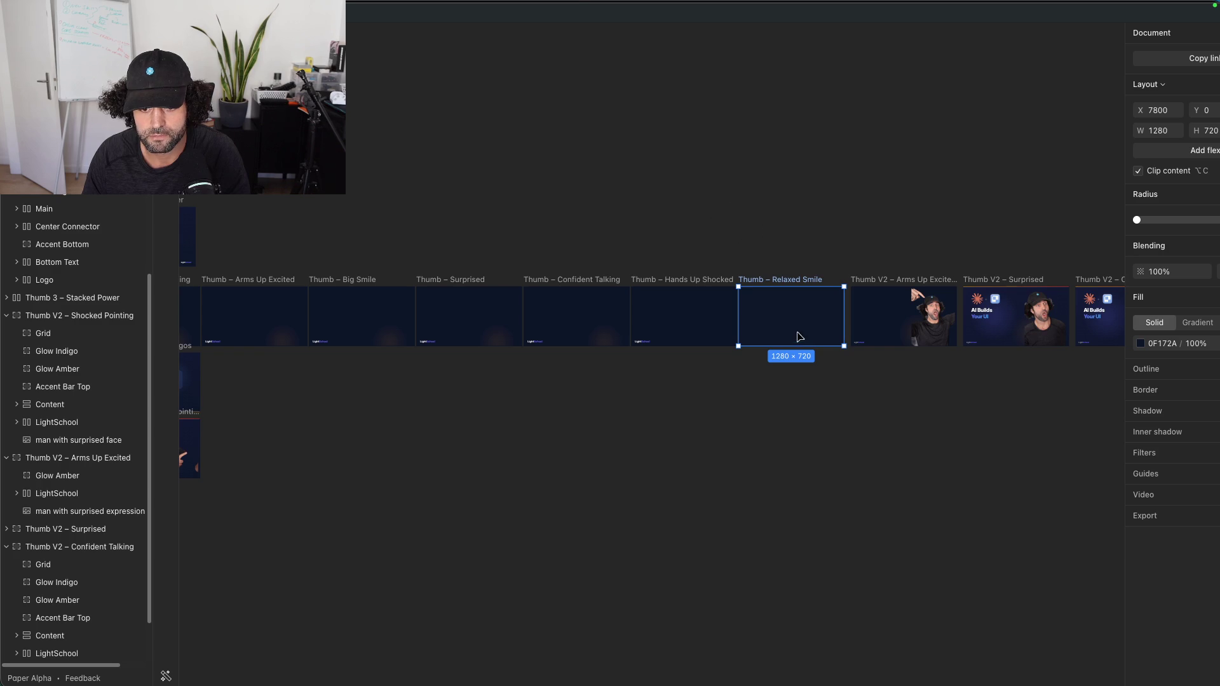
Step: Bring up the Shocked Pointing frame's actions menu, then close it and deselect
{"action": "left_click_drag", "start_coordinate": [381, 223], "coordinate": [506, 228]}
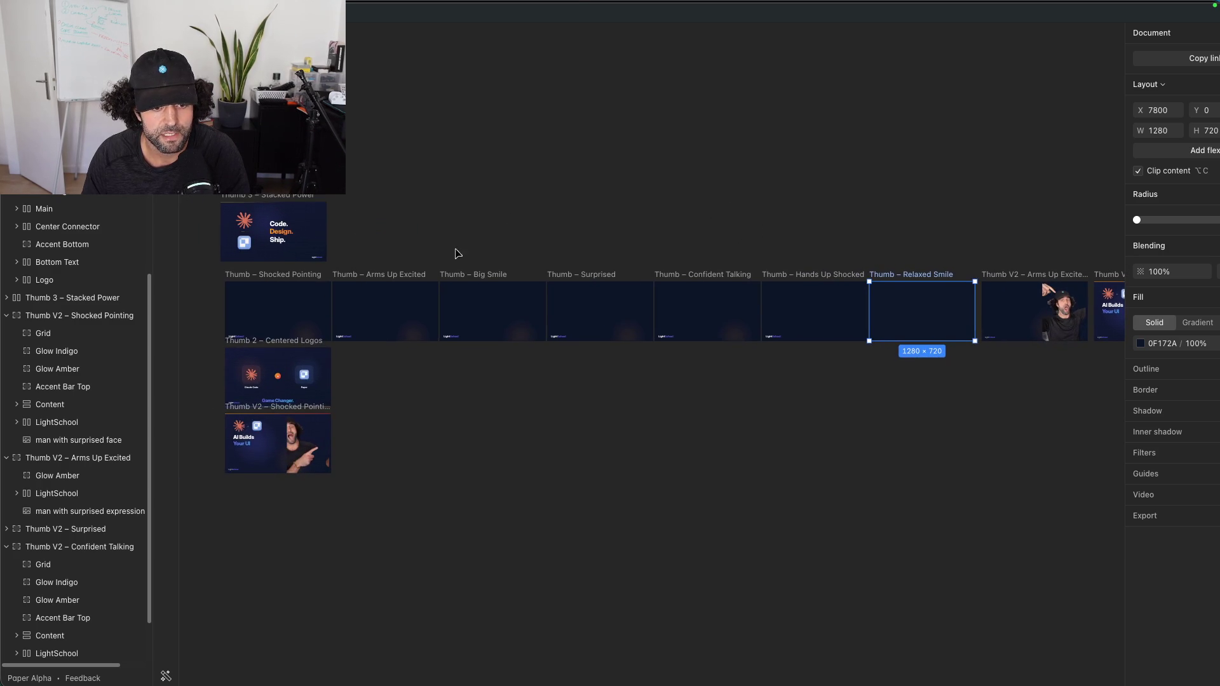
{"action": "left_click", "coordinate": [304, 307]}
{"action": "left_click", "coordinate": [280, 291]}
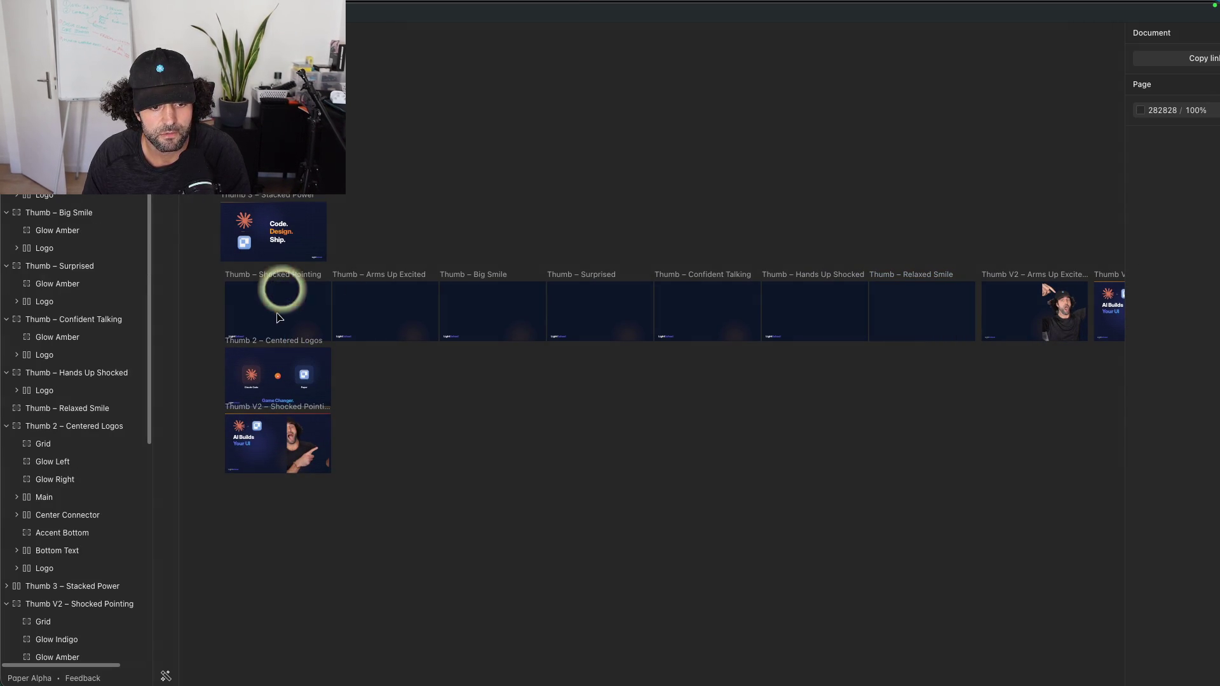
{"action": "right_click", "coordinate": [279, 312]}
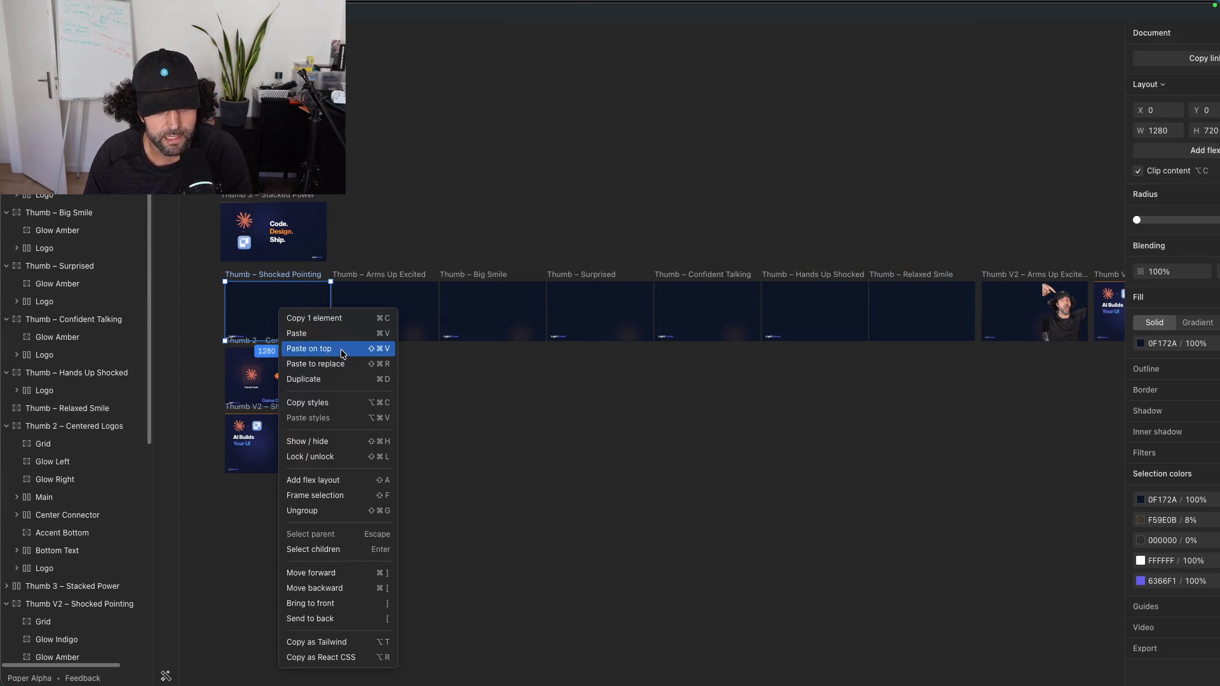
{"action": "left_click", "coordinate": [483, 215]}
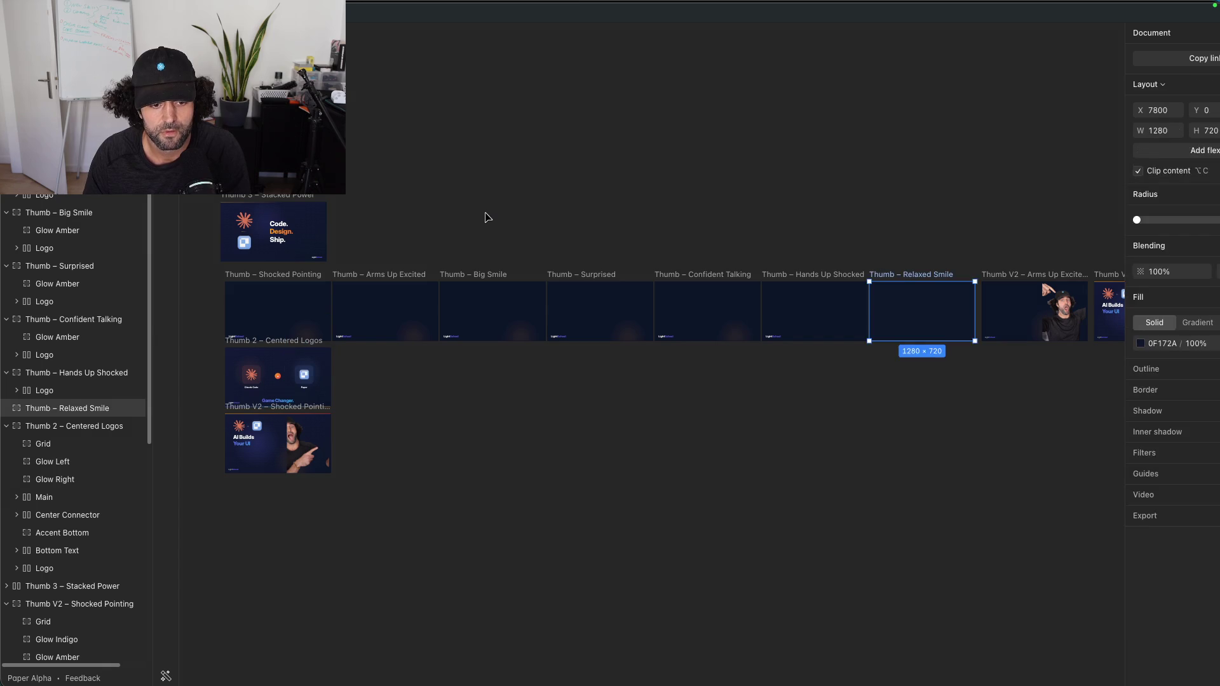
Step: Zoom in on the V2 thumbnails and select the Thumb V2 – Arms Up Excited frame
{"action": "scroll", "coordinate": [621, 202], "scroll_direction": "right", "scroll_amount": 10}
{"action": "left_click", "coordinate": [513, 231]}
{"action": "scroll", "coordinate": [515, 232], "scroll_direction": "up", "scroll_amount": 3}
{"action": "scroll", "coordinate": [517, 235], "scroll_direction": "up", "scroll_amount": 3}
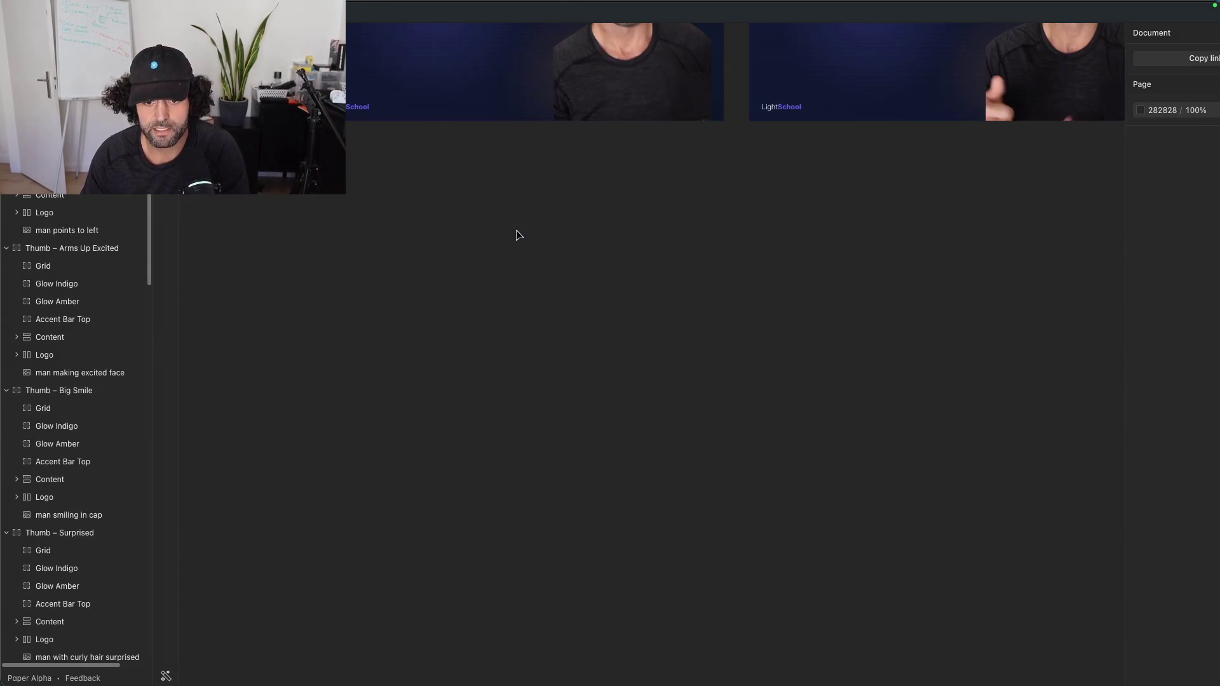
{"action": "left_click_drag", "start_coordinate": [408, 198], "coordinate": [855, 371]}
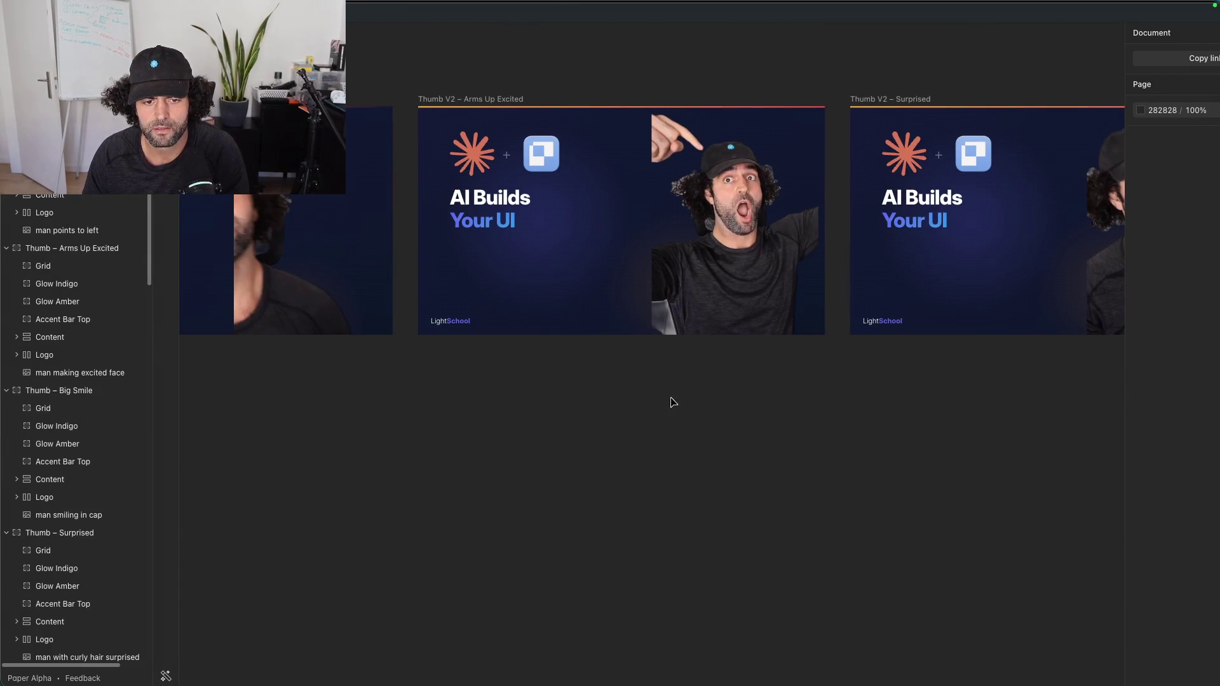
{"action": "left_click", "coordinate": [671, 399]}
{"action": "left_click", "coordinate": [591, 327]}
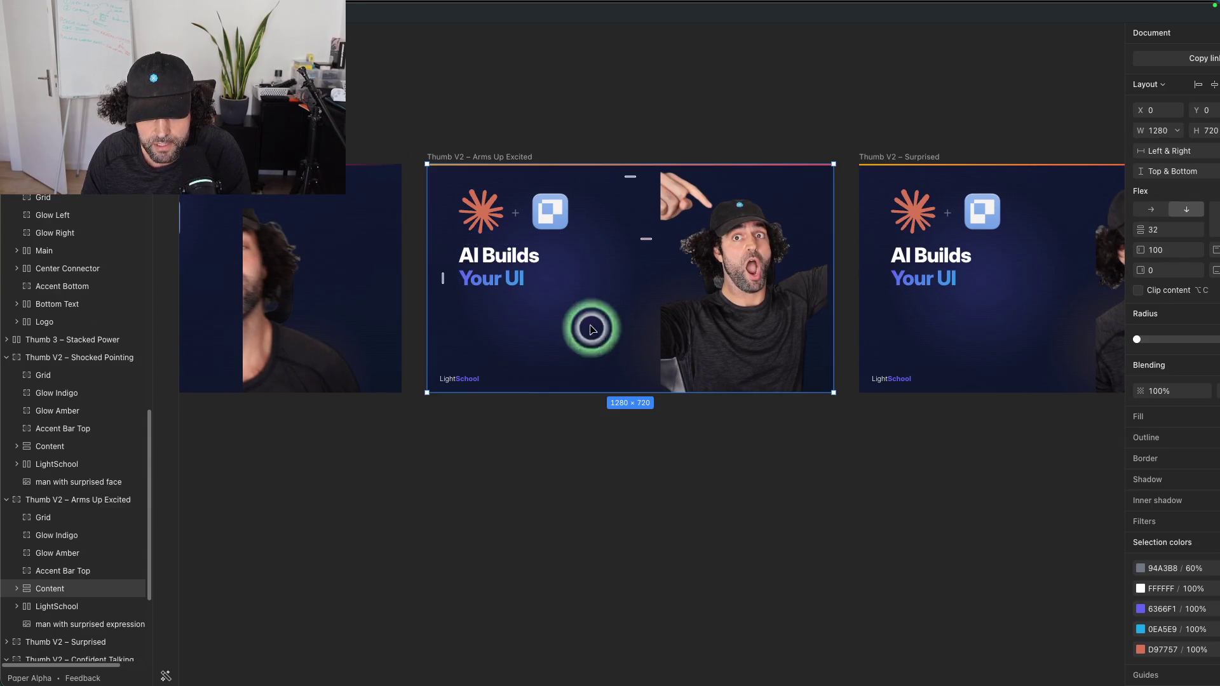
Step: Drag the title-and-logos Content group into the surprised photo layer and back out
{"action": "left_click", "coordinate": [521, 233]}
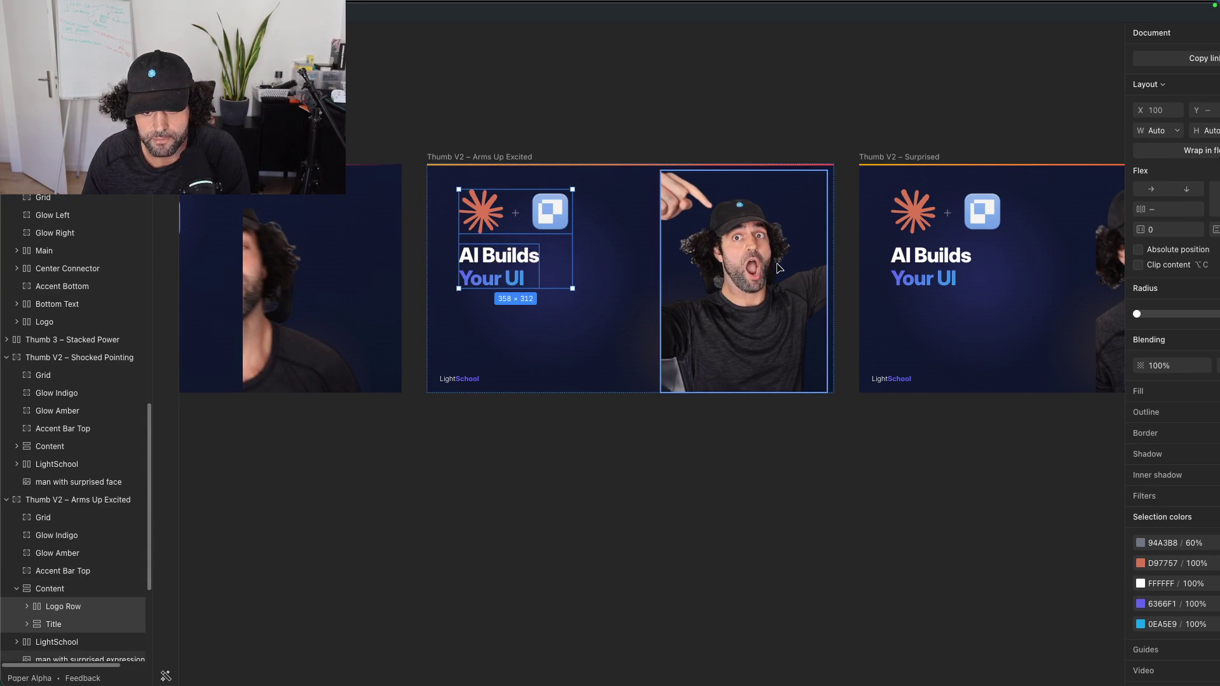
{"action": "left_click_drag", "start_coordinate": [546, 260], "coordinate": [721, 321]}
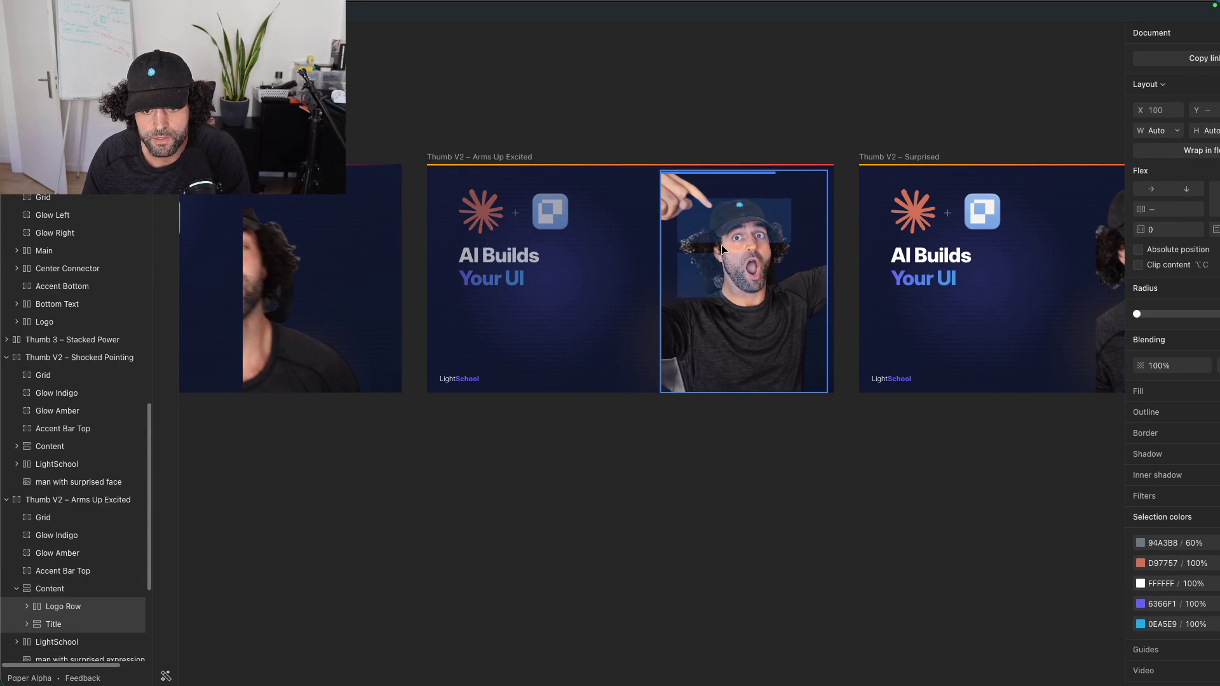
{"action": "left_click", "coordinate": [719, 320]}
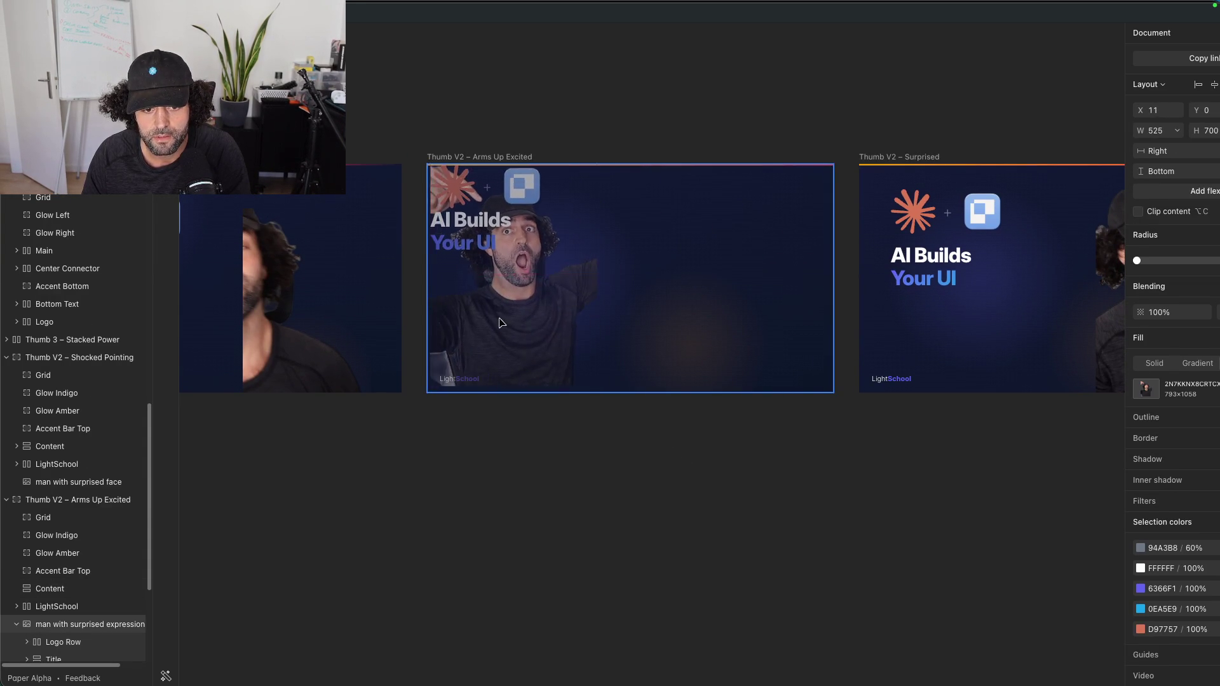
{"action": "left_click", "coordinate": [493, 201]}
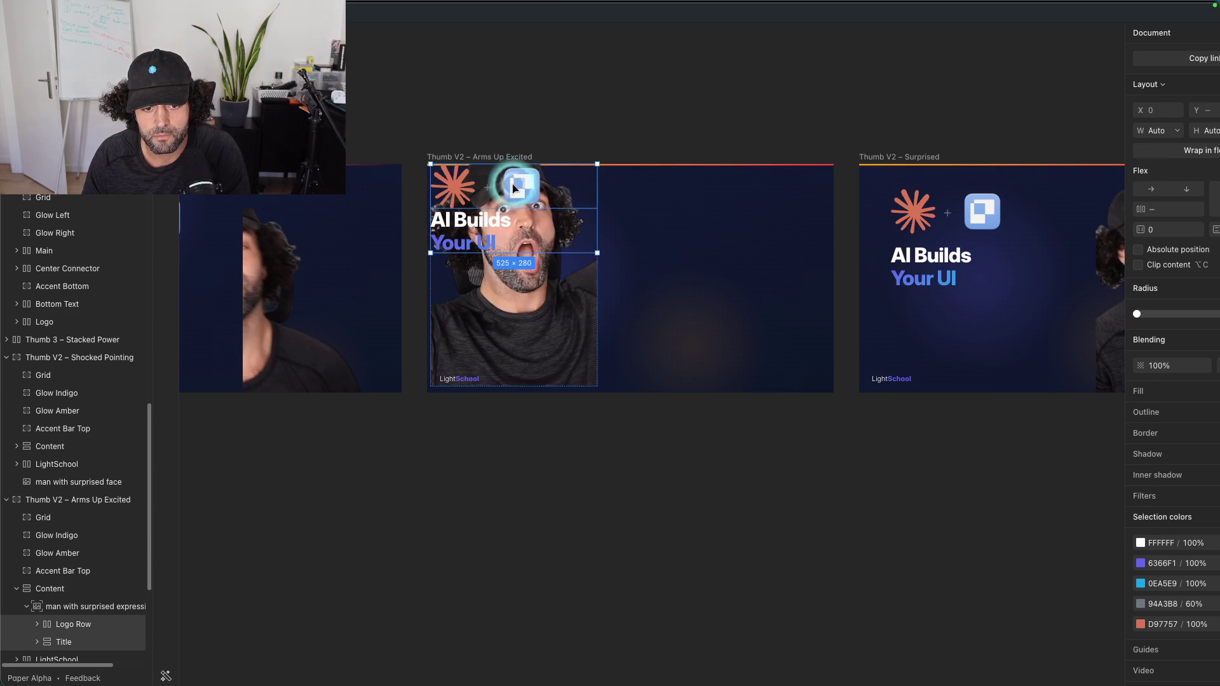
{"action": "left_click_drag", "start_coordinate": [514, 188], "coordinate": [722, 237]}
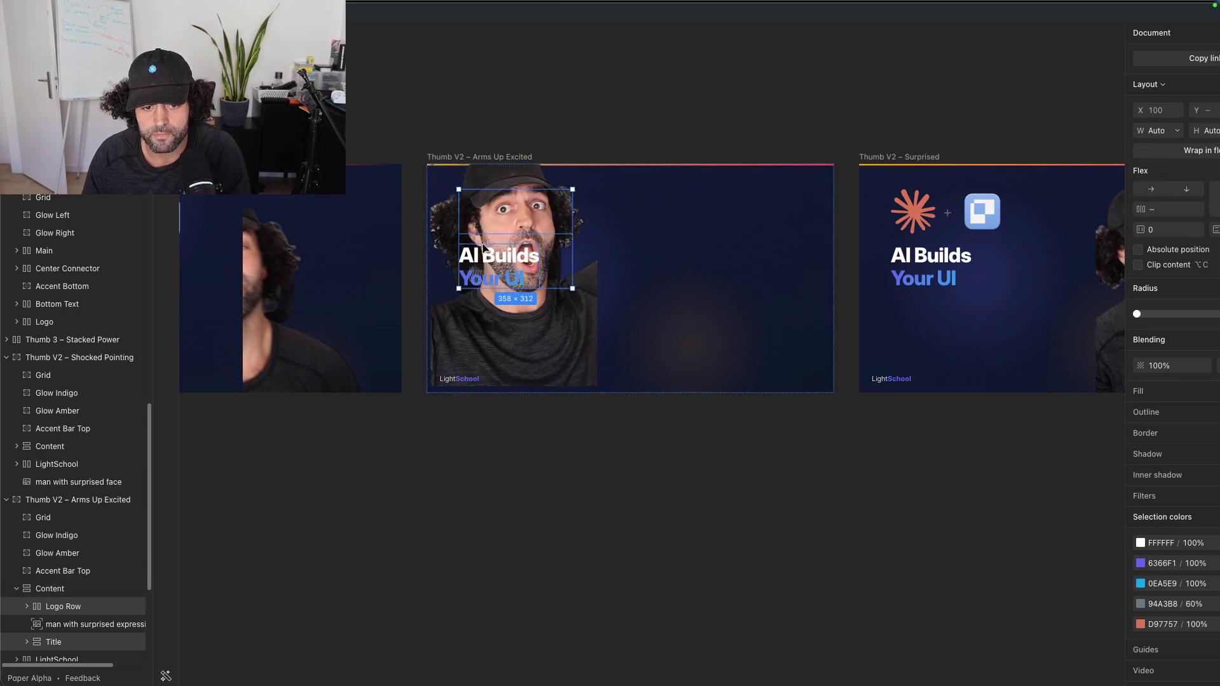
{"action": "left_click_drag", "start_coordinate": [488, 249], "coordinate": [692, 273]}
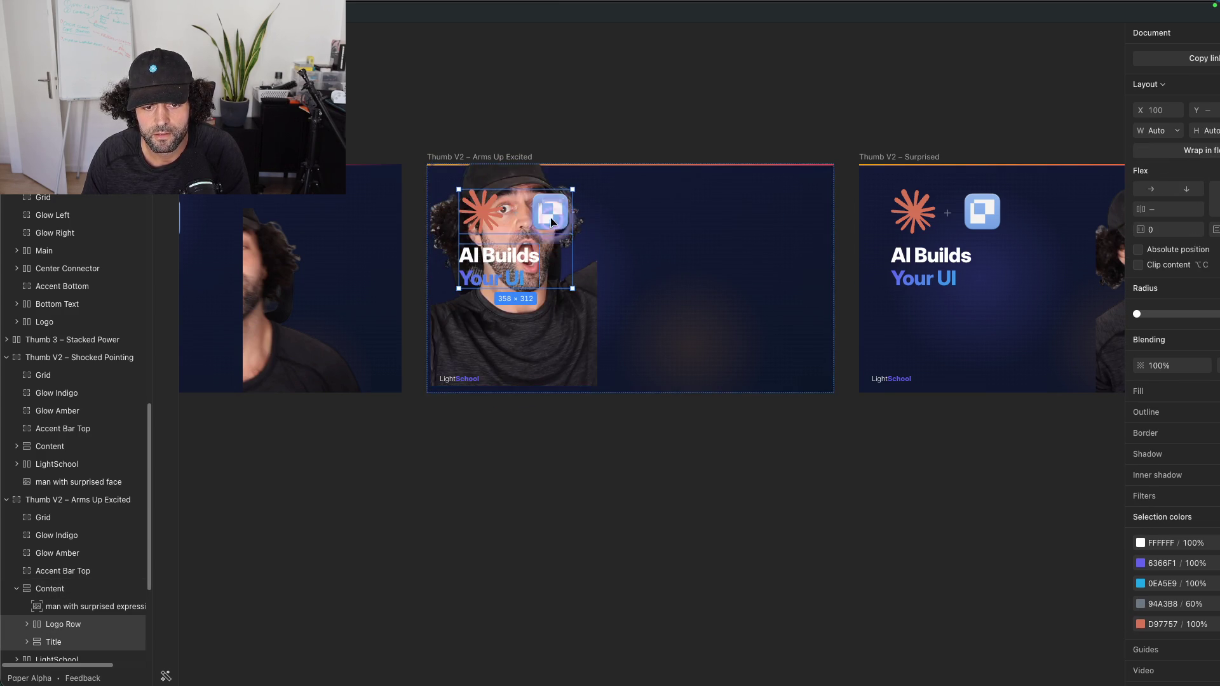
{"action": "left_click_drag", "start_coordinate": [552, 223], "coordinate": [509, 197]}
{"action": "left_click", "coordinate": [579, 235]}
Step: Undo the rearrangement so the title and logos stay left of the photo, then deselect
{"action": "key", "text": "ctrl+z"}
{"action": "key", "text": "ctrl+z"}
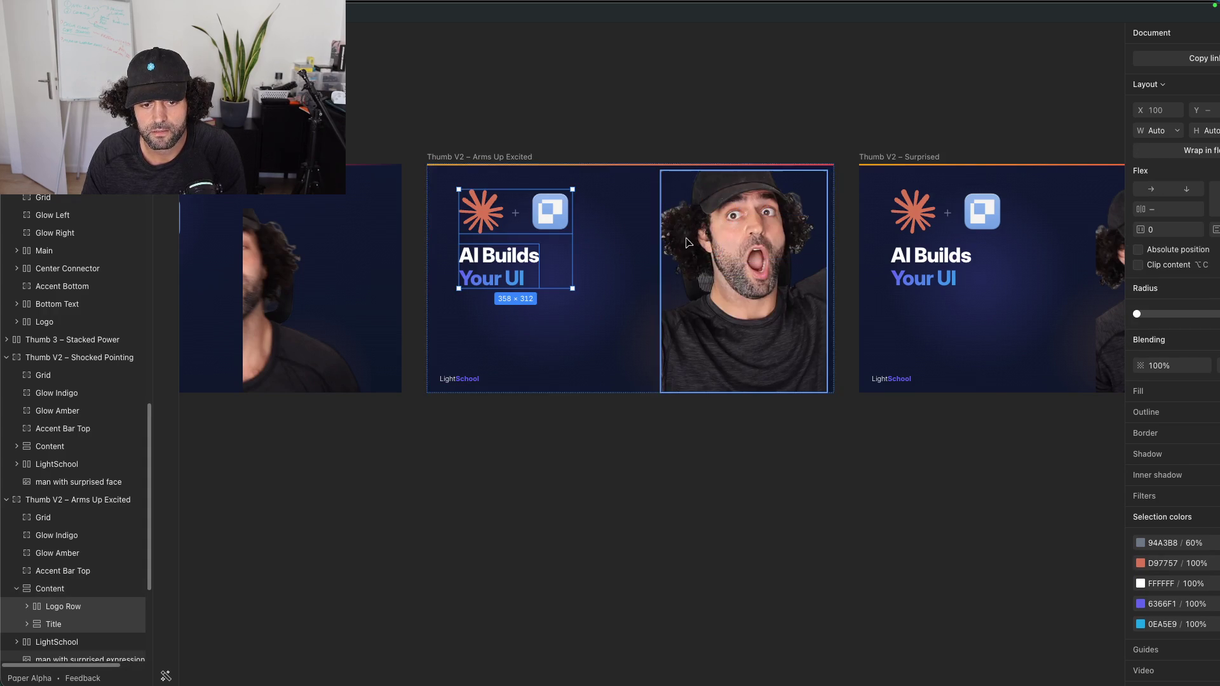
{"action": "left_click", "coordinate": [701, 236]}
{"action": "key", "text": "ctrl+z"}
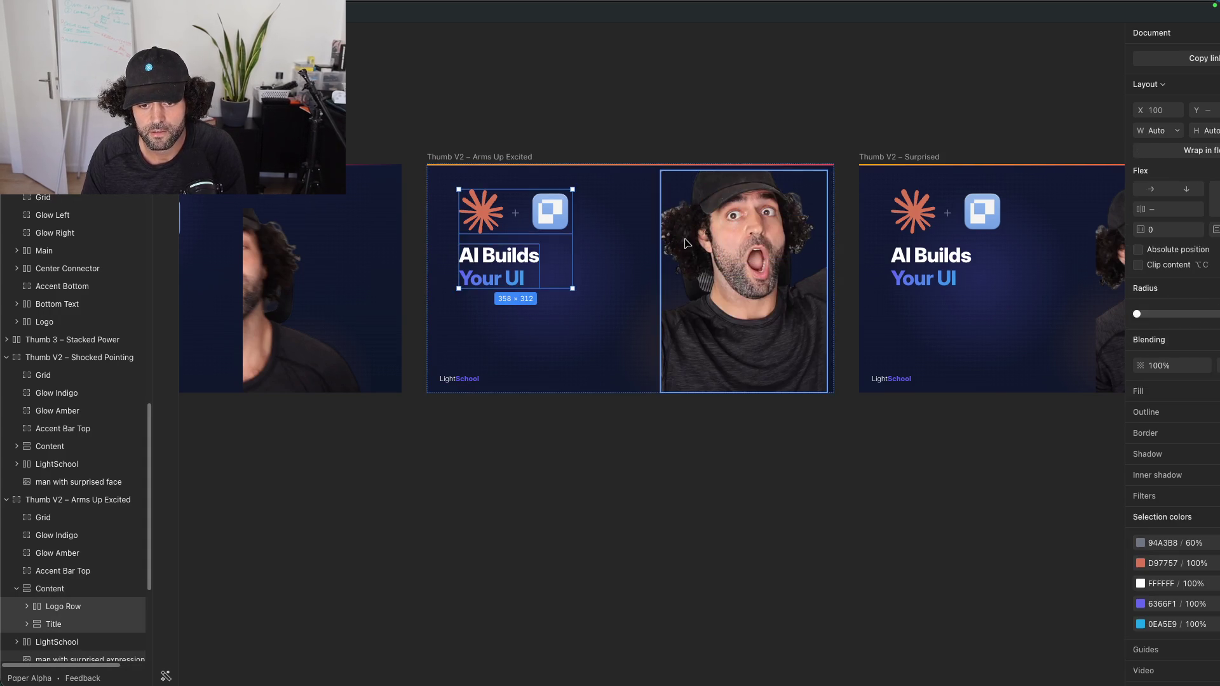
{"action": "key", "text": "Escape"}
{"action": "key", "text": "ctrl+z"}
{"action": "key", "text": "ctrl+shift+z"}
{"action": "key", "text": "ctrl+z"}
{"action": "key", "text": "ctrl+shift+z"}
{"action": "key", "text": "ctrl+z"}
{"action": "key", "text": "ctrl+shift+z"}
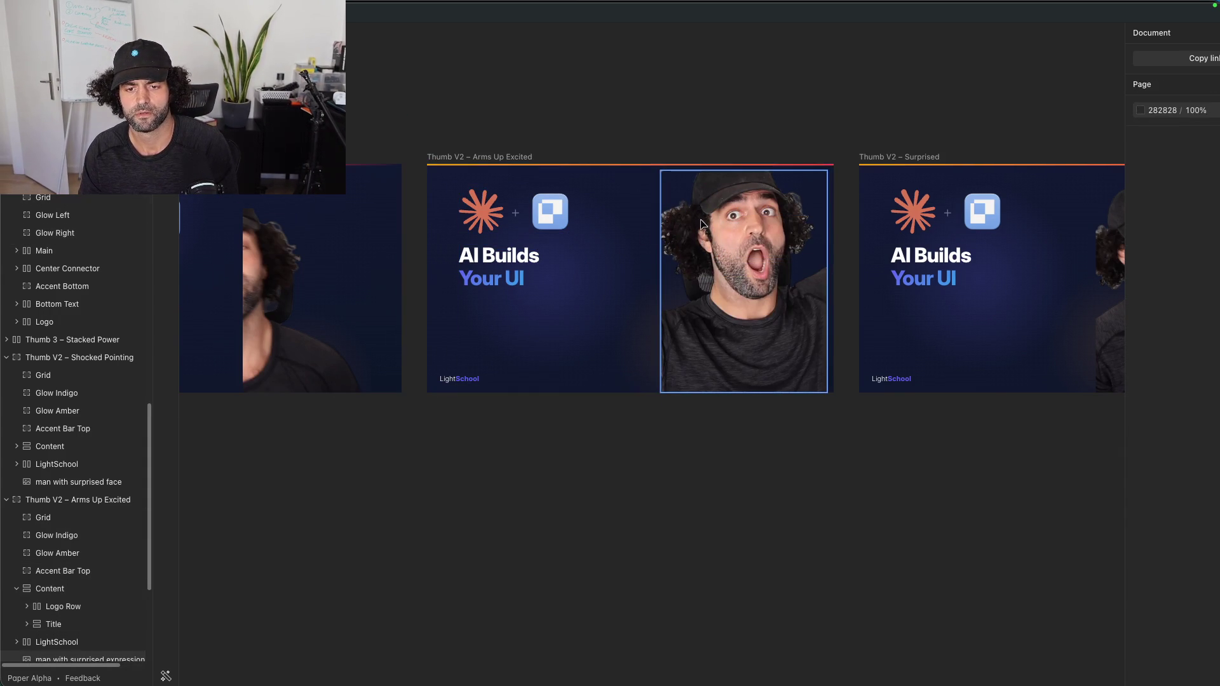
{"action": "key", "text": "ctrl+z"}
Step: Try repositioning the Logo Row and Title relative to the man photo in Arms Up Excited
{"action": "left_click", "coordinate": [740, 130]}
{"action": "mouse_move", "coordinate": [832, 94]}
{"action": "left_mouse_down"}
{"action": "mouse_move", "coordinate": [509, 60]}
{"action": "mouse_move", "coordinate": [641, 83]}
{"action": "left_mouse_up"}
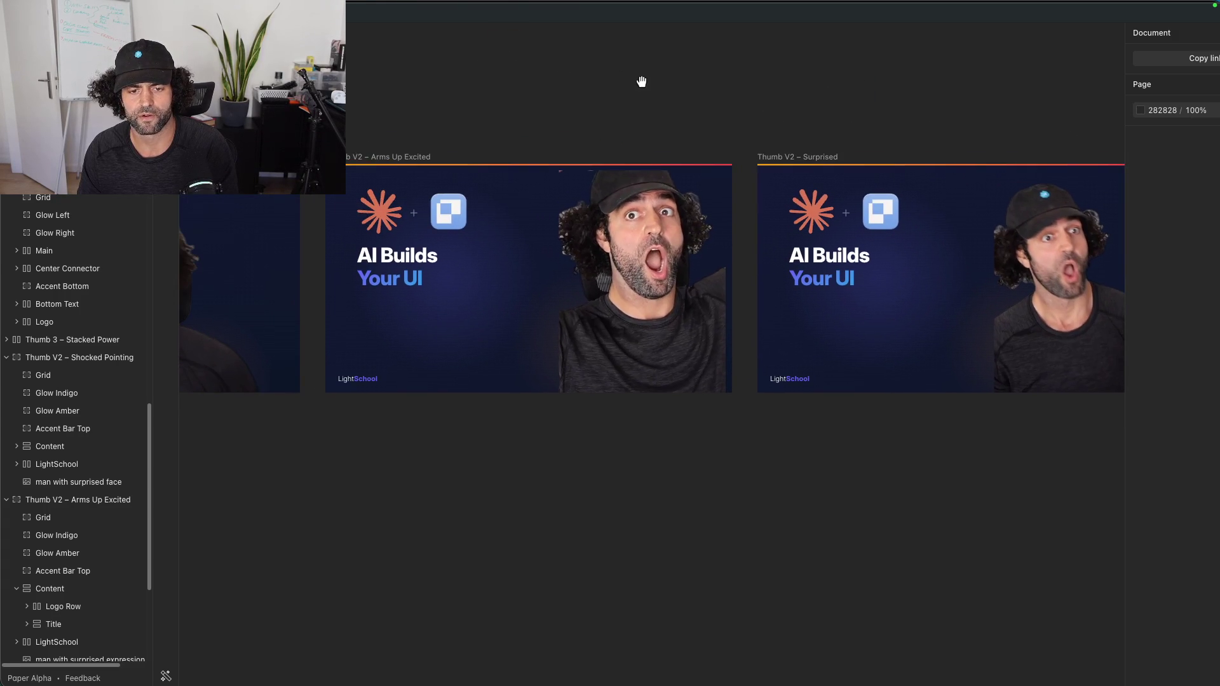
{"action": "left_click", "coordinate": [406, 223]}
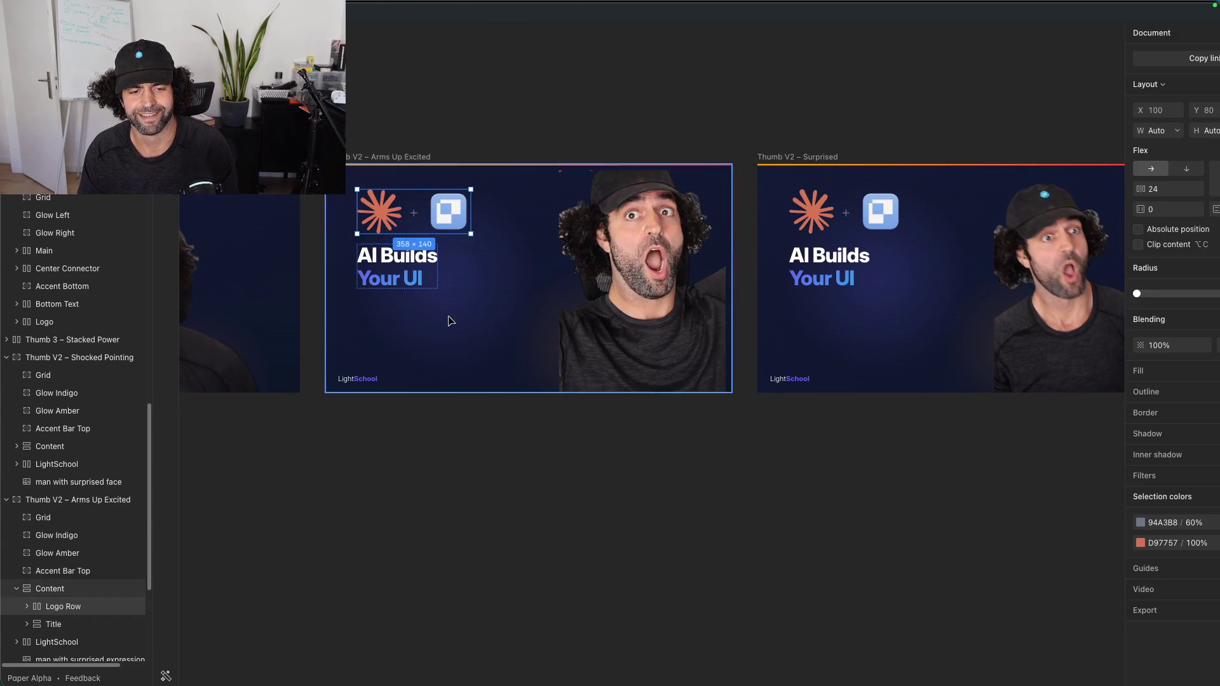
{"action": "left_click_drag", "start_coordinate": [445, 316], "coordinate": [468, 278]}
{"action": "key", "text": "Escape"}
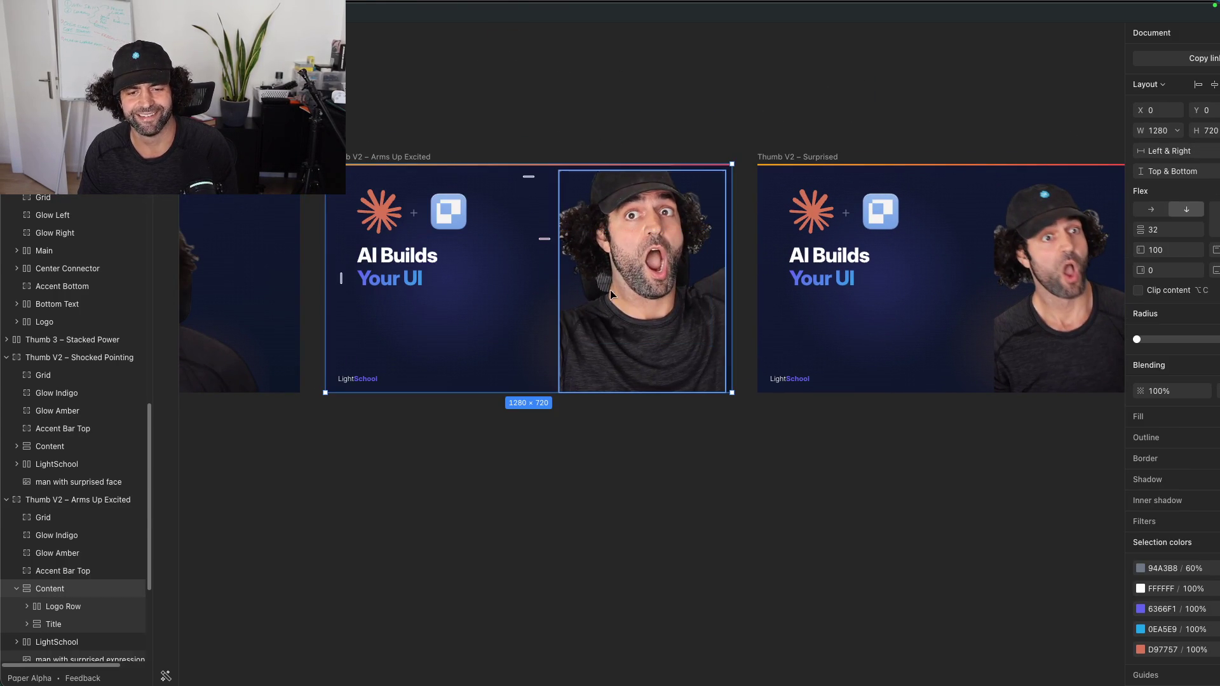
{"action": "left_click", "coordinate": [625, 280]}
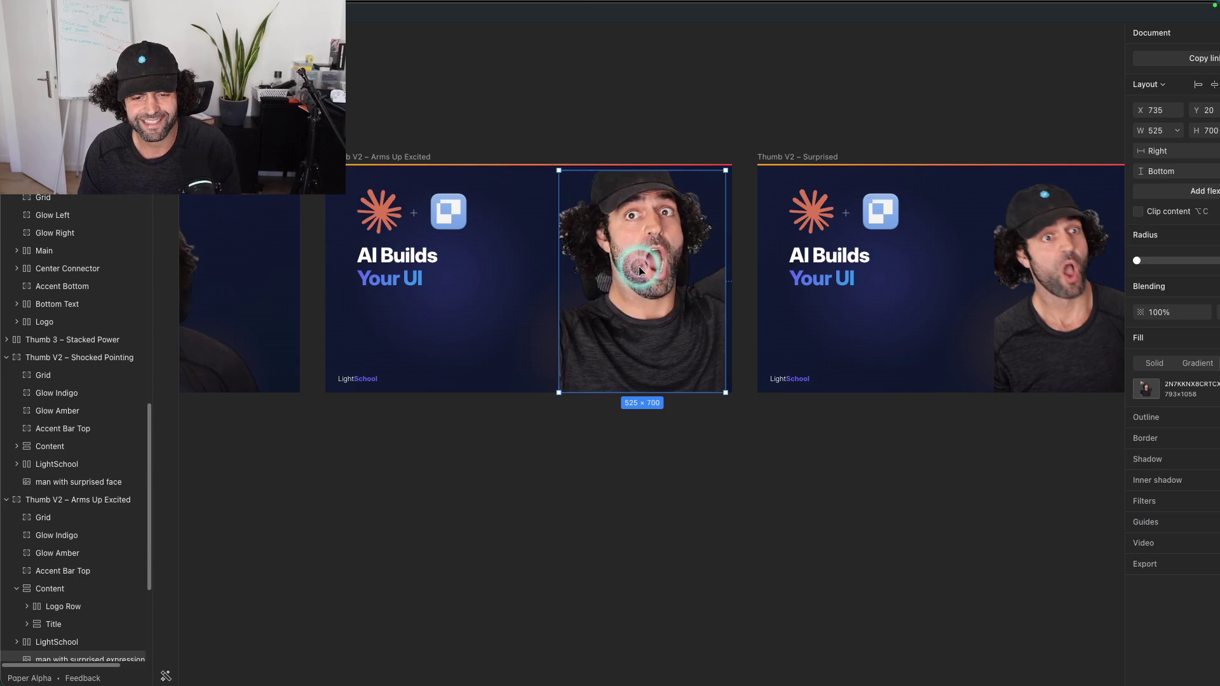
{"action": "left_click_drag", "start_coordinate": [639, 265], "coordinate": [566, 262]}
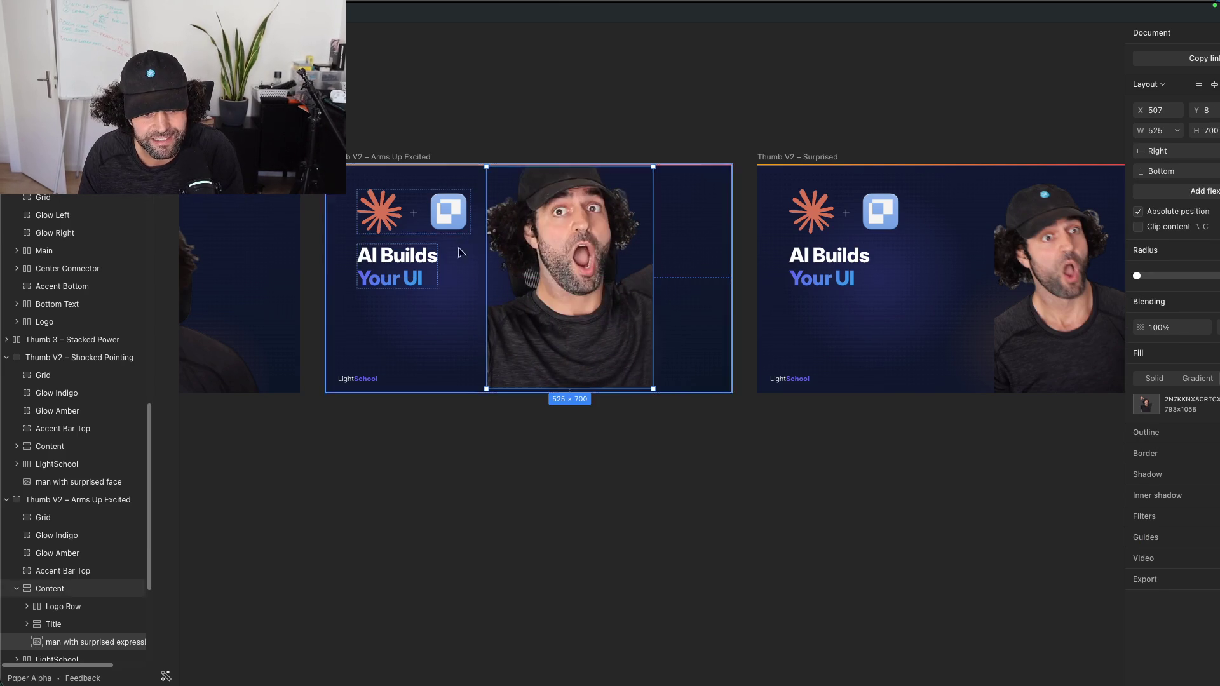
{"action": "left_click", "coordinate": [430, 258]}
{"action": "left_click", "coordinate": [403, 209]}
{"action": "left_click", "coordinate": [411, 279], "text": "shift"}
{"action": "left_click_drag", "start_coordinate": [412, 280], "coordinate": [662, 271]}
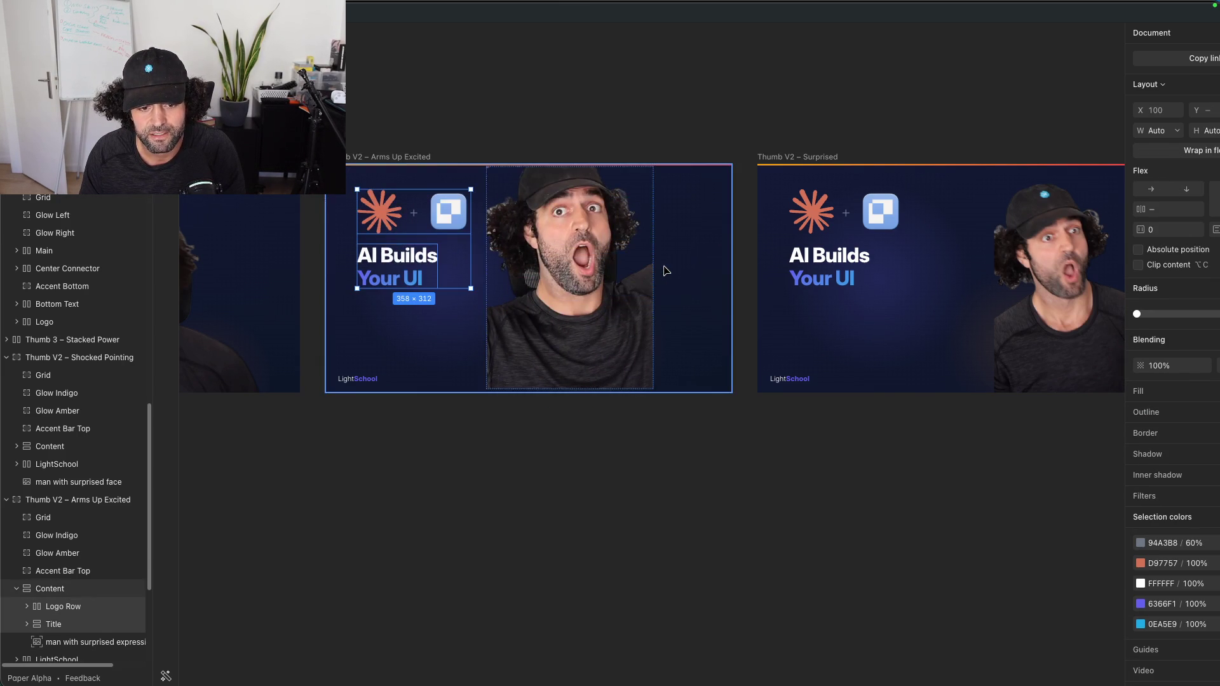
Step: Move the man photo out of the Content stack and pin it right at X 735, 525 × 700
{"action": "left_click", "coordinate": [539, 215]}
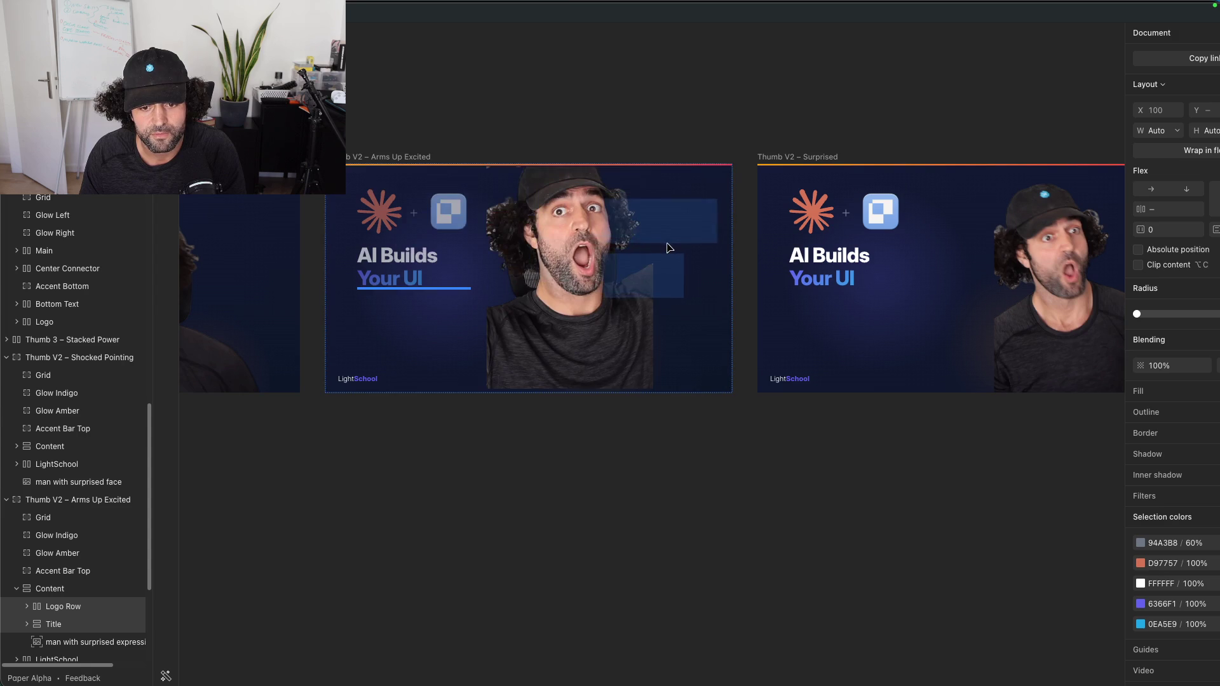
{"action": "left_click_drag", "start_coordinate": [566, 258], "coordinate": [455, 389]}
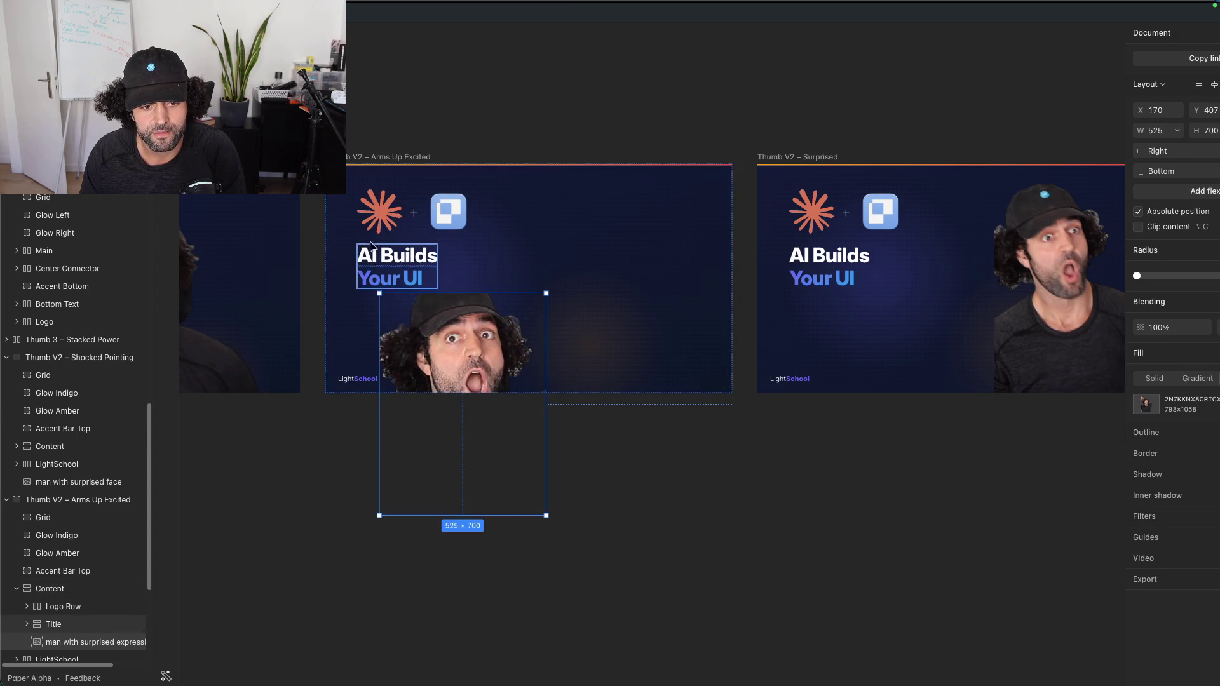
{"action": "left_click", "coordinate": [388, 259]}
{"action": "left_click_drag", "start_coordinate": [388, 259], "coordinate": [589, 256]}
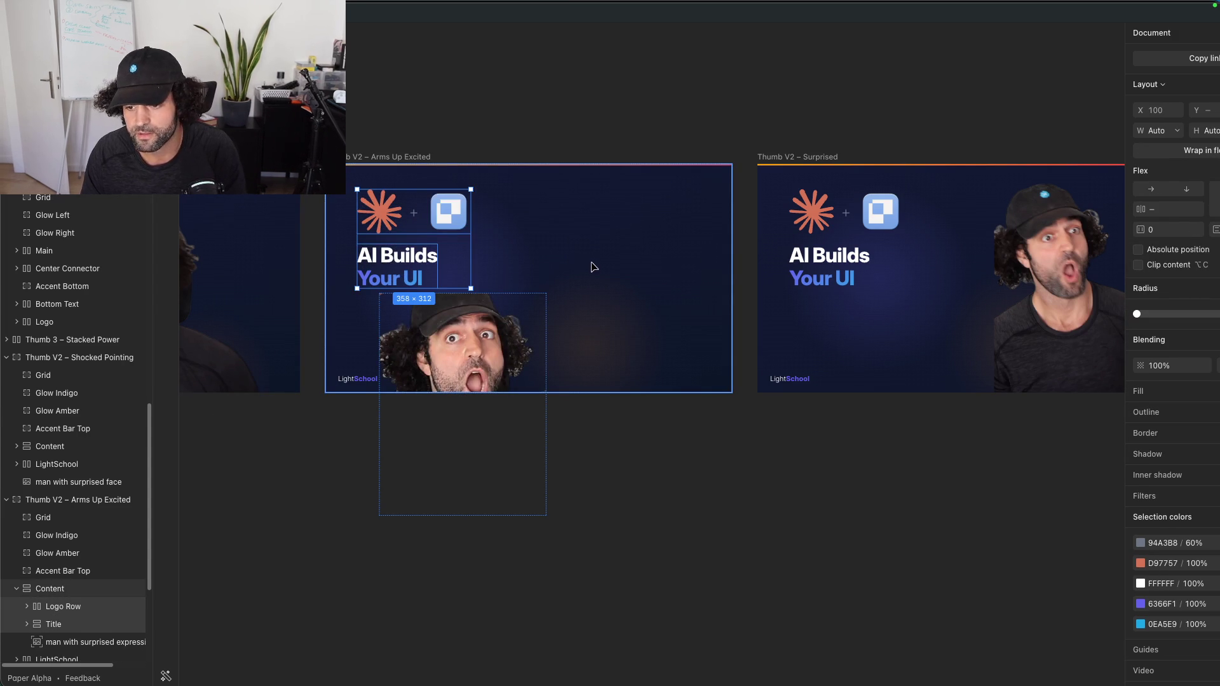
{"action": "left_click", "coordinate": [463, 307]}
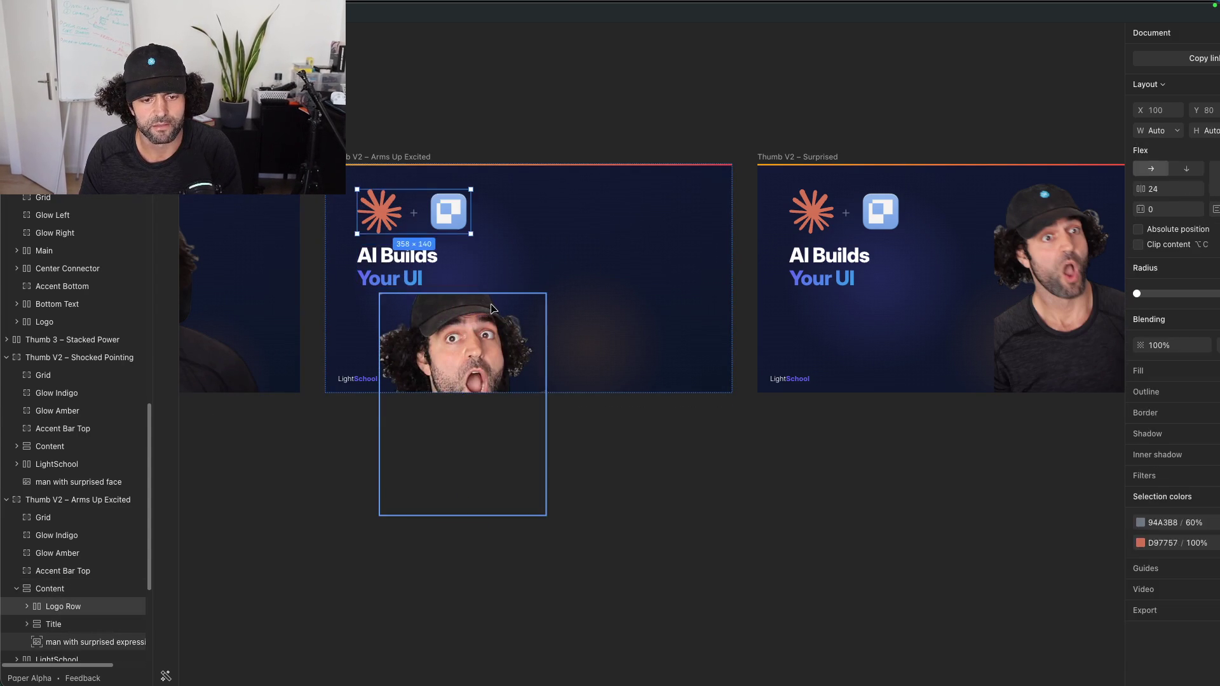
{"action": "left_click_drag", "start_coordinate": [463, 309], "coordinate": [530, 316]}
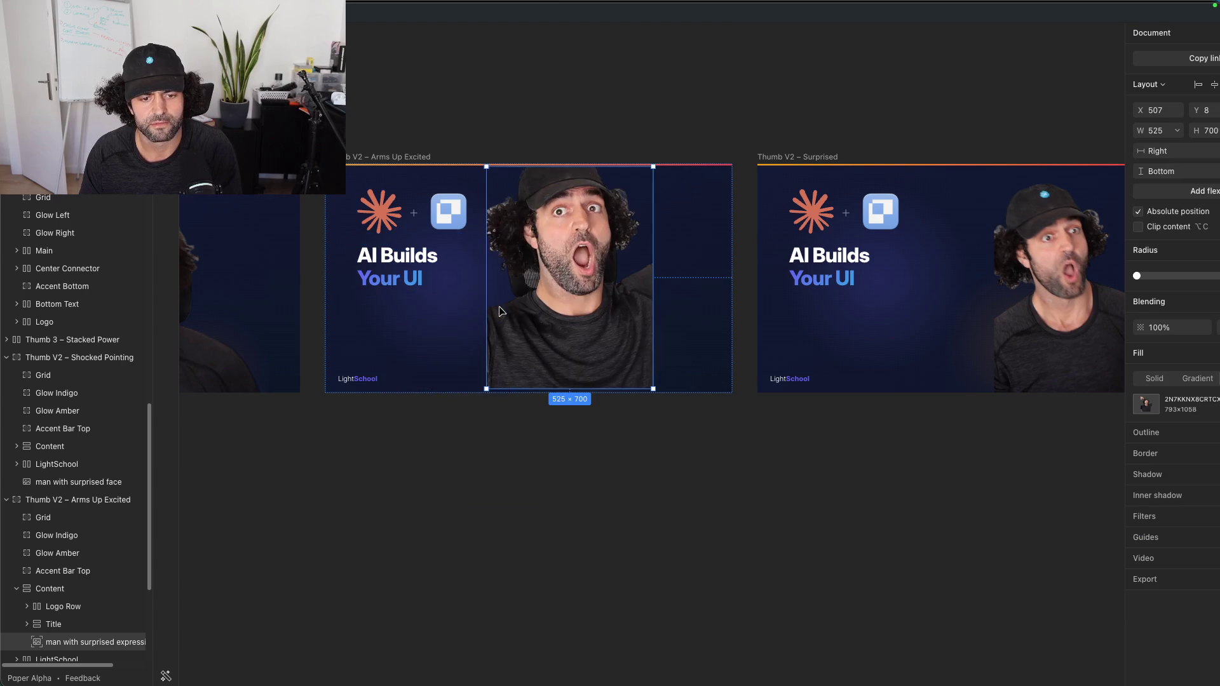
{"action": "left_click", "coordinate": [544, 307]}
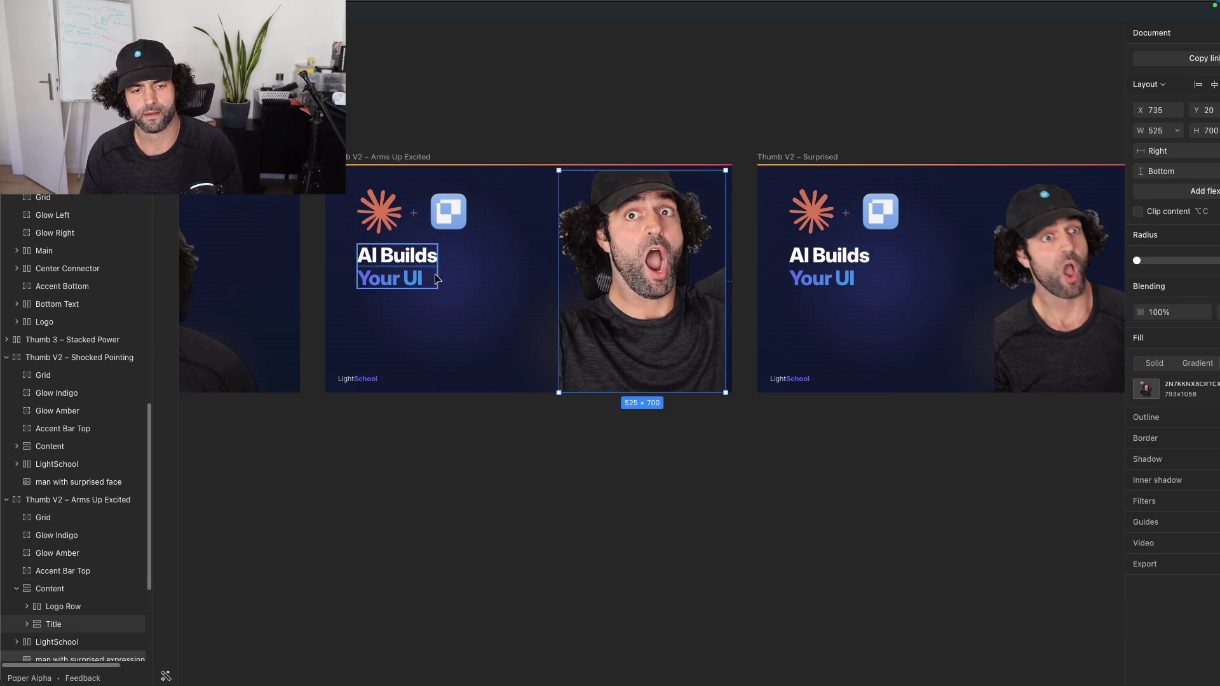
{"action": "left_click", "coordinate": [423, 258]}
Step: Retype the title's second line from 'Your UI' to 'Your Designs'
{"action": "double_click", "coordinate": [423, 258]}
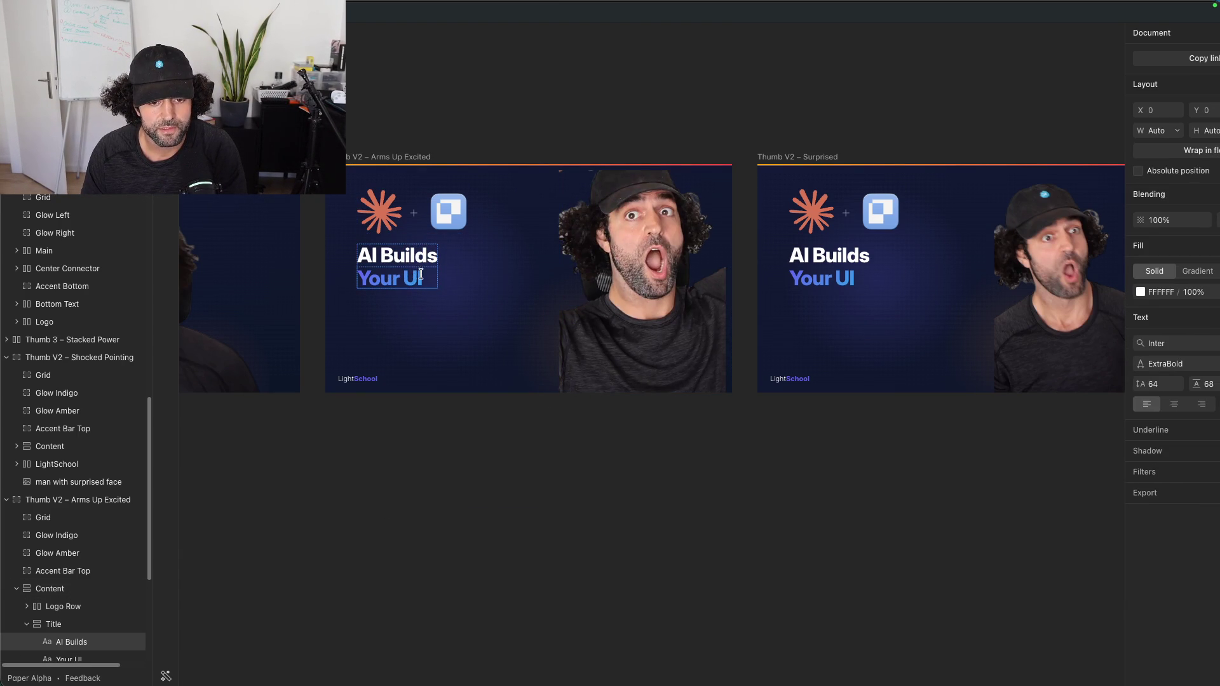
{"action": "left_click", "coordinate": [420, 274]}
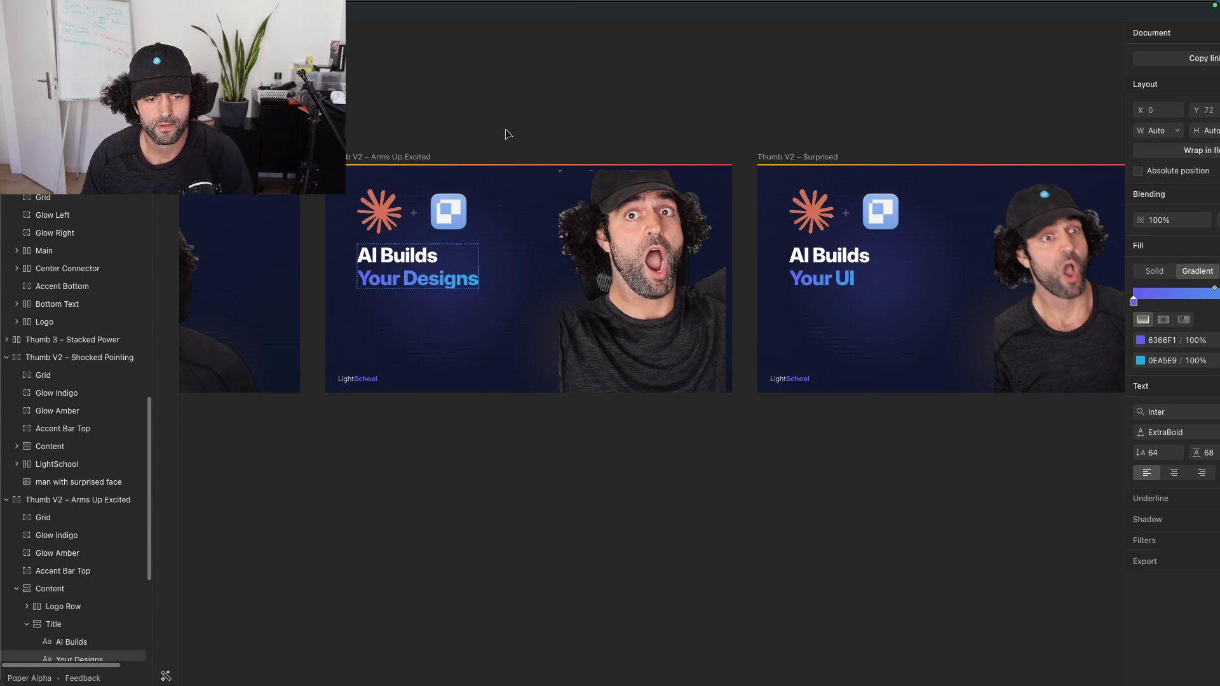
{"action": "left_click", "coordinate": [597, 141]}
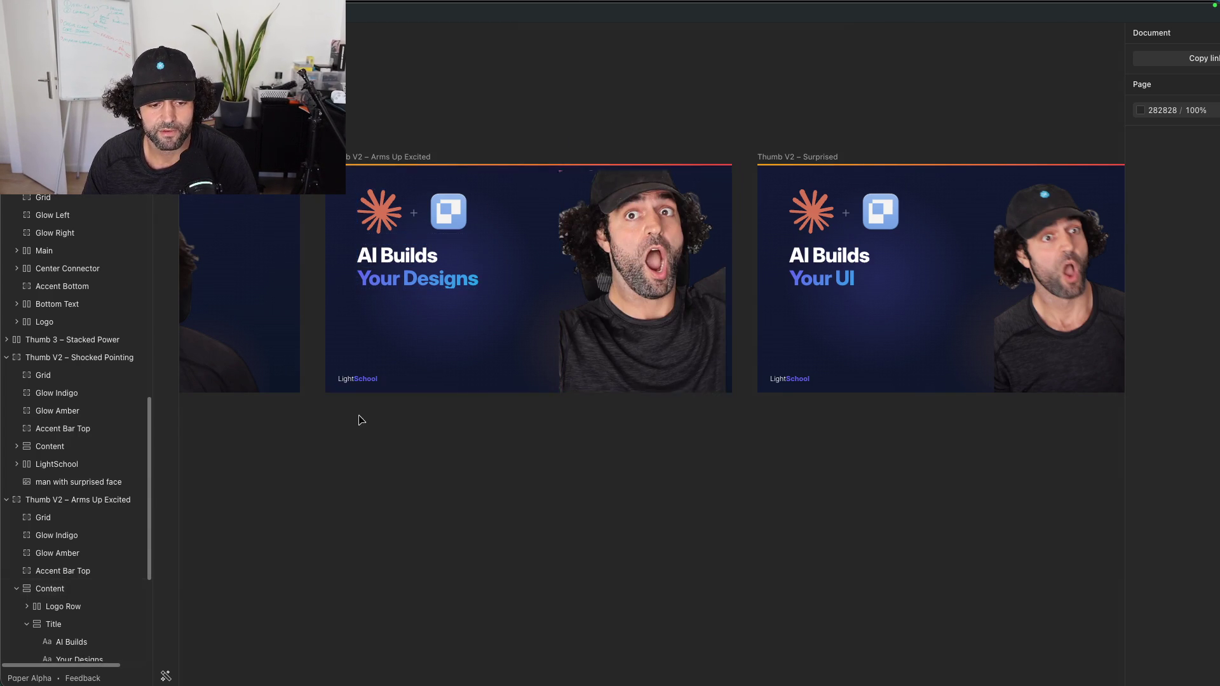
{"action": "left_click", "coordinate": [620, 307]}
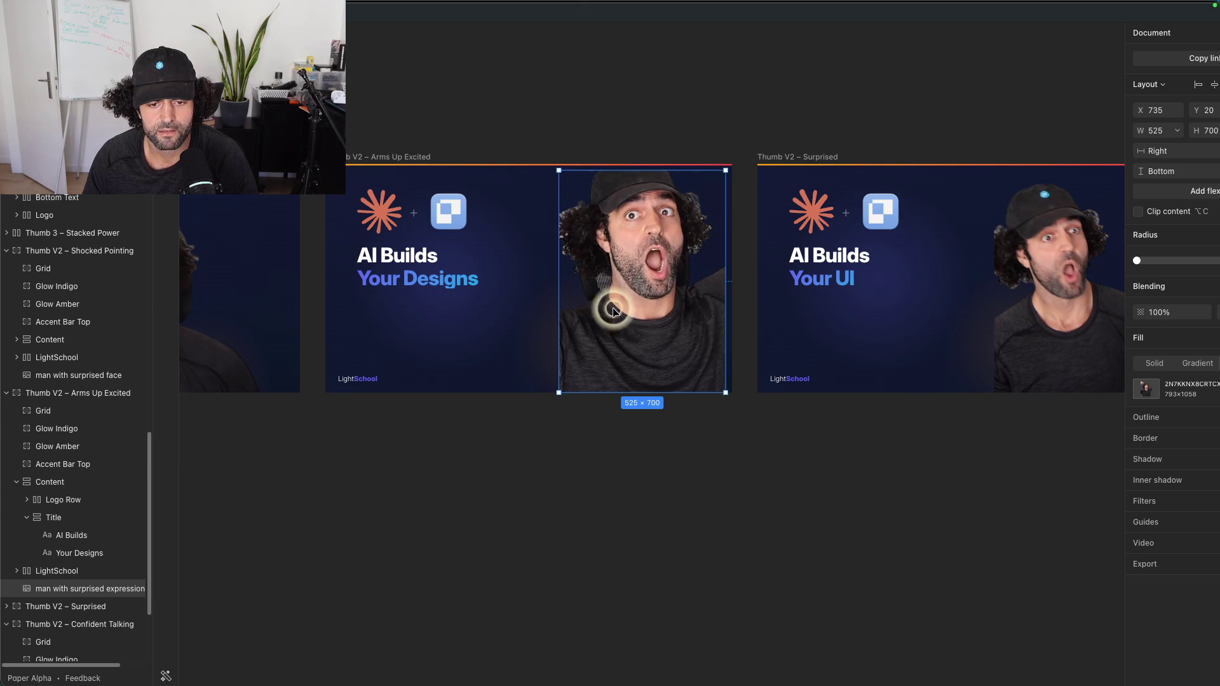
{"action": "left_click", "coordinate": [377, 378]}
{"action": "left_click_drag", "start_coordinate": [377, 373], "coordinate": [448, 353]}
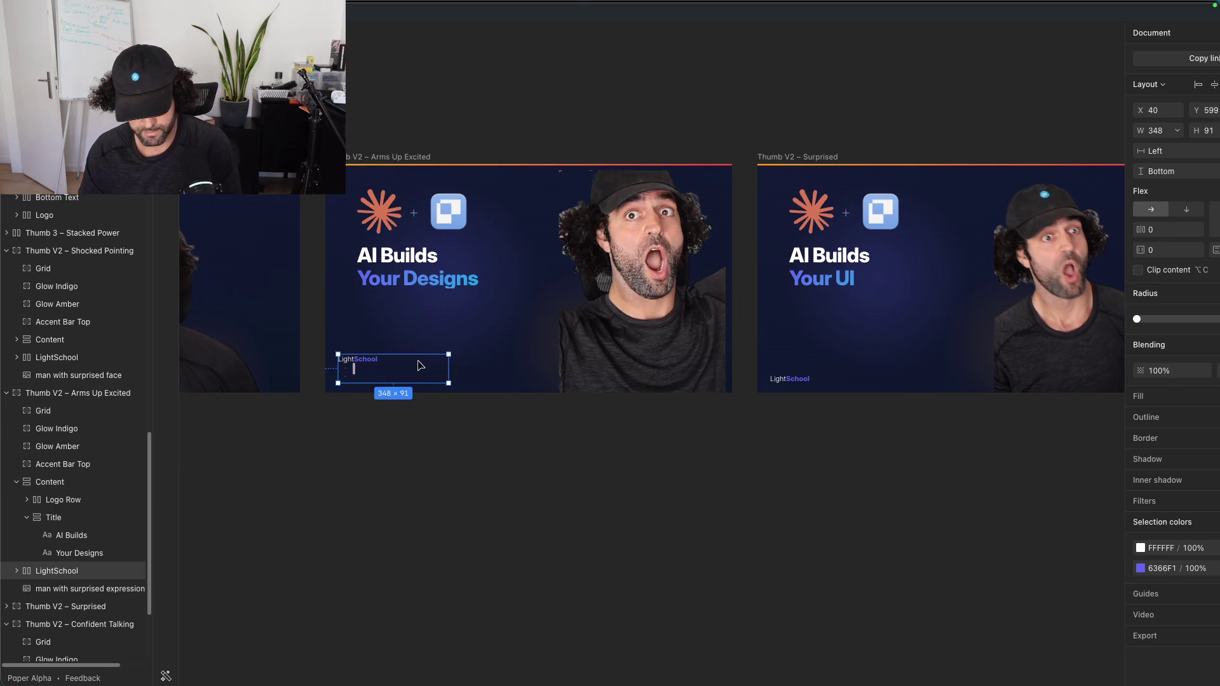
{"action": "key", "text": "Delete"}
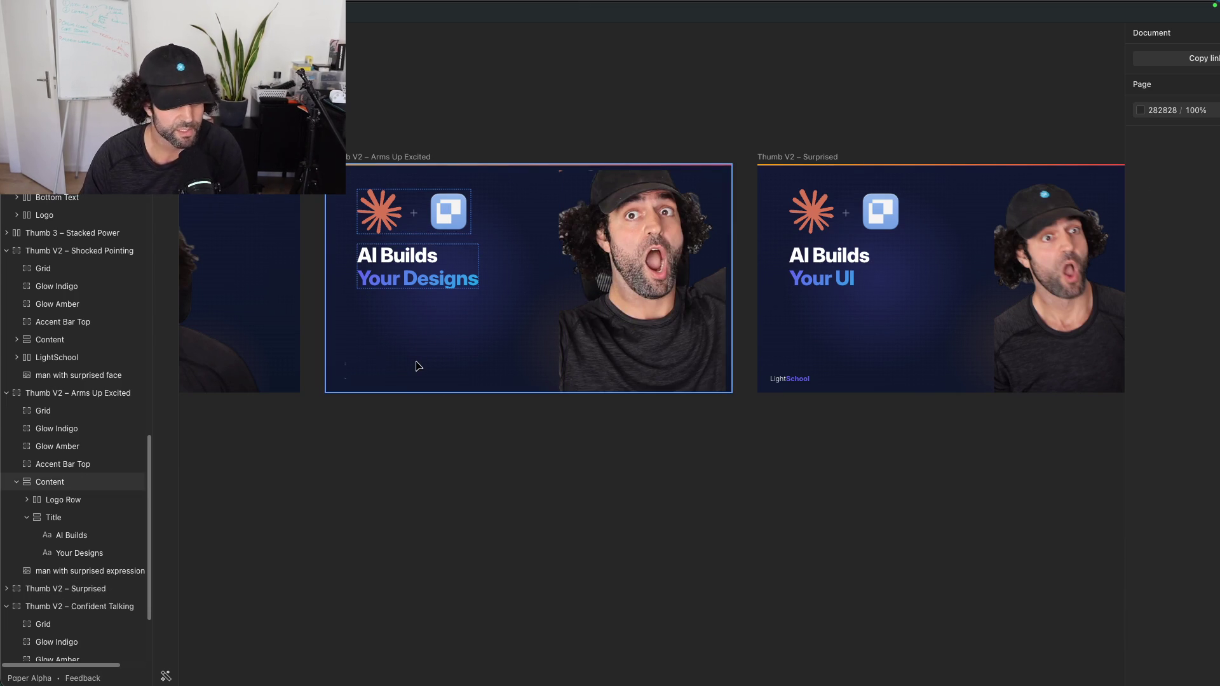
{"action": "key", "text": "ctrl+z"}
{"action": "key", "text": "ctrl+a"}
{"action": "left_click", "coordinate": [353, 364]}
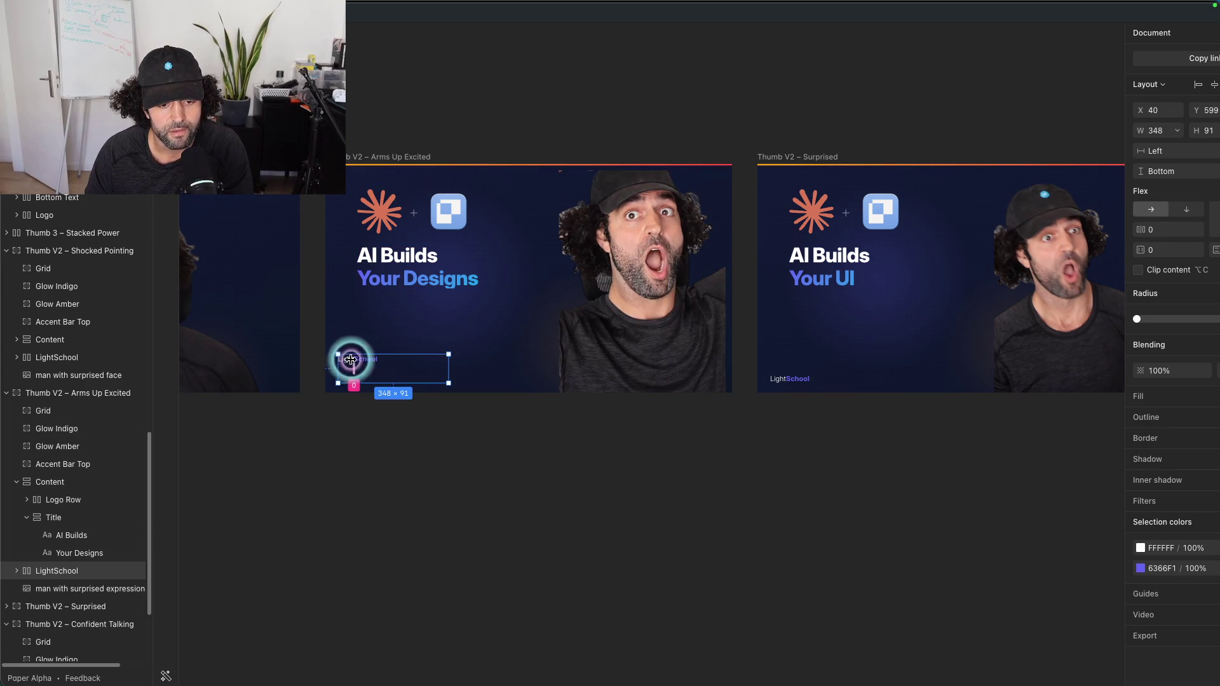
{"action": "double_click", "coordinate": [372, 359]}
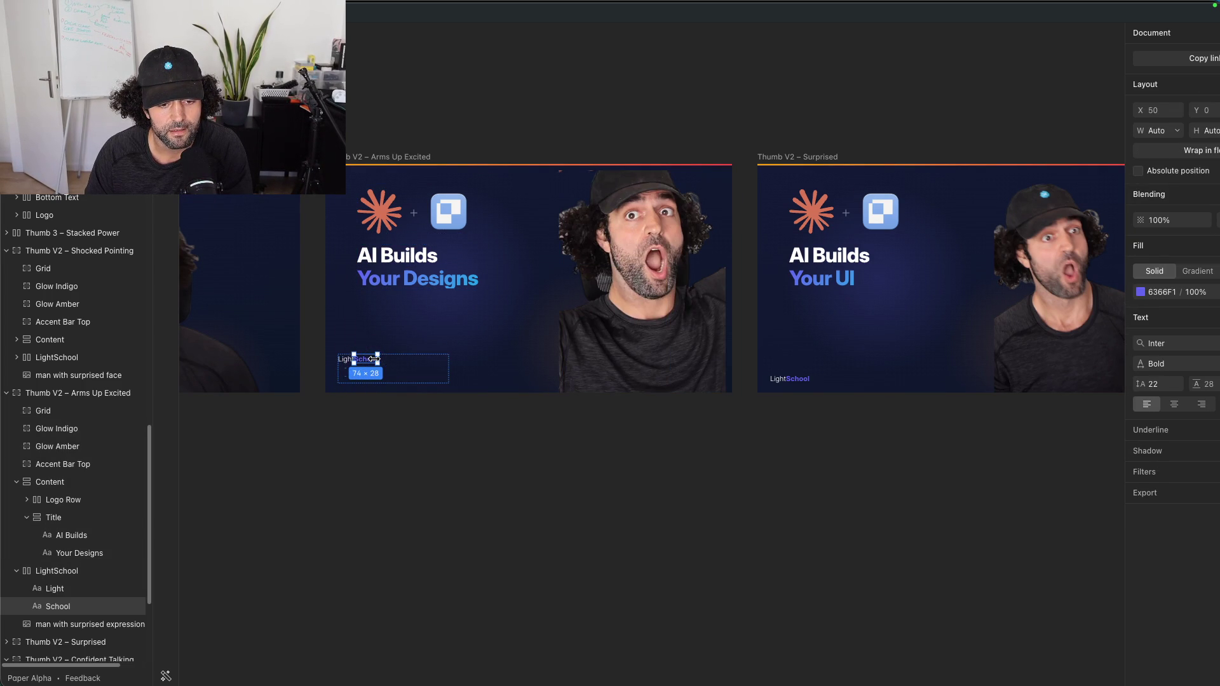
{"action": "left_click", "coordinate": [456, 81]}
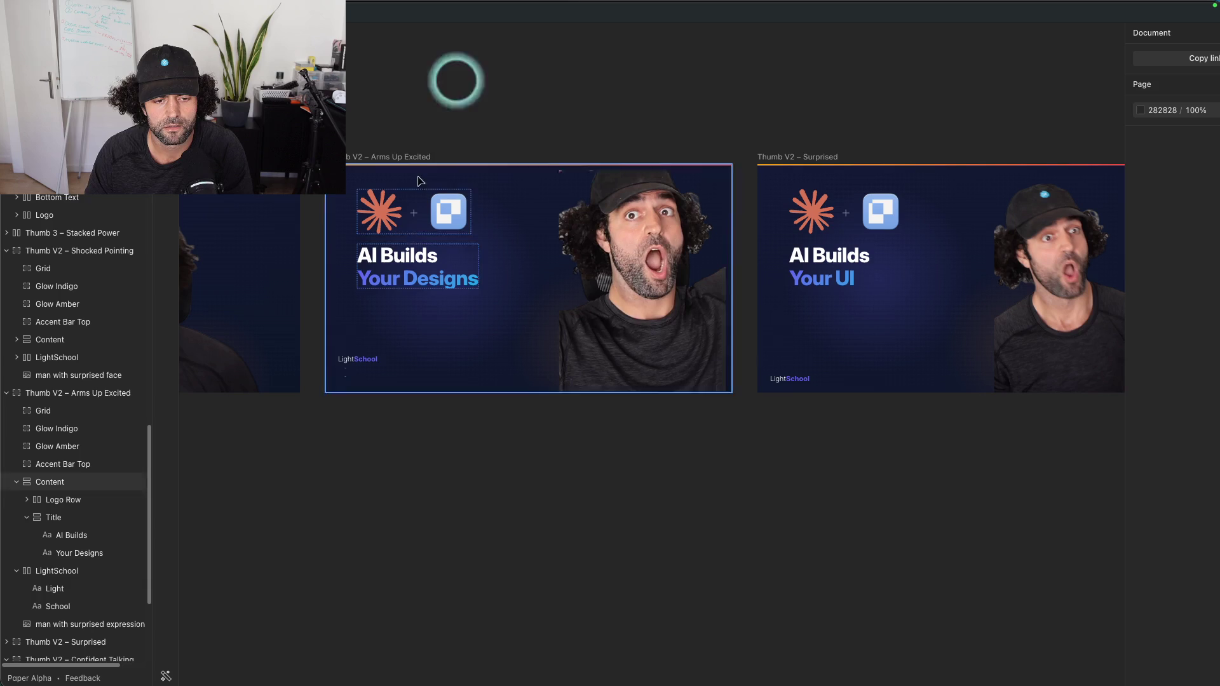
{"action": "left_click", "coordinate": [372, 364]}
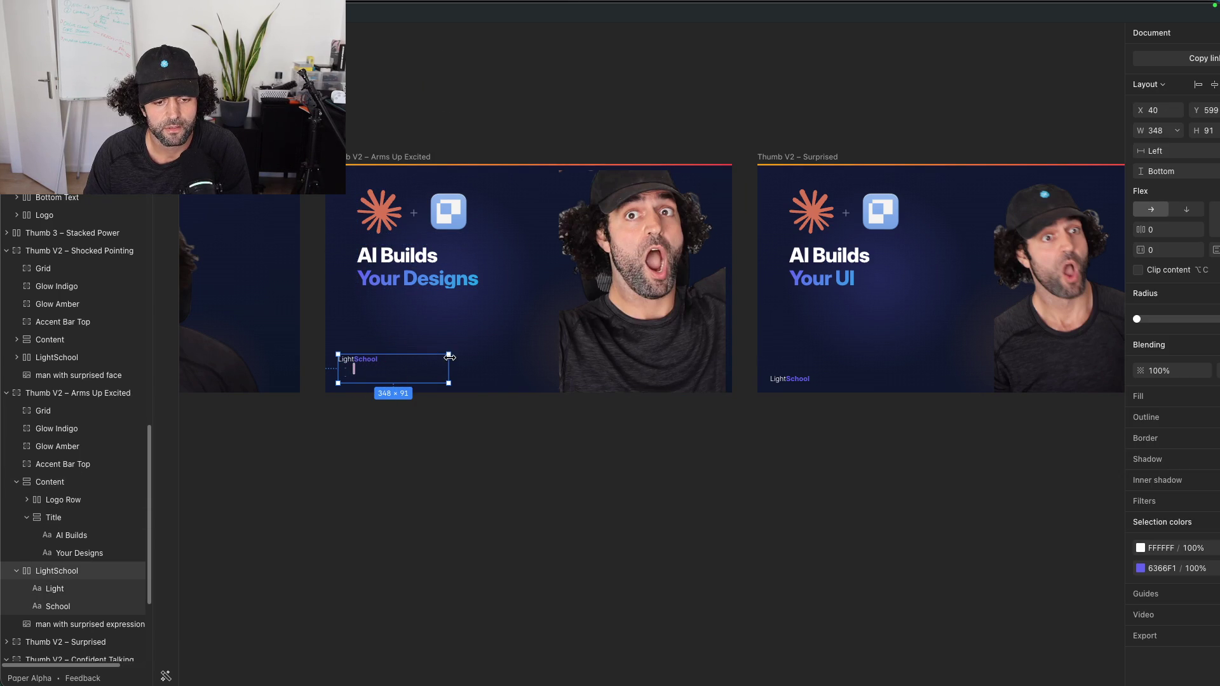
{"action": "double_click", "coordinate": [361, 364]}
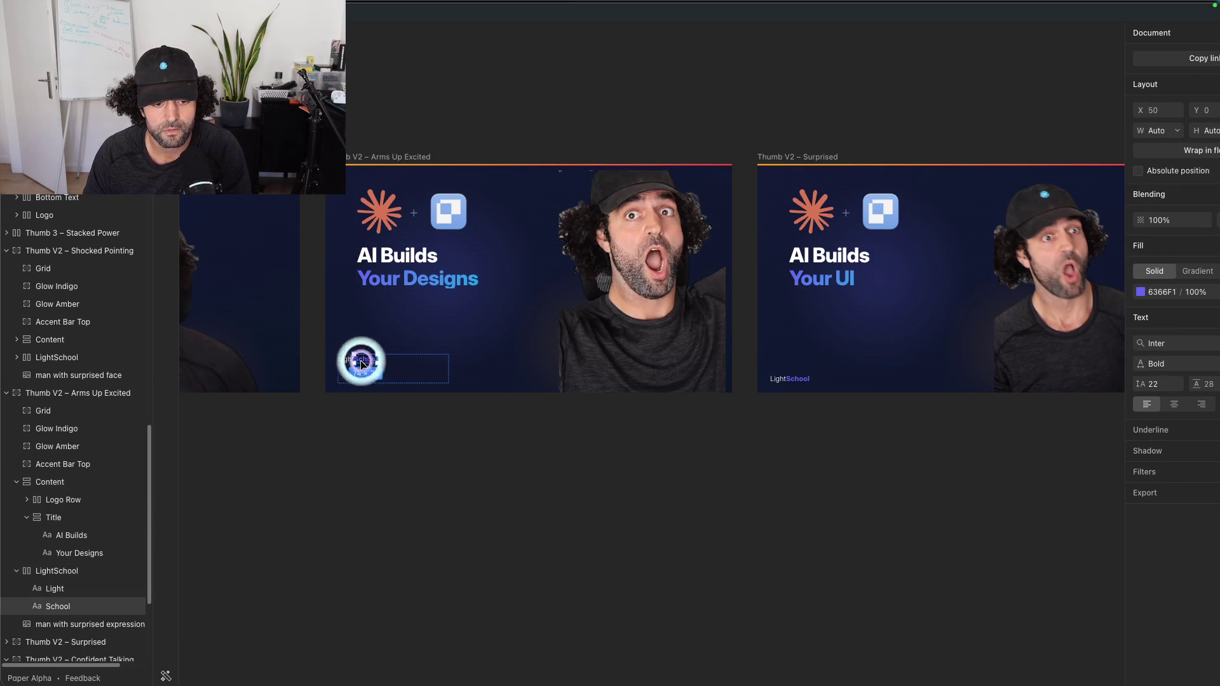
{"action": "left_click", "coordinate": [341, 359], "text": "shift"}
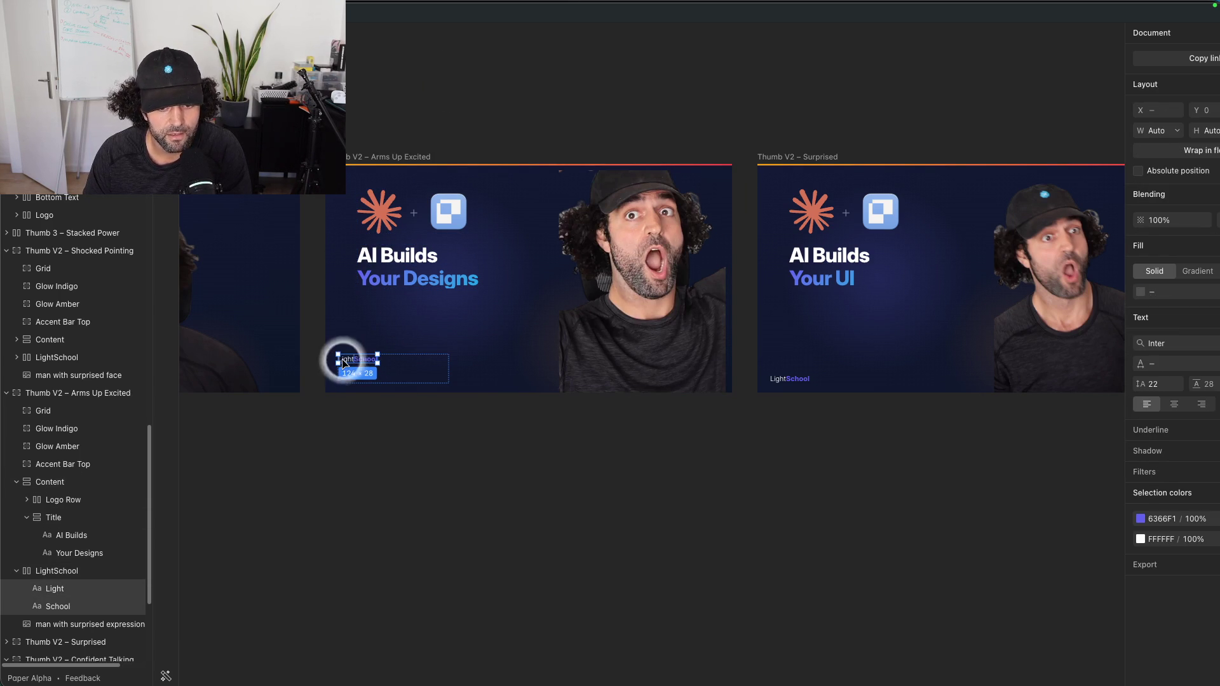
{"action": "left_click_drag", "start_coordinate": [378, 362], "coordinate": [439, 385]}
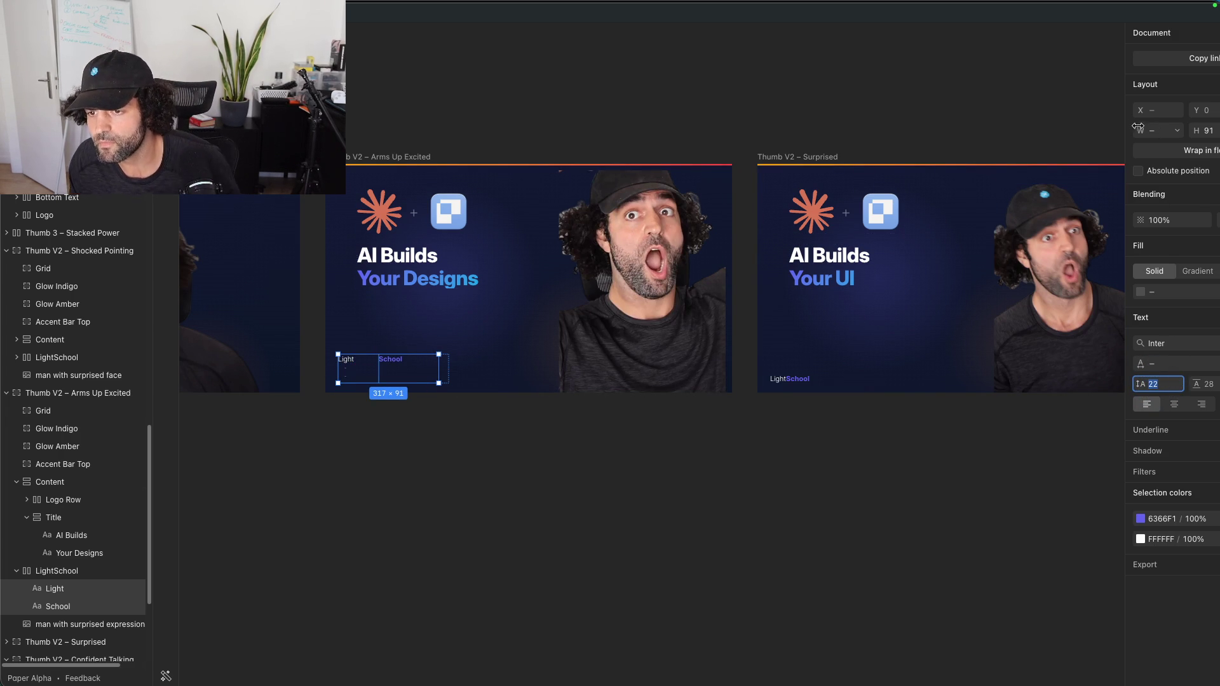
{"action": "left_click", "coordinate": [1130, 163]}
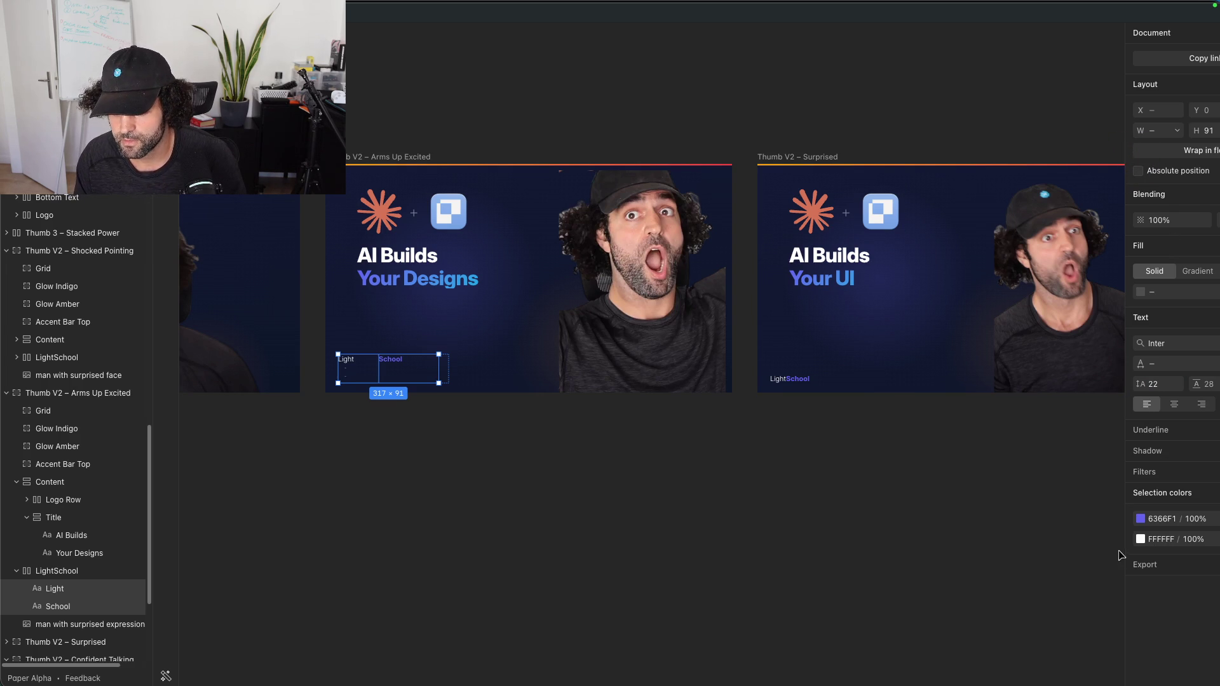
{"action": "left_click", "coordinate": [408, 359]}
{"action": "key", "text": "Delete"}
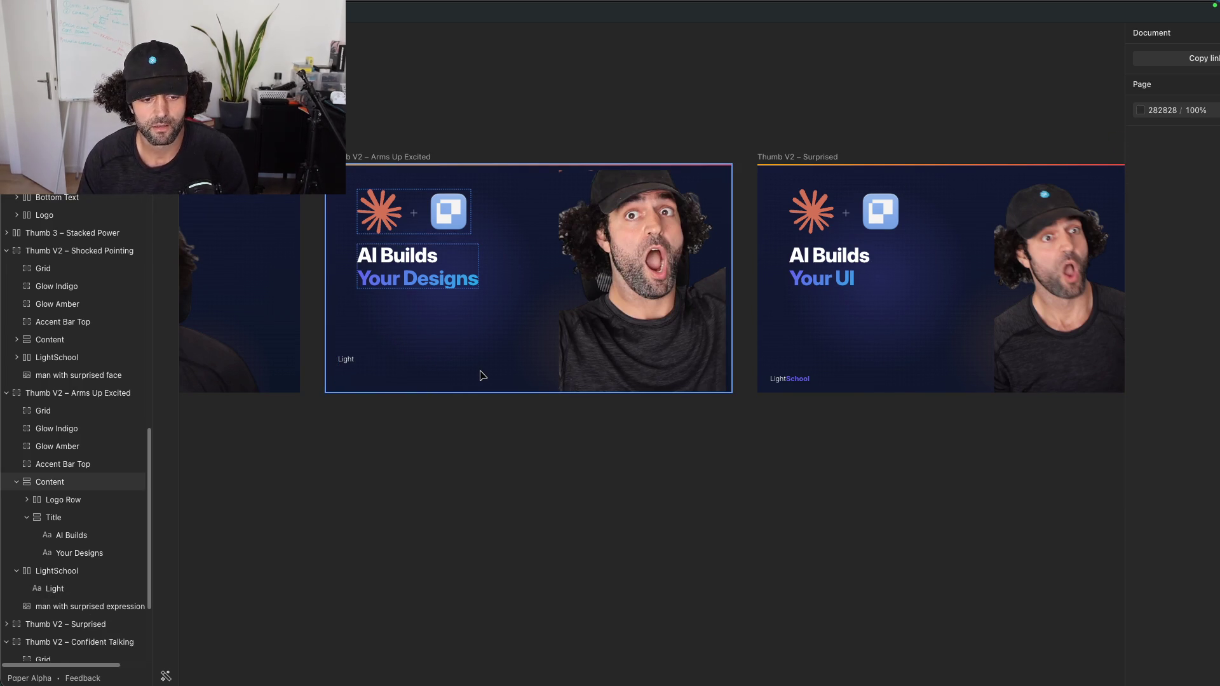
{"action": "key", "text": "ctrl+z"}
{"action": "key", "text": "Escape"}
{"action": "left_click", "coordinate": [475, 368]}
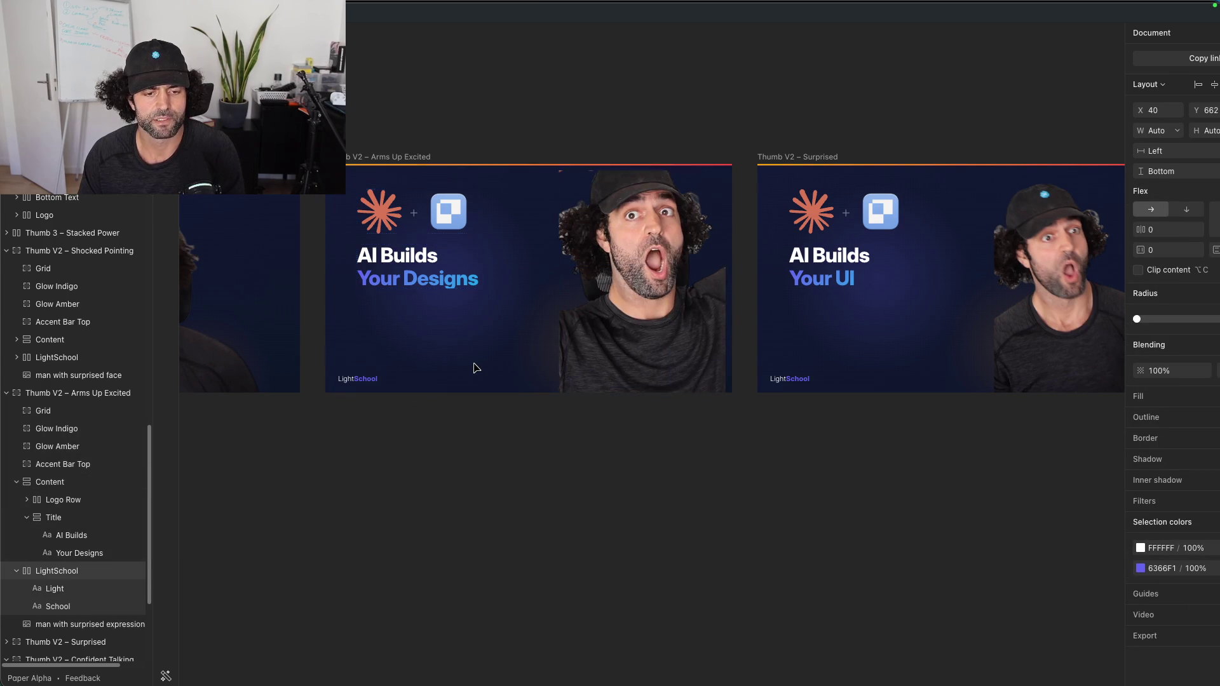
{"action": "left_click", "coordinate": [504, 85]}
{"action": "mouse_move", "coordinate": [355, 683]}
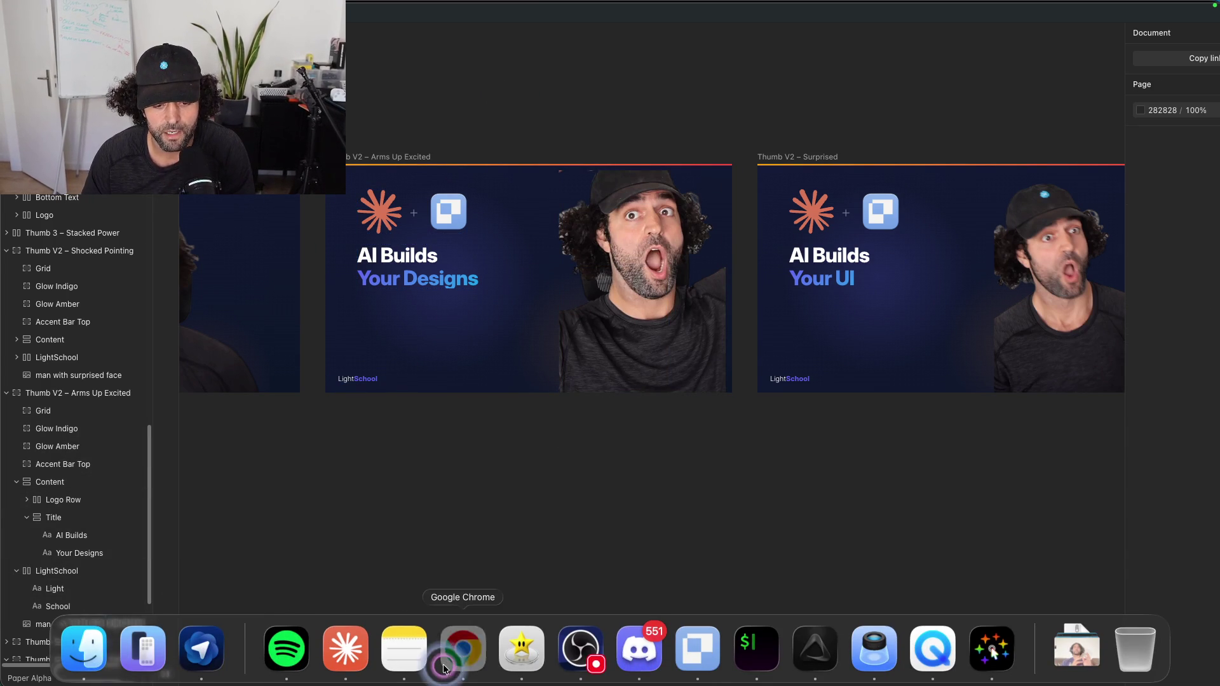
Step: Load YouTube's home feed in a new browser tab
{"action": "left_click", "coordinate": [445, 667]}
{"action": "key", "text": "super+t"}
{"action": "key", "text": "super+v"}
{"action": "key", "text": "Return"}
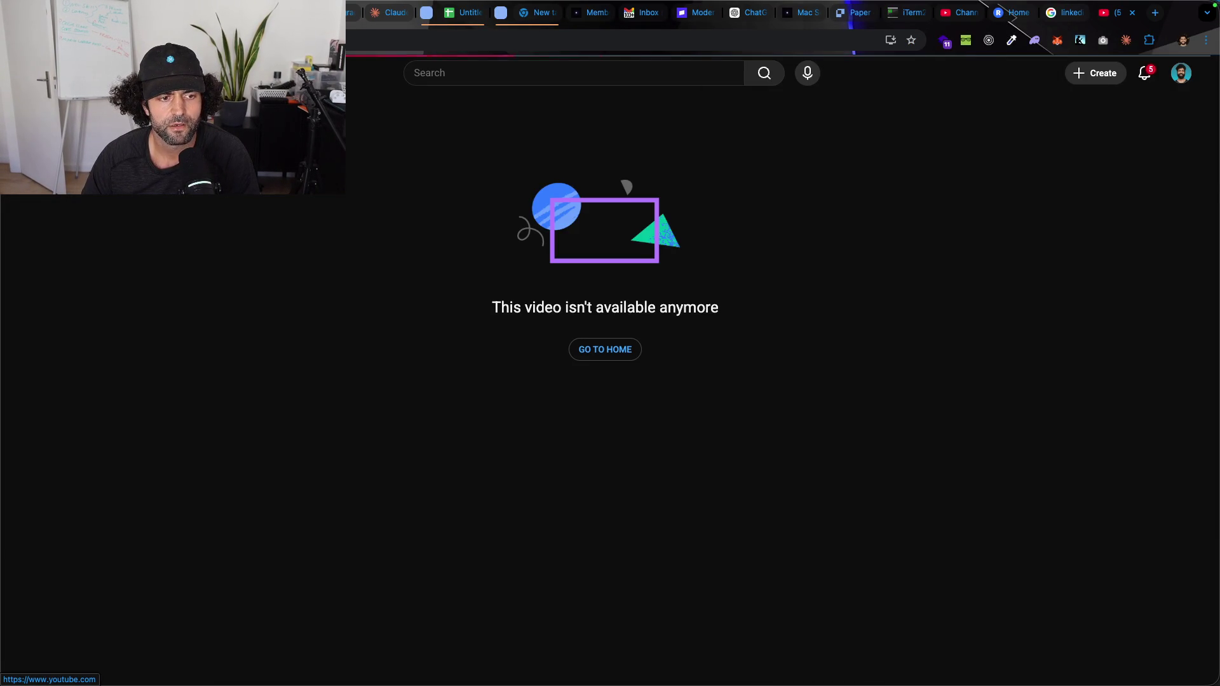
{"action": "left_click", "coordinate": [591, 350]}
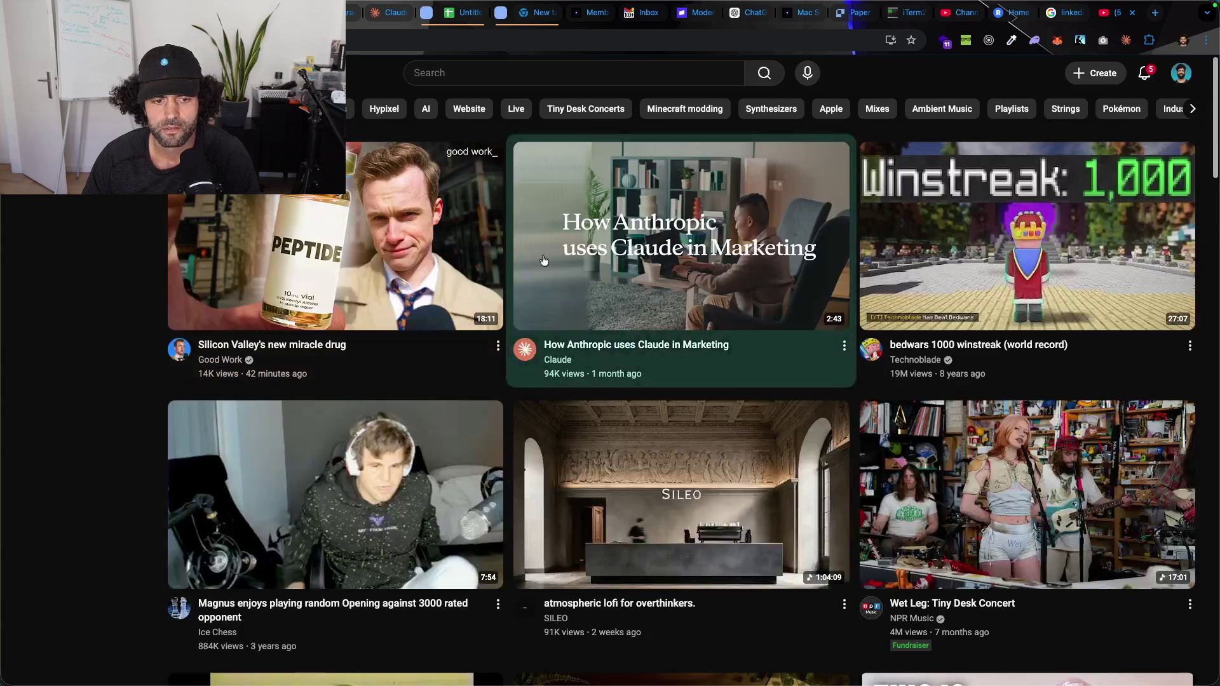
Step: Take a screenshot of the 'They're ALIVE' video thumbnail from the home feed
{"action": "scroll", "coordinate": [513, 197], "scroll_direction": "down", "scroll_amount": 4}
{"action": "scroll", "coordinate": [513, 197], "scroll_direction": "down", "scroll_amount": 9}
{"action": "scroll", "coordinate": [727, 475], "scroll_direction": "down", "scroll_amount": 7}
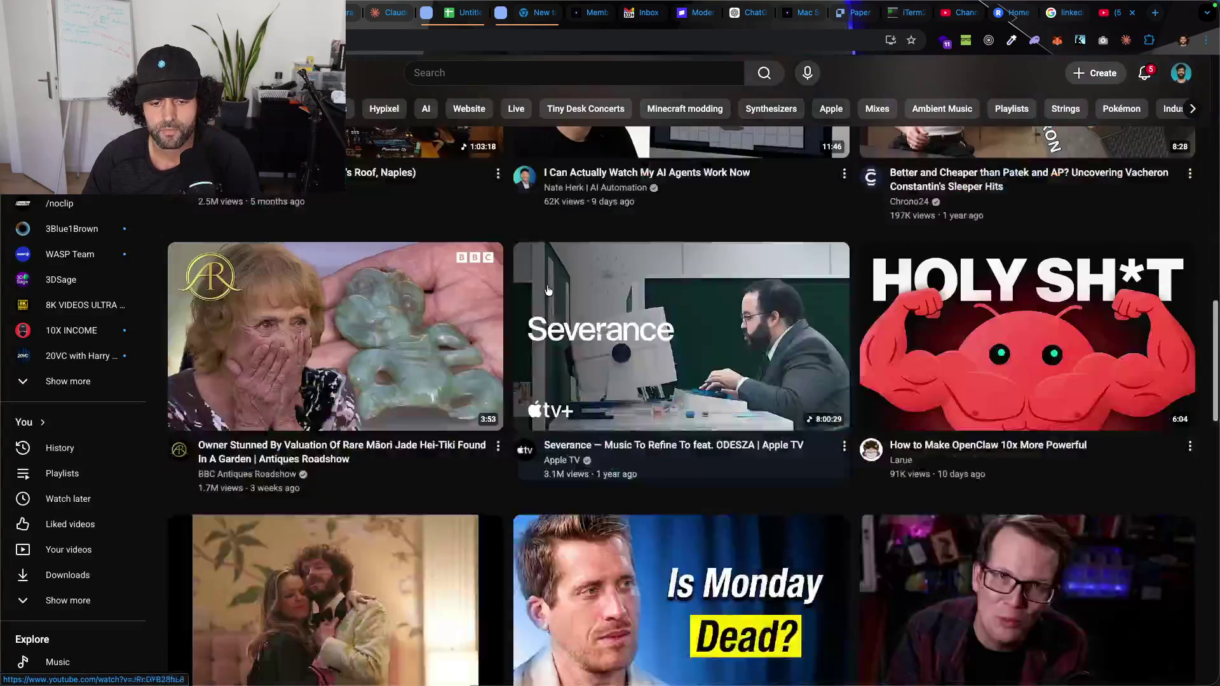
{"action": "scroll", "coordinate": [727, 475], "scroll_direction": "up", "scroll_amount": 5}
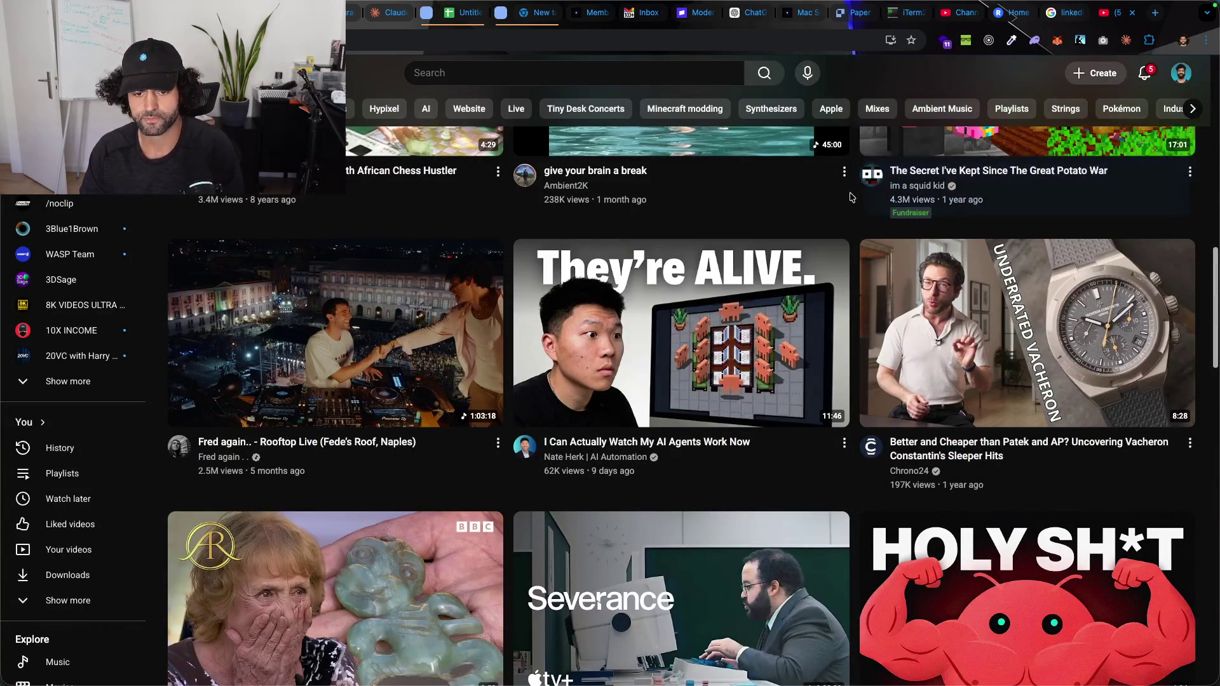
{"action": "left_click_drag", "start_coordinate": [515, 238], "coordinate": [822, 422]}
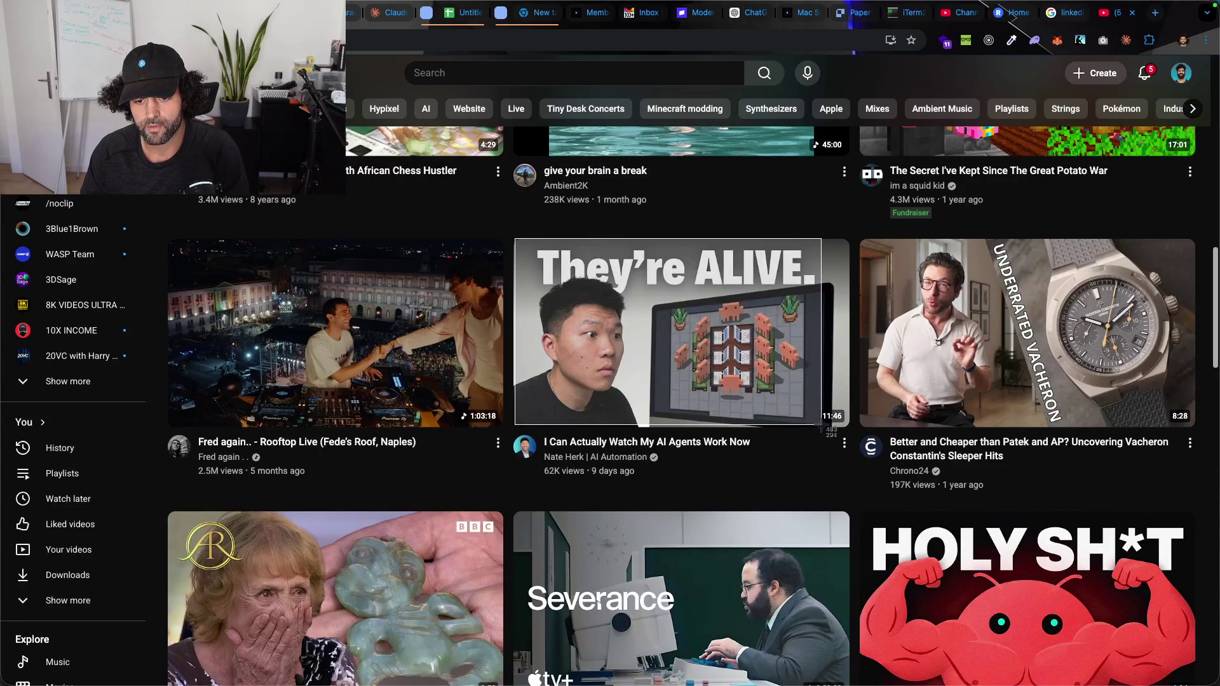
{"action": "left_click_drag", "start_coordinate": [820, 428], "coordinate": [820, 428]}
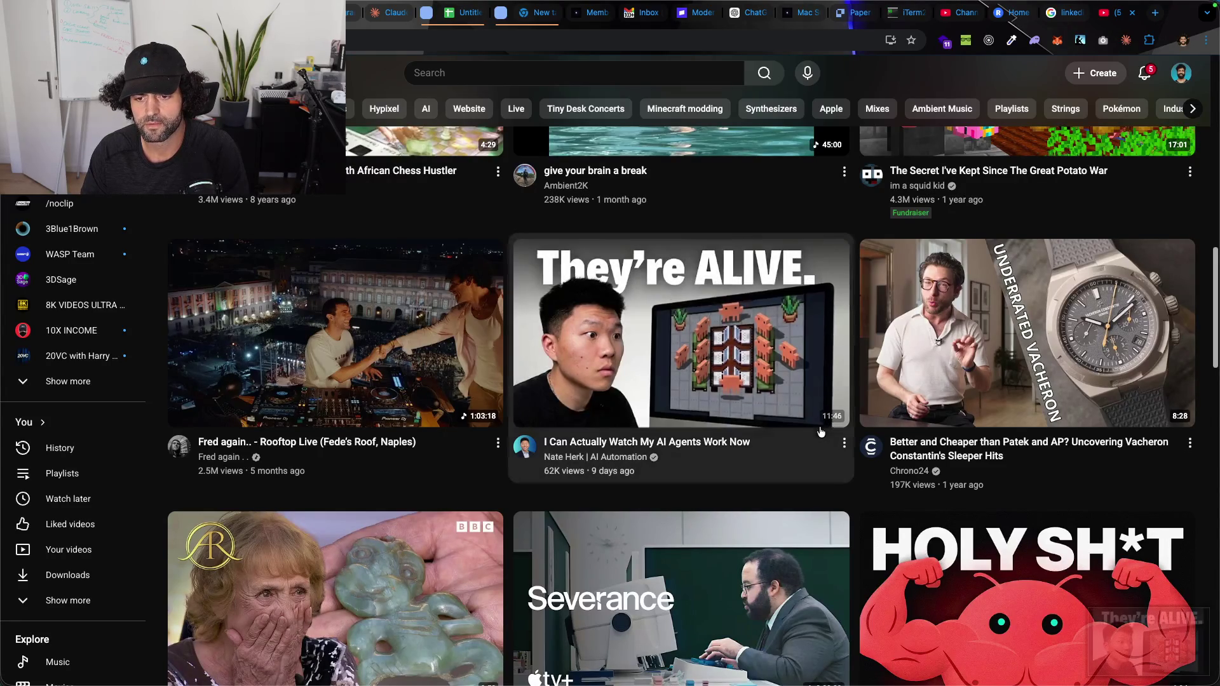
Step: Scroll down through the recommended videos on the YouTube home feed
{"action": "scroll", "coordinate": [818, 330], "scroll_direction": "down", "scroll_amount": 5}
{"action": "scroll", "coordinate": [816, 299], "scroll_direction": "down", "scroll_amount": 2}
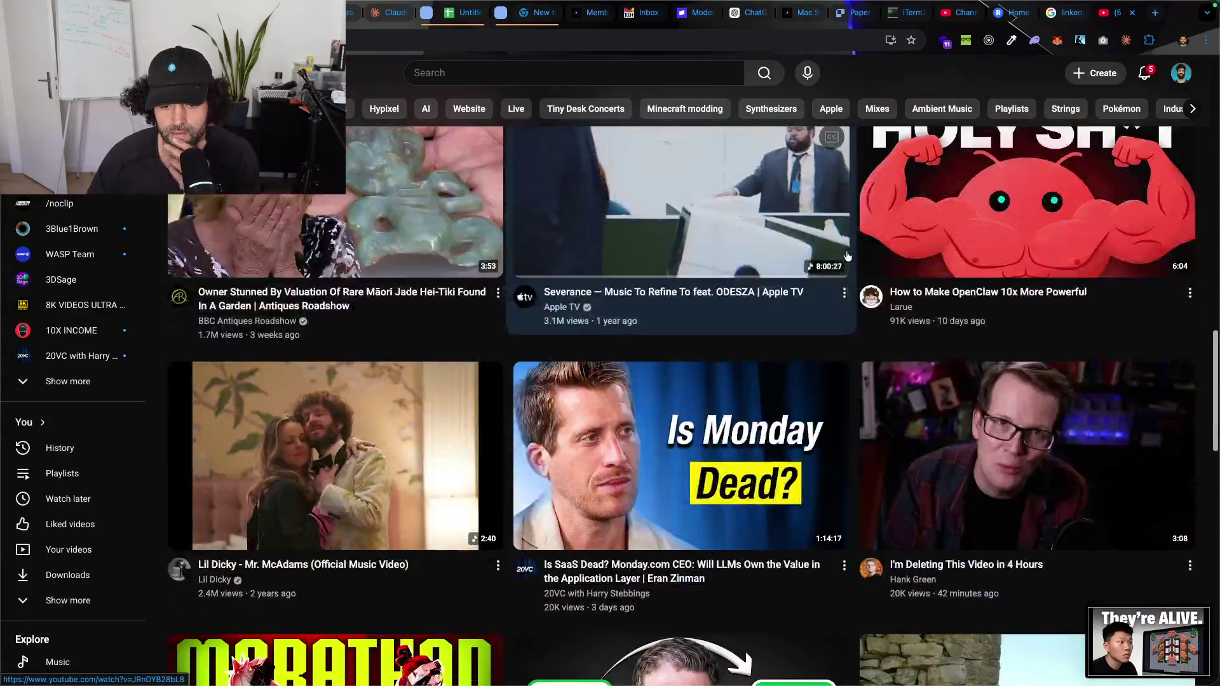
{"action": "scroll", "coordinate": [819, 299], "scroll_direction": "down", "scroll_amount": 1}
{"action": "scroll", "coordinate": [886, 302], "scroll_direction": "down", "scroll_amount": 2}
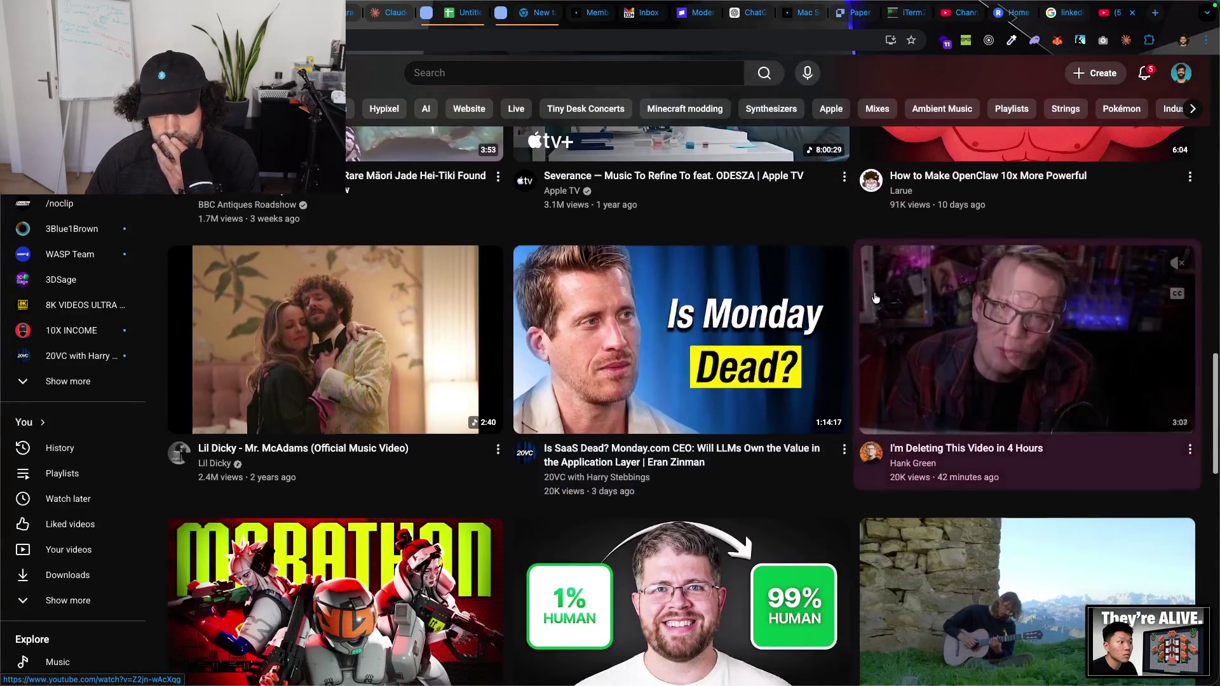
{"action": "scroll", "coordinate": [858, 467], "scroll_direction": "down", "scroll_amount": 3}
{"action": "scroll", "coordinate": [857, 467], "scroll_direction": "down", "scroll_amount": 4}
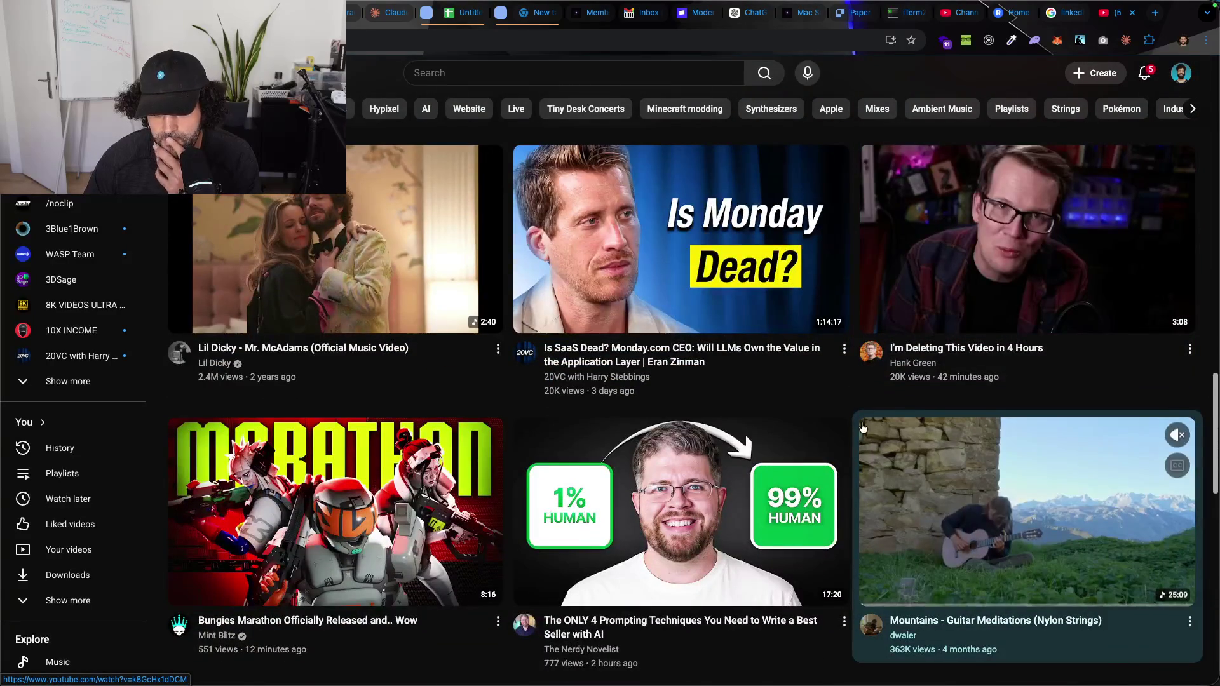
{"action": "scroll", "coordinate": [862, 425], "scroll_direction": "up", "scroll_amount": 4}
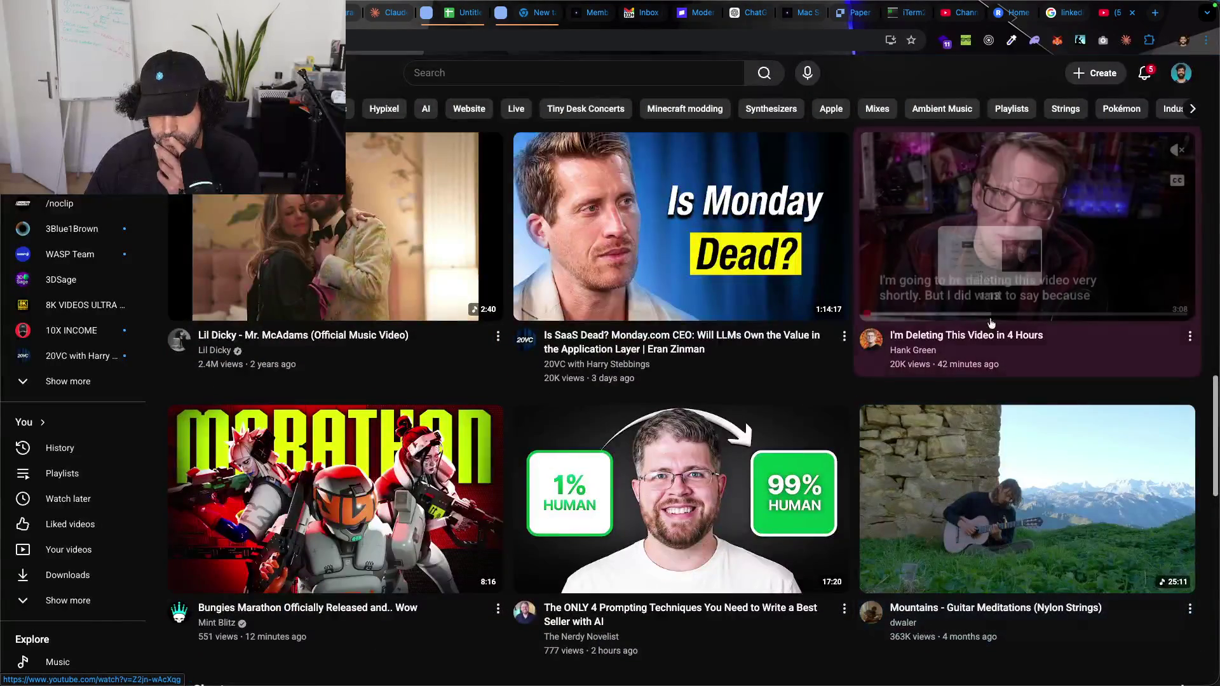
{"action": "scroll", "coordinate": [855, 368], "scroll_direction": "down", "scroll_amount": 3}
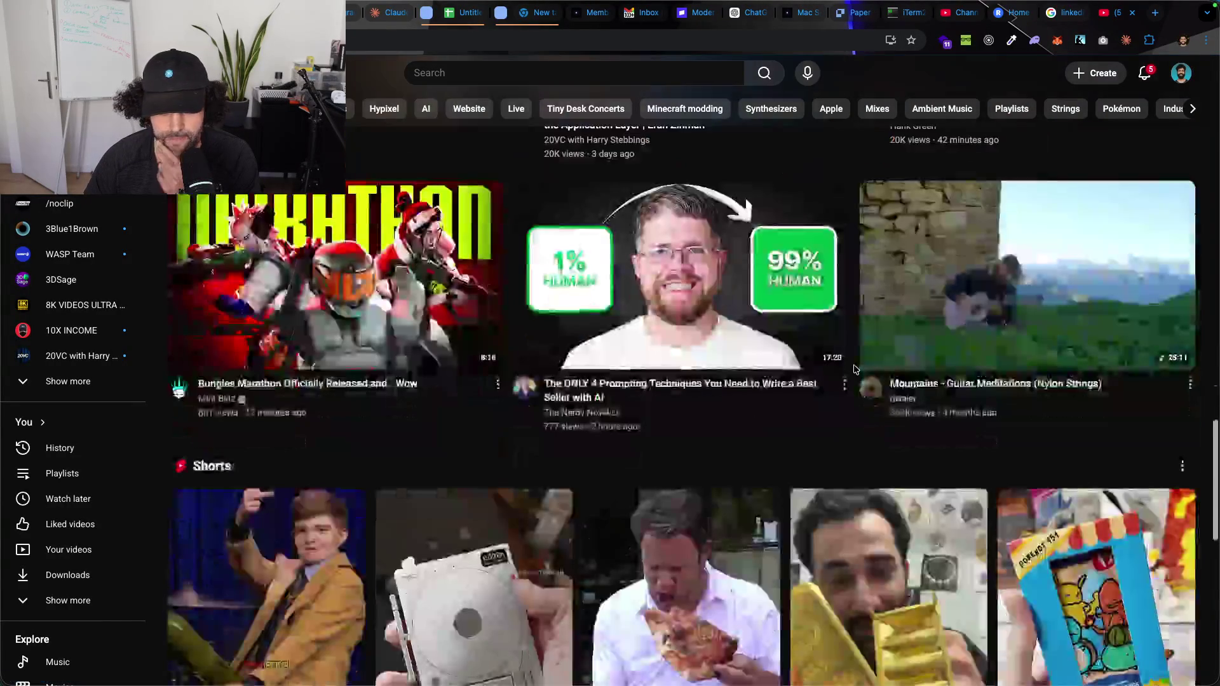
{"action": "scroll", "coordinate": [859, 364], "scroll_direction": "down", "scroll_amount": 3}
{"action": "scroll", "coordinate": [859, 363], "scroll_direction": "up", "scroll_amount": 3}
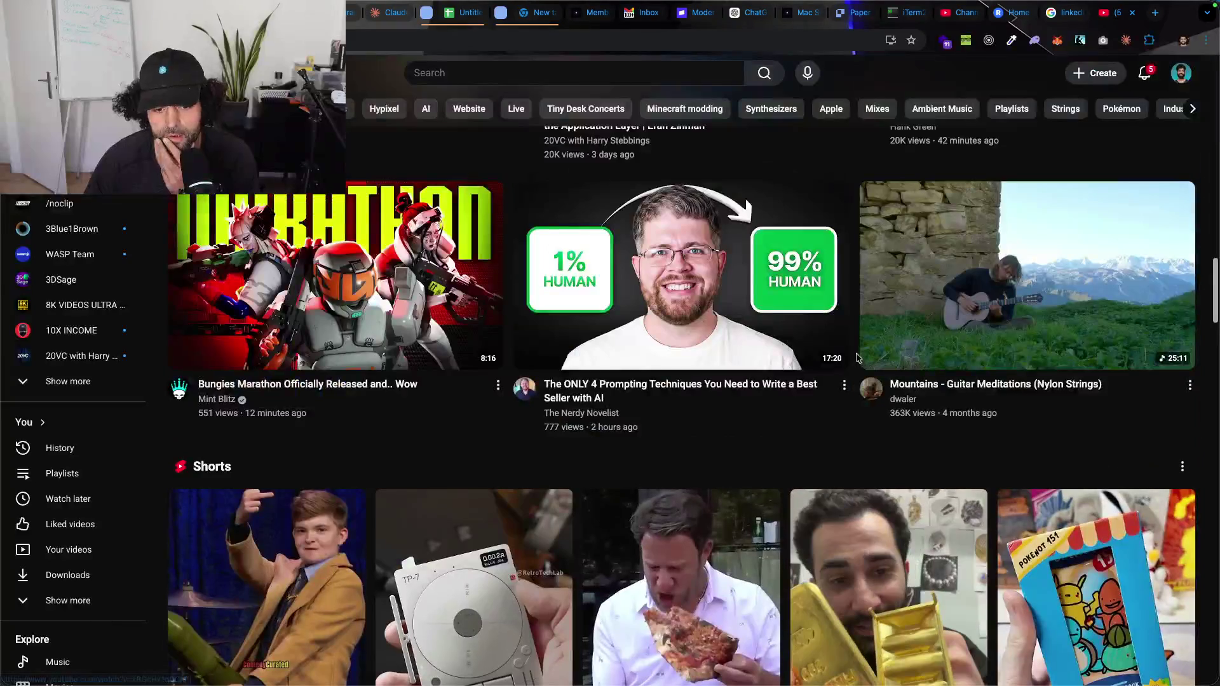
{"action": "scroll", "coordinate": [856, 357], "scroll_direction": "down", "scroll_amount": 2}
{"action": "scroll", "coordinate": [856, 358], "scroll_direction": "down", "scroll_amount": 2}
{"action": "scroll", "coordinate": [856, 358], "scroll_direction": "down", "scroll_amount": 4}
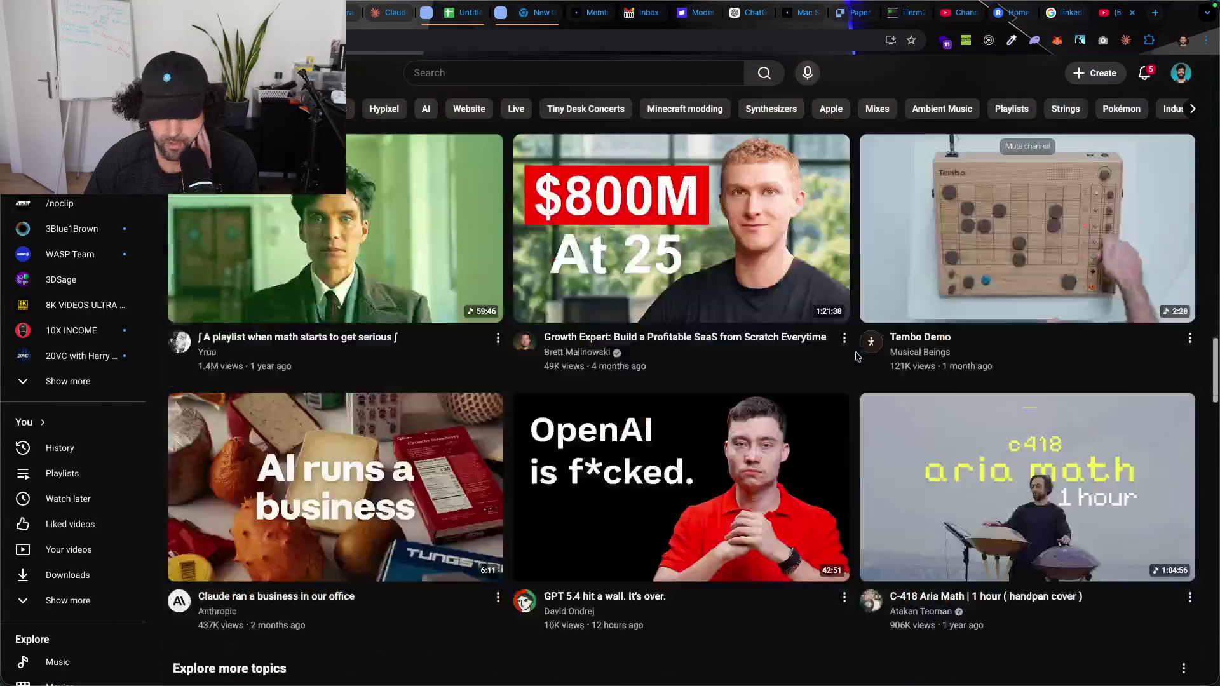
{"action": "scroll", "coordinate": [856, 358], "scroll_direction": "down", "scroll_amount": 6}
{"action": "scroll", "coordinate": [856, 357], "scroll_direction": "down", "scroll_amount": 2}
{"action": "scroll", "coordinate": [855, 357], "scroll_direction": "down", "scroll_amount": 1}
{"action": "scroll", "coordinate": [856, 357], "scroll_direction": "down", "scroll_amount": 6}
{"action": "left_click", "coordinate": [520, 74]}
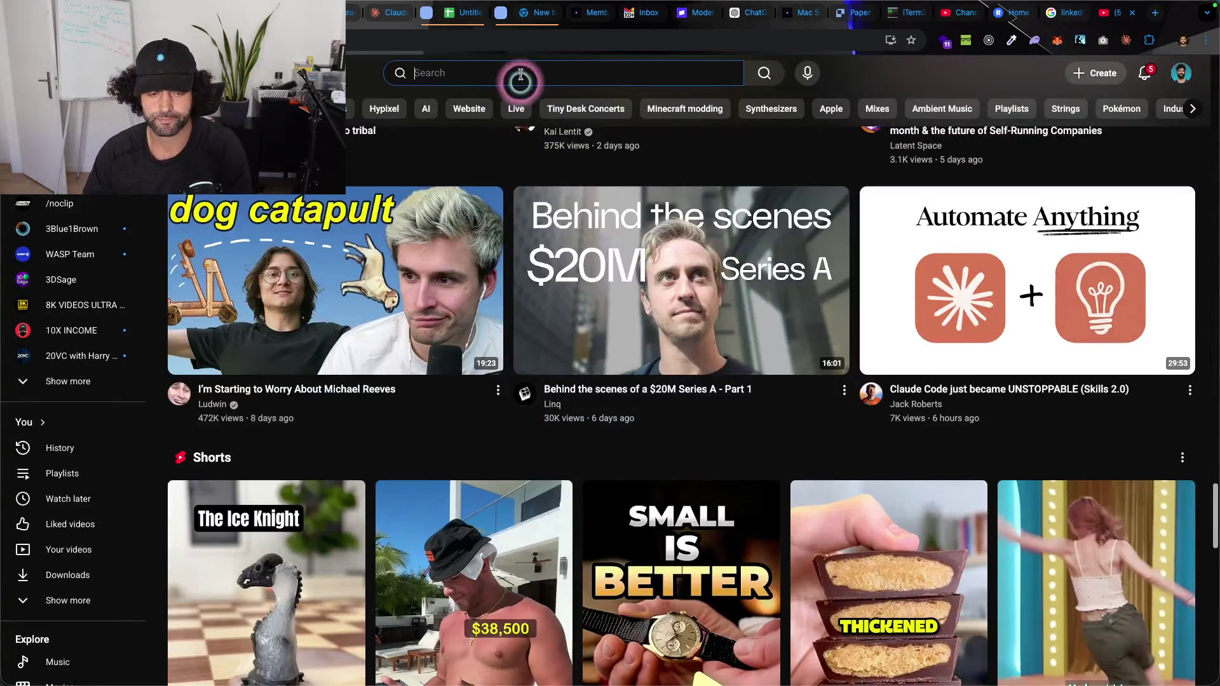
{"action": "type", "text": "ai tutorial"}
{"action": "key", "text": "Return"}
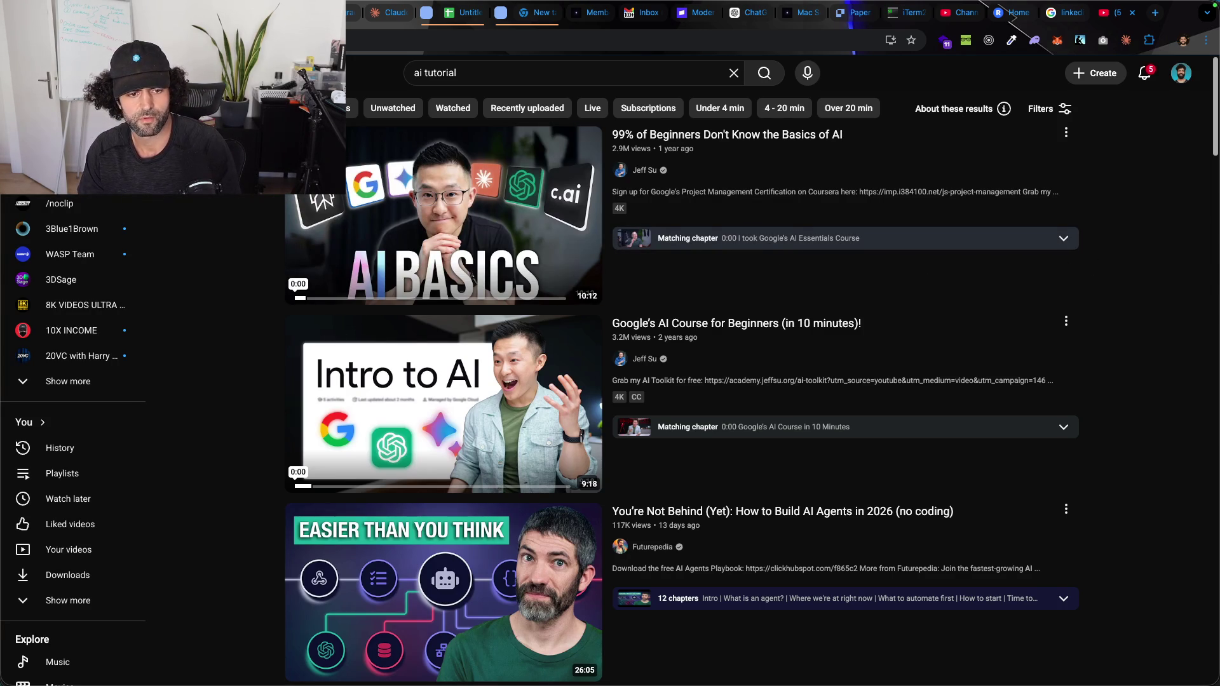
{"action": "left_click_drag", "start_coordinate": [288, 126], "coordinate": [605, 290]}
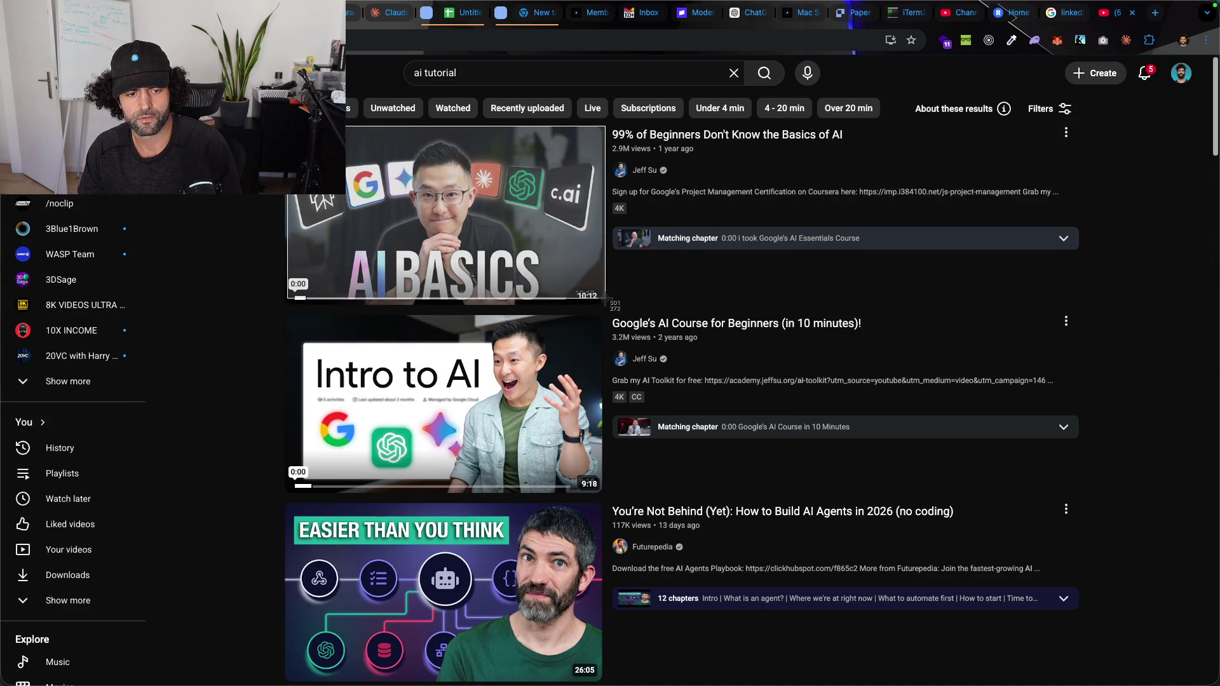
{"action": "left_click_drag", "start_coordinate": [605, 297], "coordinate": [605, 298]}
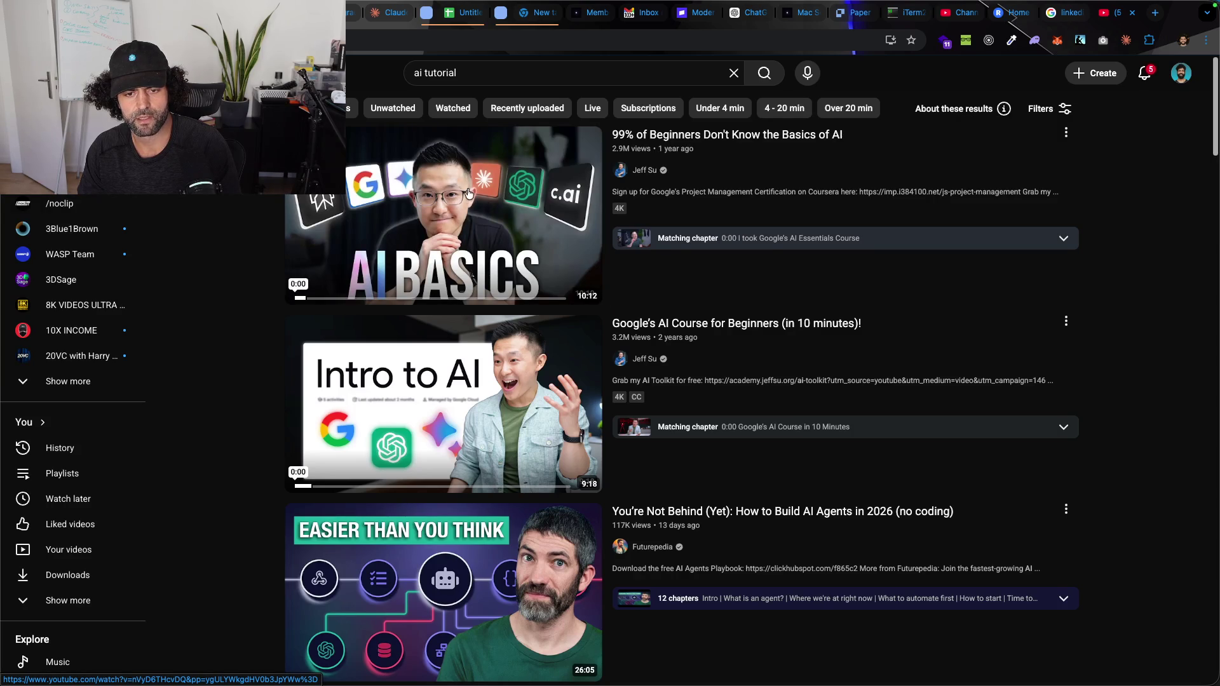
{"action": "scroll", "coordinate": [540, 216], "scroll_direction": "down", "scroll_amount": 3}
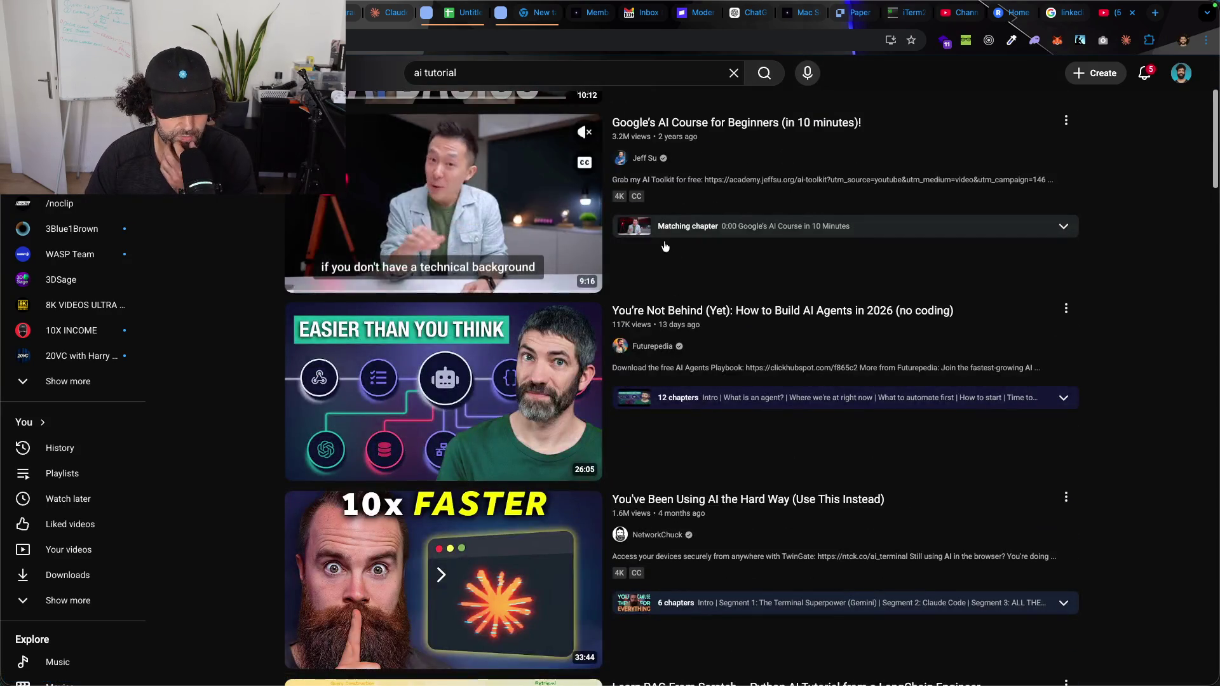
{"action": "scroll", "coordinate": [1152, 305], "scroll_direction": "up", "scroll_amount": 3}
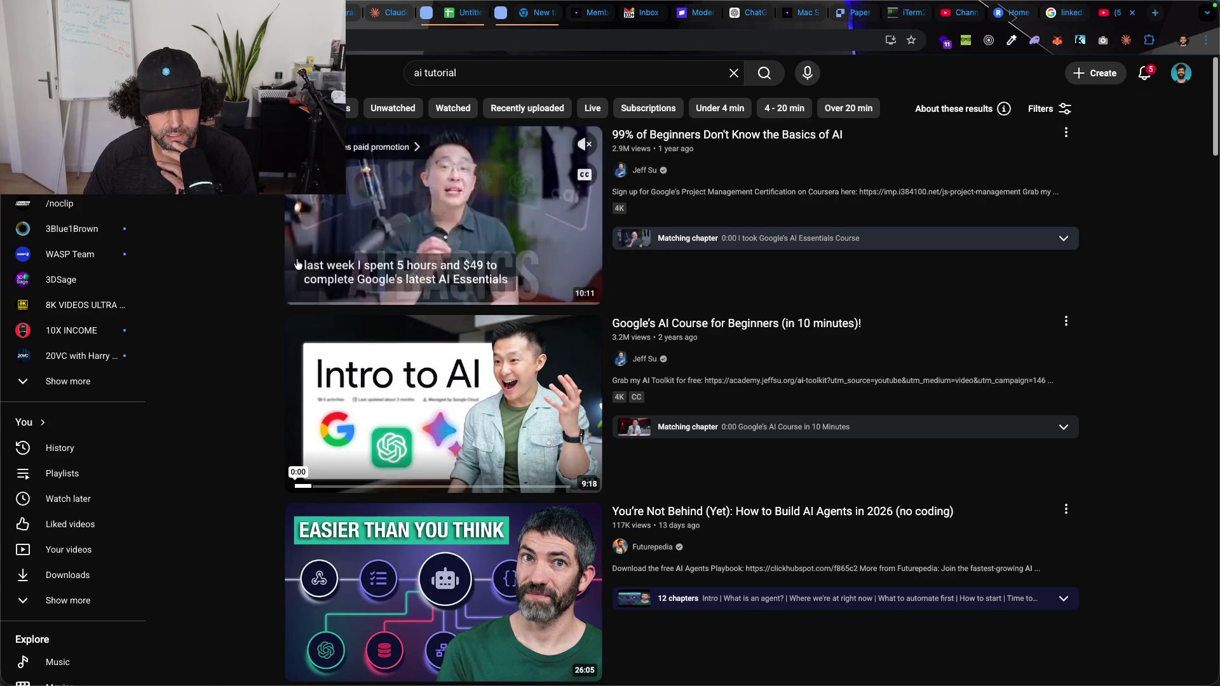
{"action": "scroll", "coordinate": [232, 351], "scroll_direction": "down", "scroll_amount": 3}
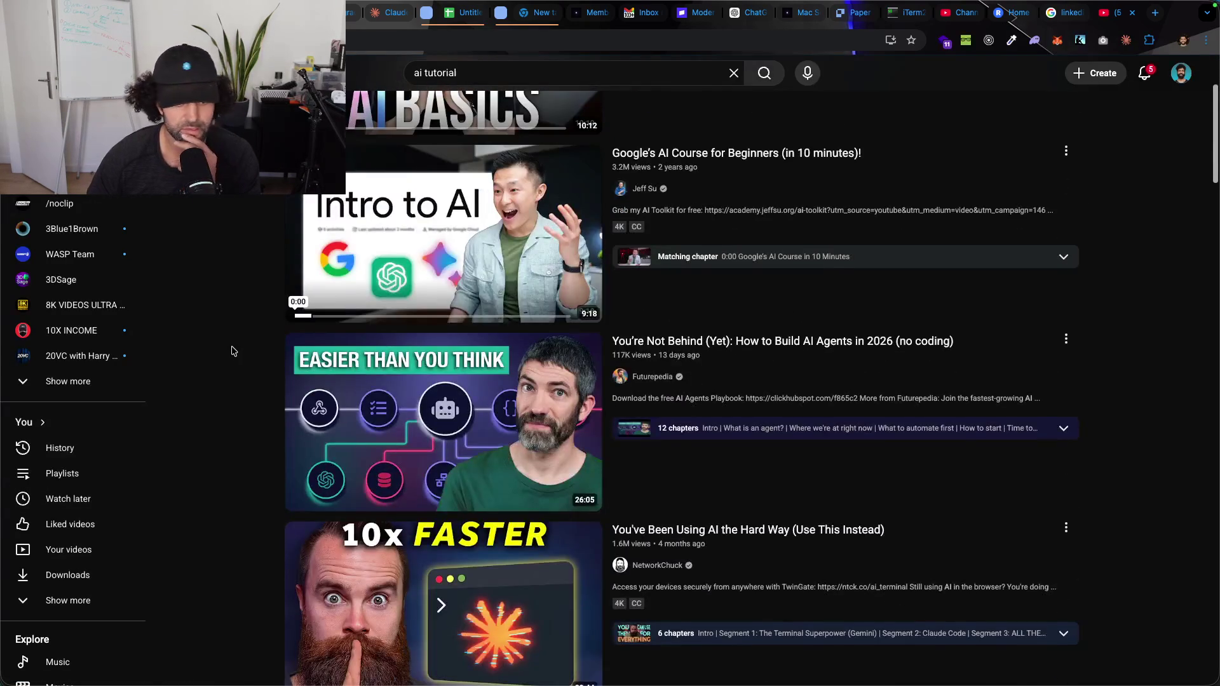
{"action": "scroll", "coordinate": [230, 347], "scroll_direction": "down", "scroll_amount": 3}
{"action": "scroll", "coordinate": [229, 345], "scroll_direction": "down", "scroll_amount": 1}
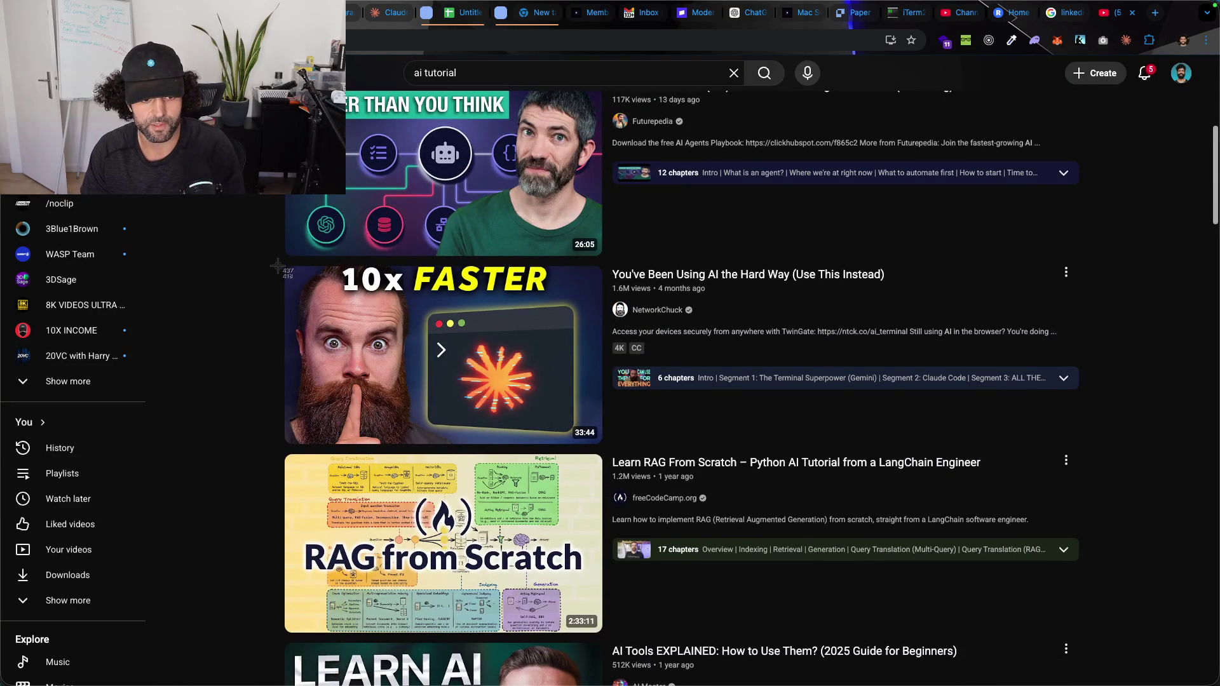
{"action": "left_click_drag", "start_coordinate": [288, 266], "coordinate": [574, 442]}
{"action": "scroll", "coordinate": [206, 222], "scroll_direction": "down", "scroll_amount": 4}
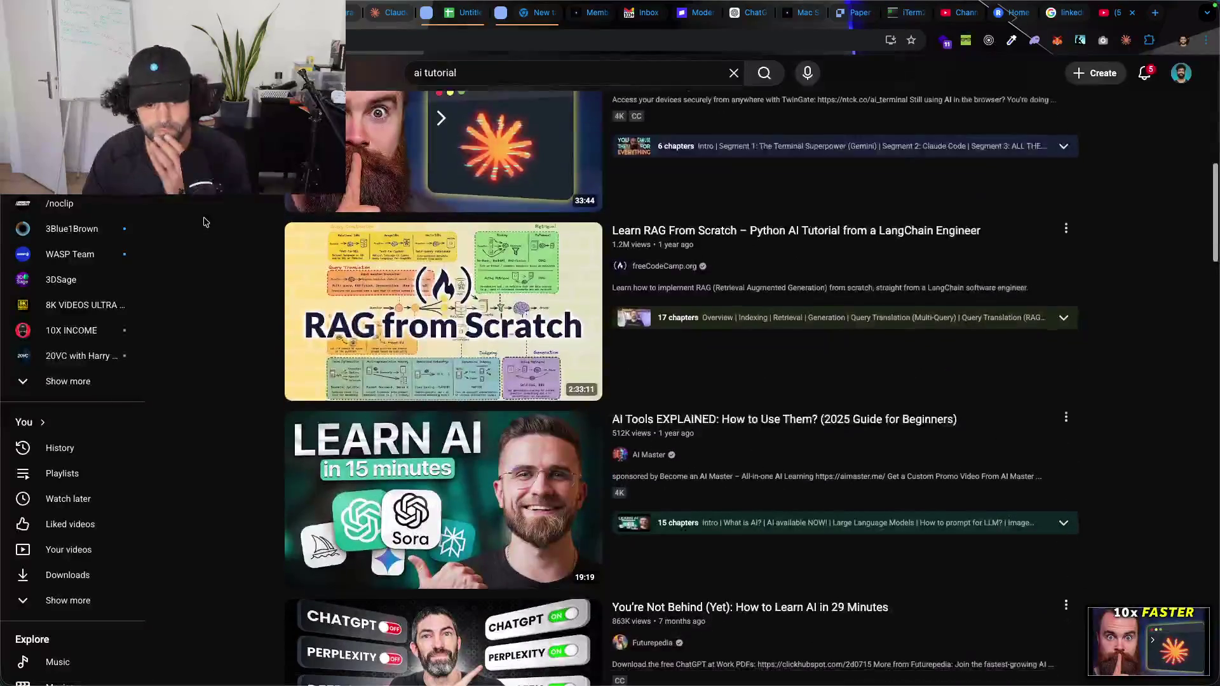
{"action": "scroll", "coordinate": [206, 222], "scroll_direction": "down", "scroll_amount": 2}
{"action": "scroll", "coordinate": [211, 235], "scroll_direction": "down", "scroll_amount": 5}
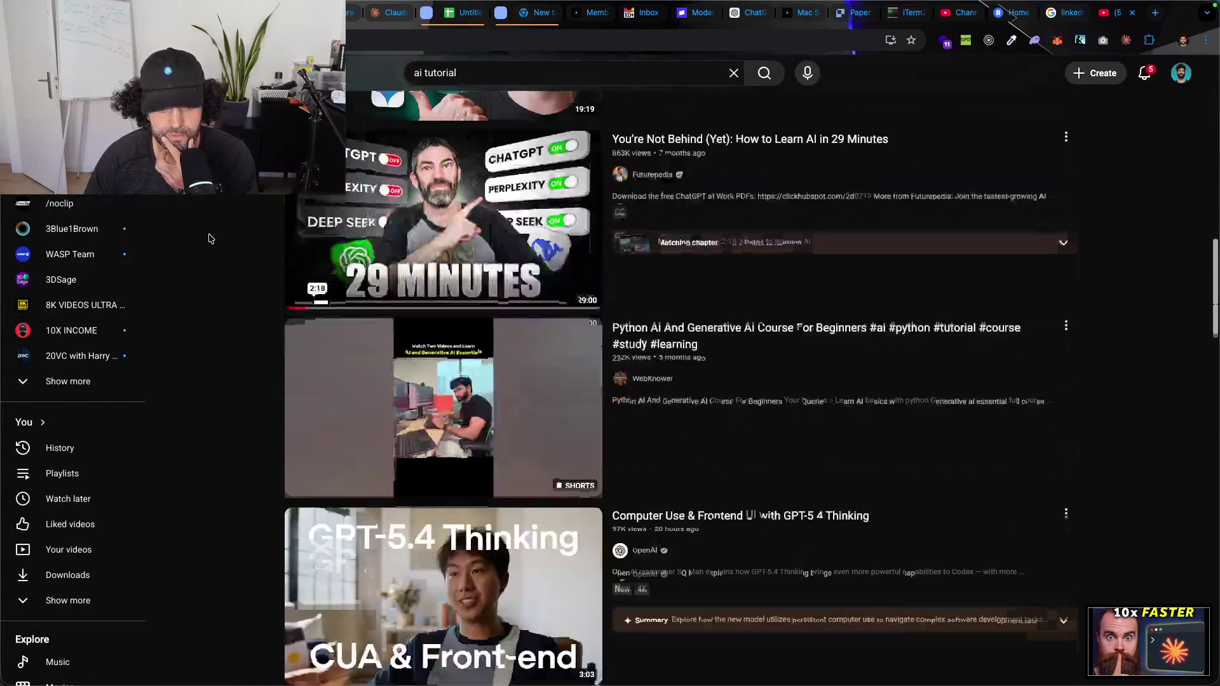
{"action": "scroll", "coordinate": [212, 253], "scroll_direction": "down", "scroll_amount": 4}
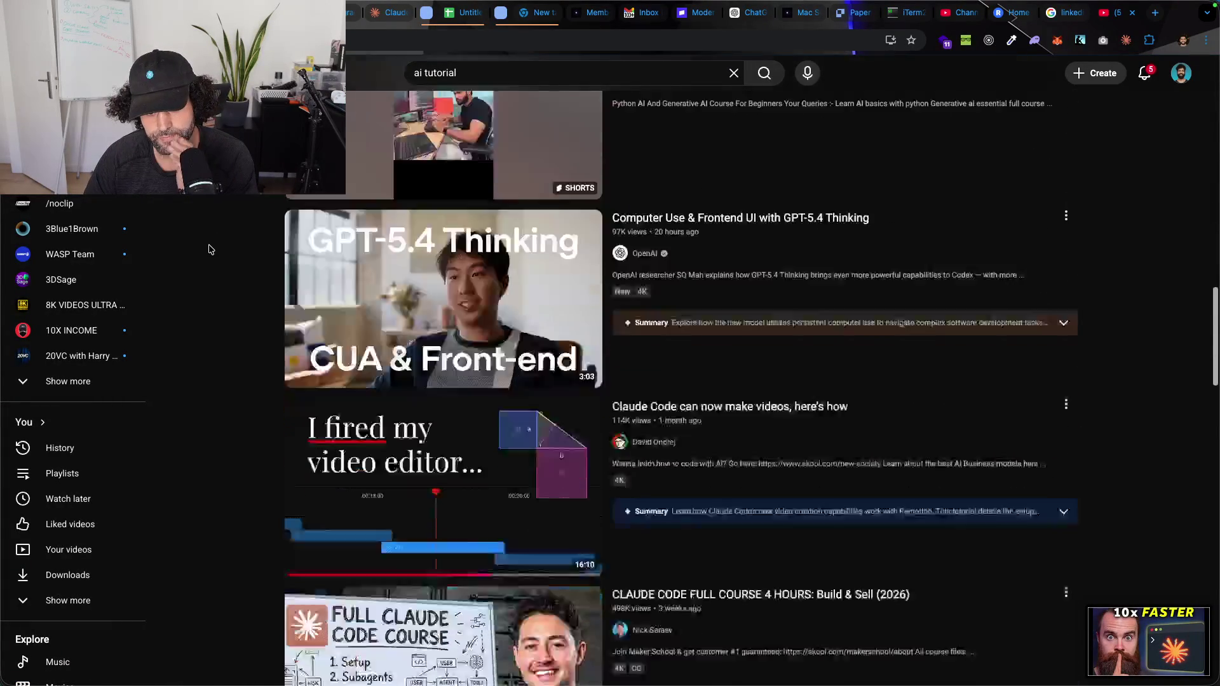
{"action": "scroll", "coordinate": [206, 247], "scroll_direction": "down", "scroll_amount": 3}
{"action": "scroll", "coordinate": [205, 247], "scroll_direction": "down", "scroll_amount": 3}
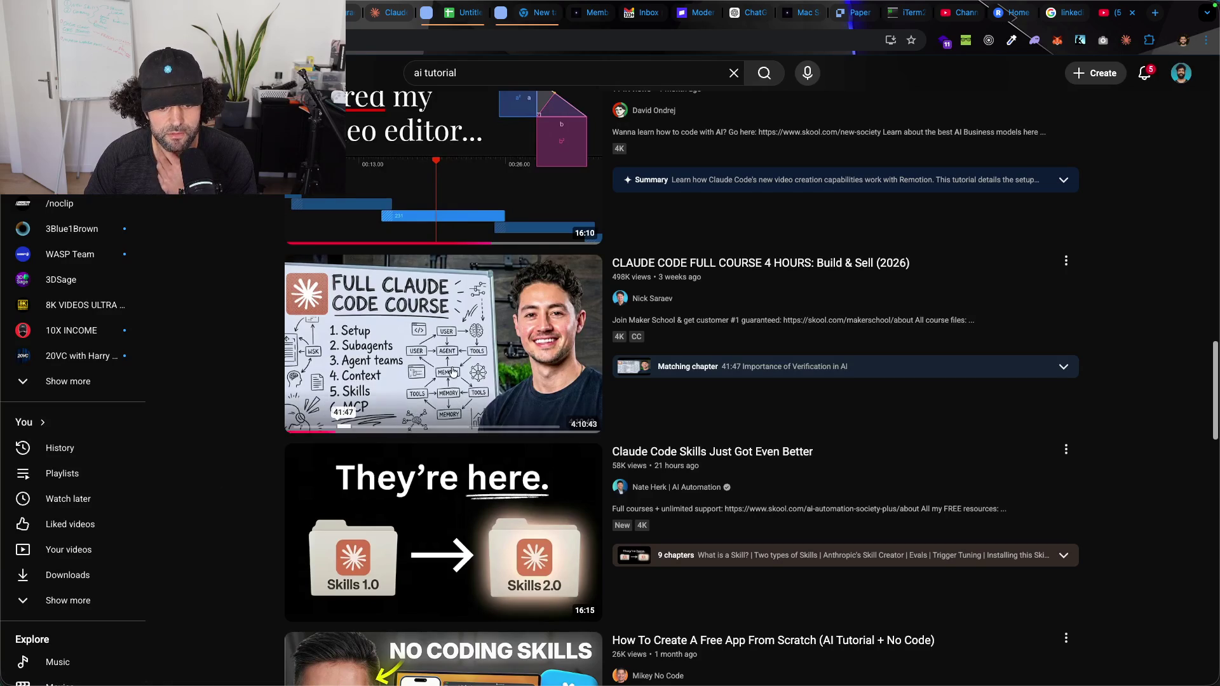
{"action": "scroll", "coordinate": [255, 329], "scroll_direction": "down", "scroll_amount": 4}
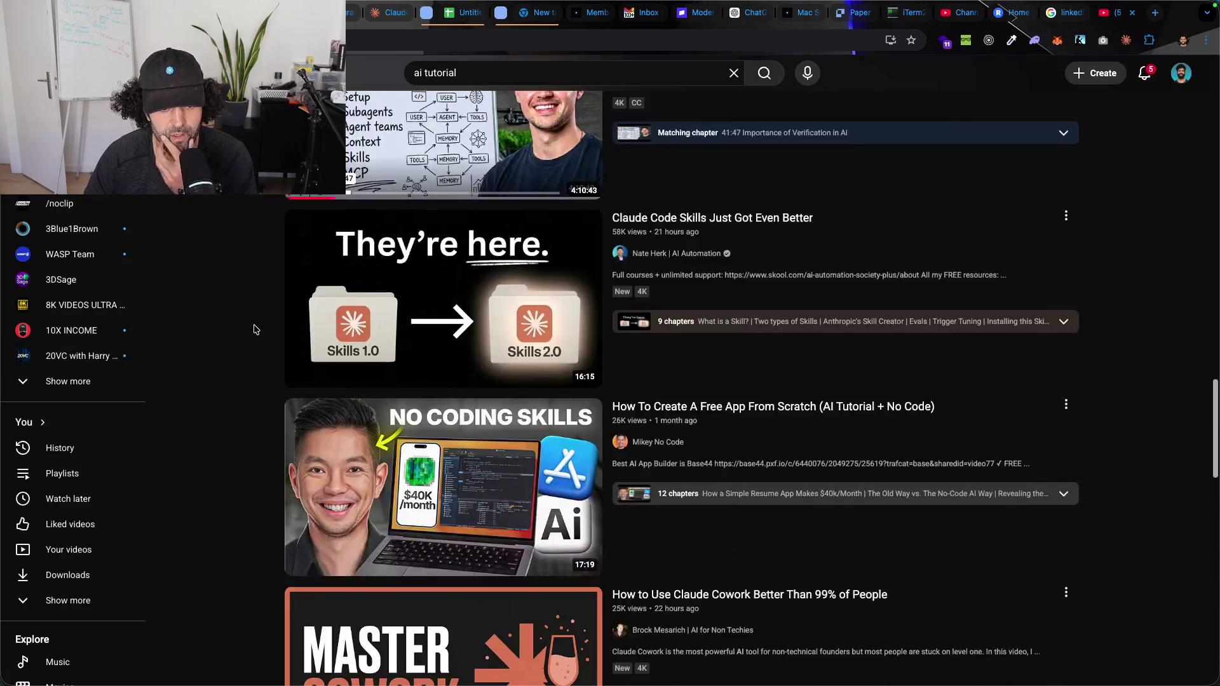
{"action": "scroll", "coordinate": [255, 329], "scroll_direction": "down", "scroll_amount": 1}
{"action": "scroll", "coordinate": [267, 335], "scroll_direction": "down", "scroll_amount": 2}
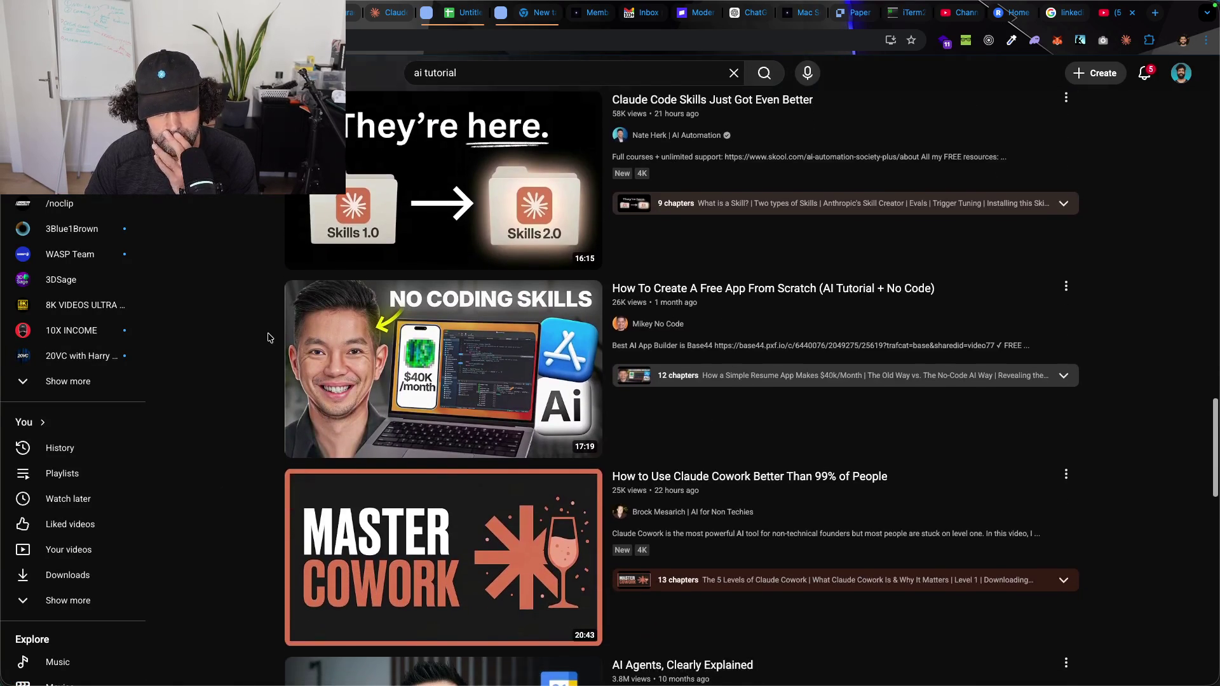
{"action": "scroll", "coordinate": [250, 306], "scroll_direction": "down", "scroll_amount": 4}
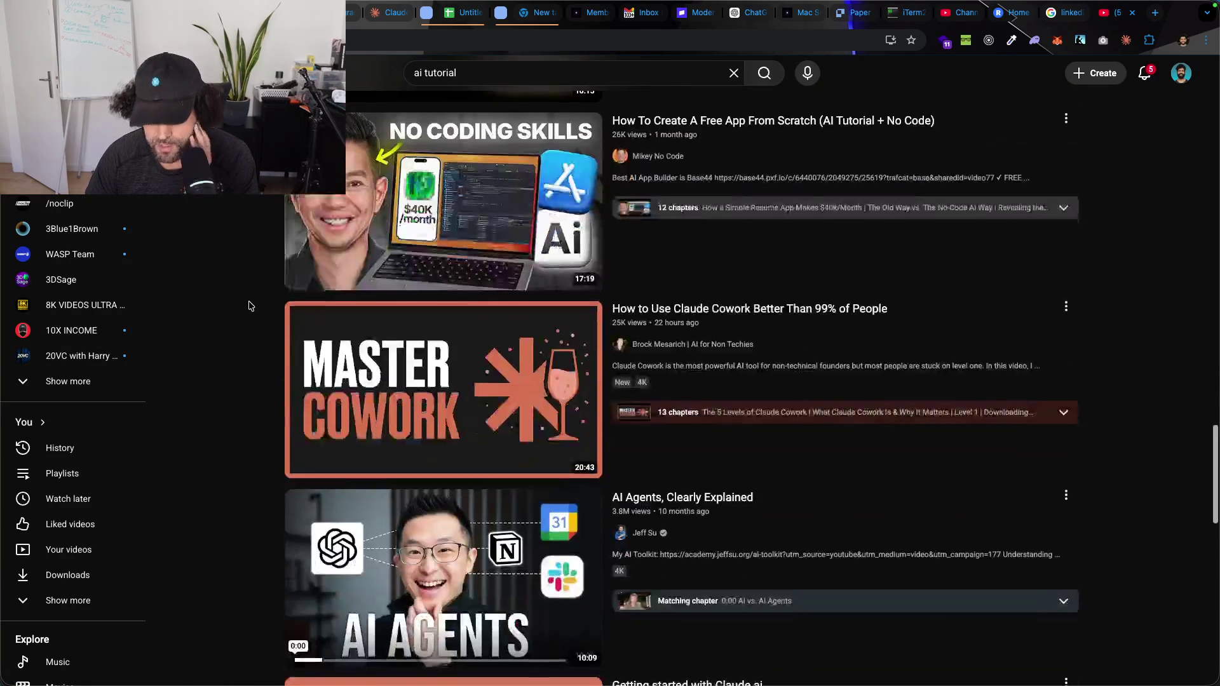
{"action": "scroll", "coordinate": [251, 308], "scroll_direction": "down", "scroll_amount": 1}
{"action": "scroll", "coordinate": [250, 307], "scroll_direction": "down", "scroll_amount": 4}
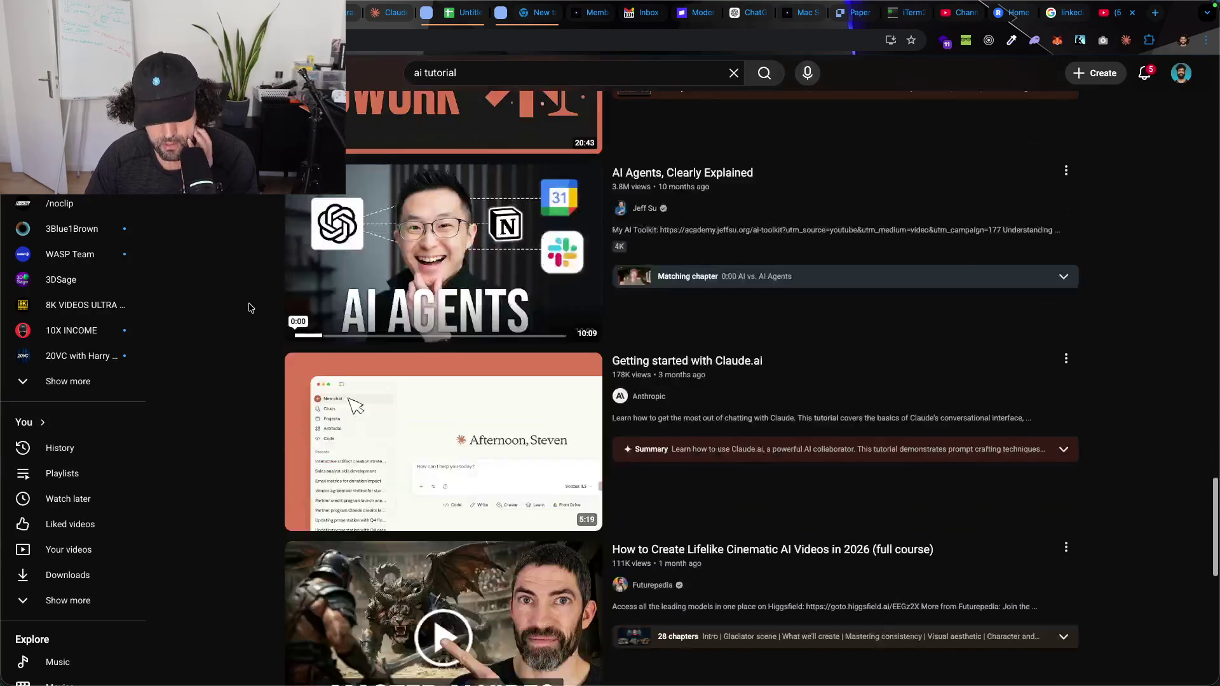
{"action": "scroll", "coordinate": [249, 307], "scroll_direction": "down", "scroll_amount": 2}
{"action": "scroll", "coordinate": [250, 307], "scroll_direction": "down", "scroll_amount": 3}
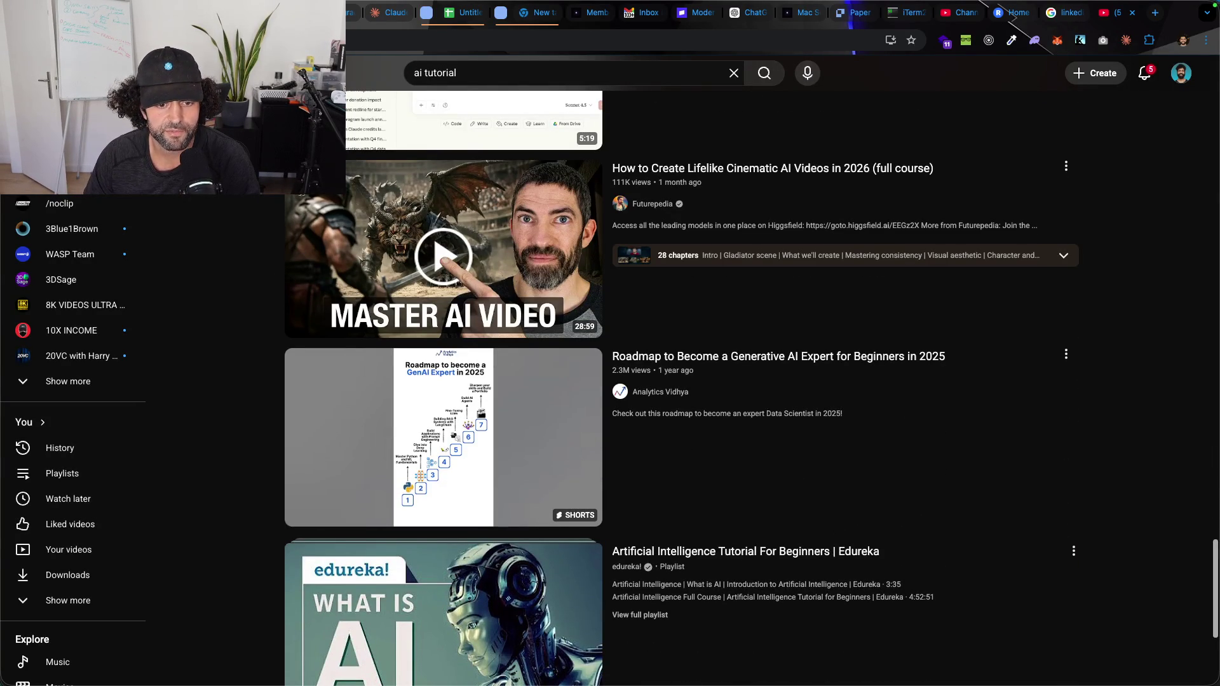
{"action": "left_click_drag", "start_coordinate": [289, 161], "coordinate": [547, 310]}
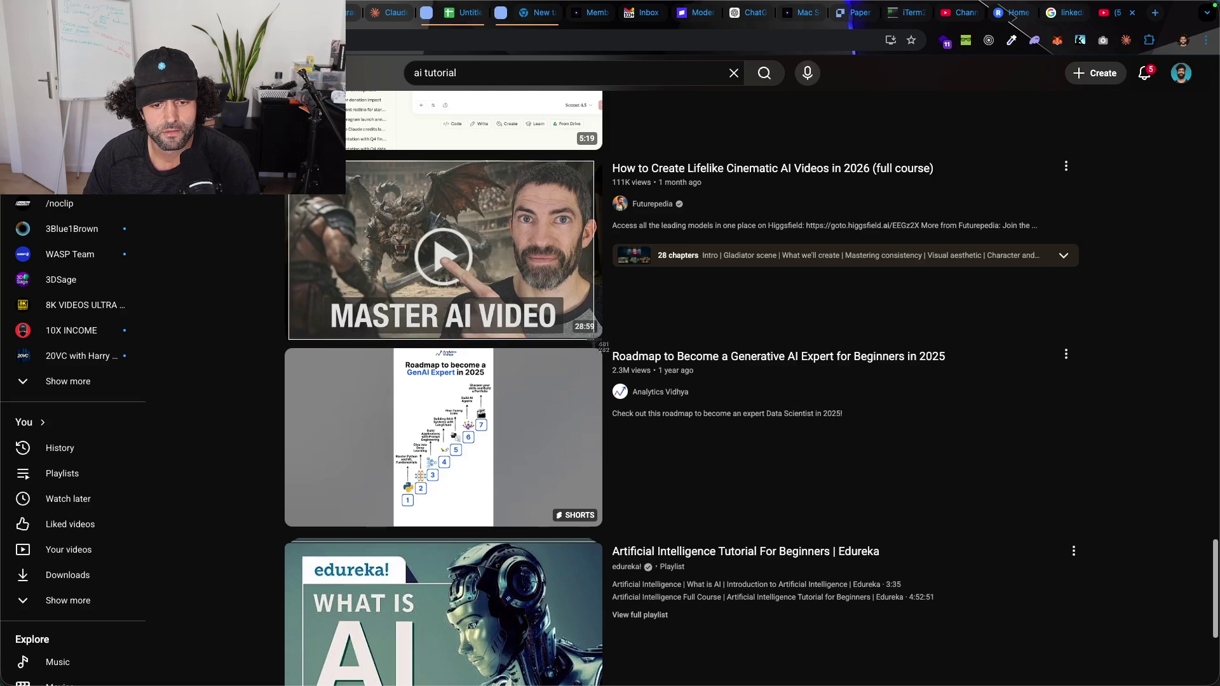
{"action": "left_click_drag", "start_coordinate": [598, 338], "coordinate": [598, 337]}
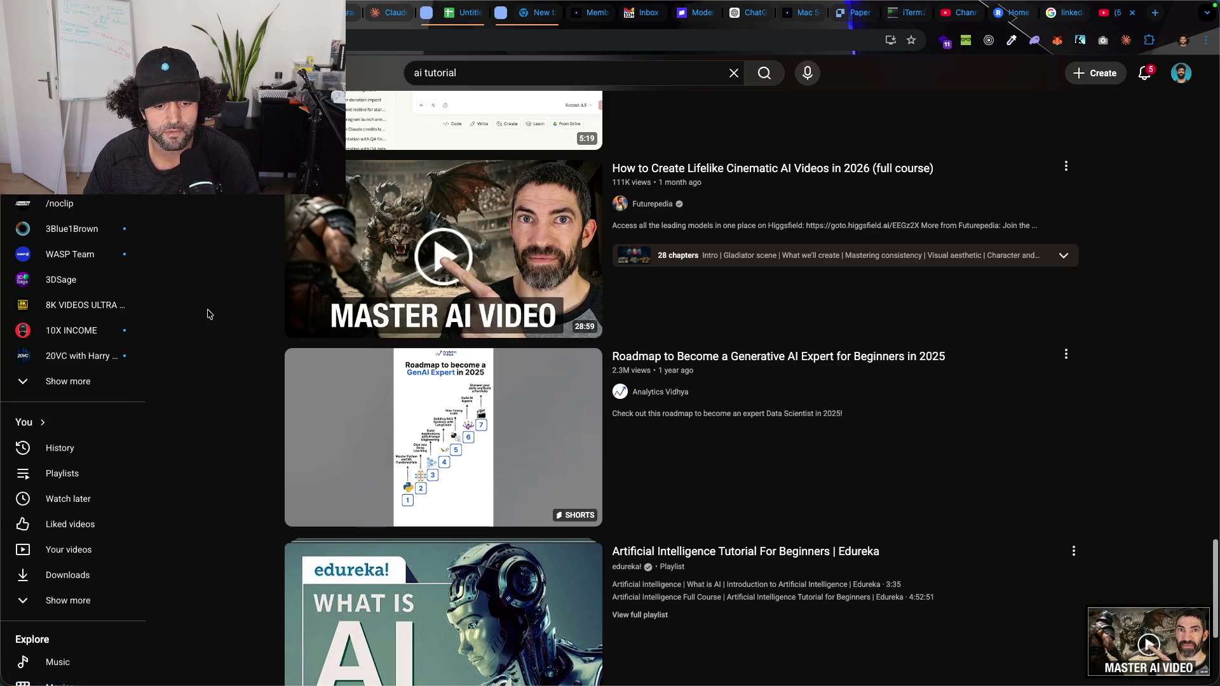
{"action": "scroll", "coordinate": [210, 313], "scroll_direction": "down", "scroll_amount": 2}
{"action": "scroll", "coordinate": [218, 299], "scroll_direction": "down", "scroll_amount": 3}
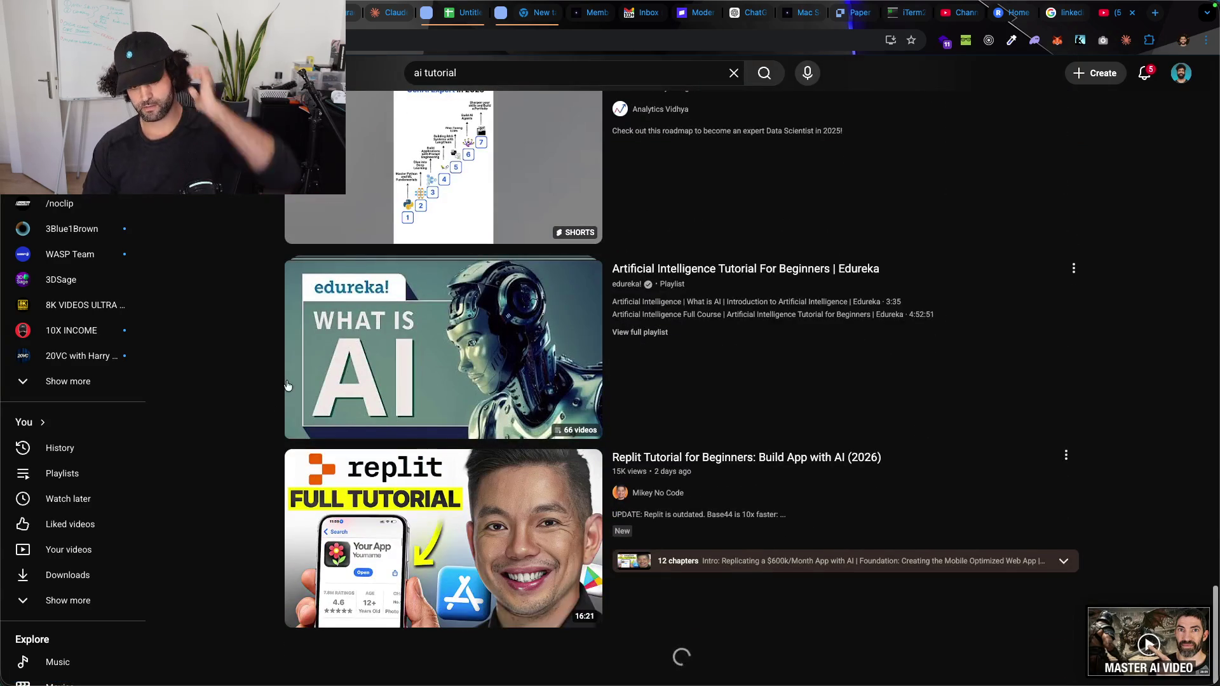
{"action": "scroll", "coordinate": [218, 254], "scroll_direction": "up", "scroll_amount": 1}
{"action": "scroll", "coordinate": [254, 203], "scroll_direction": "down", "scroll_amount": 2}
{"action": "scroll", "coordinate": [279, 197], "scroll_direction": "down", "scroll_amount": 1}
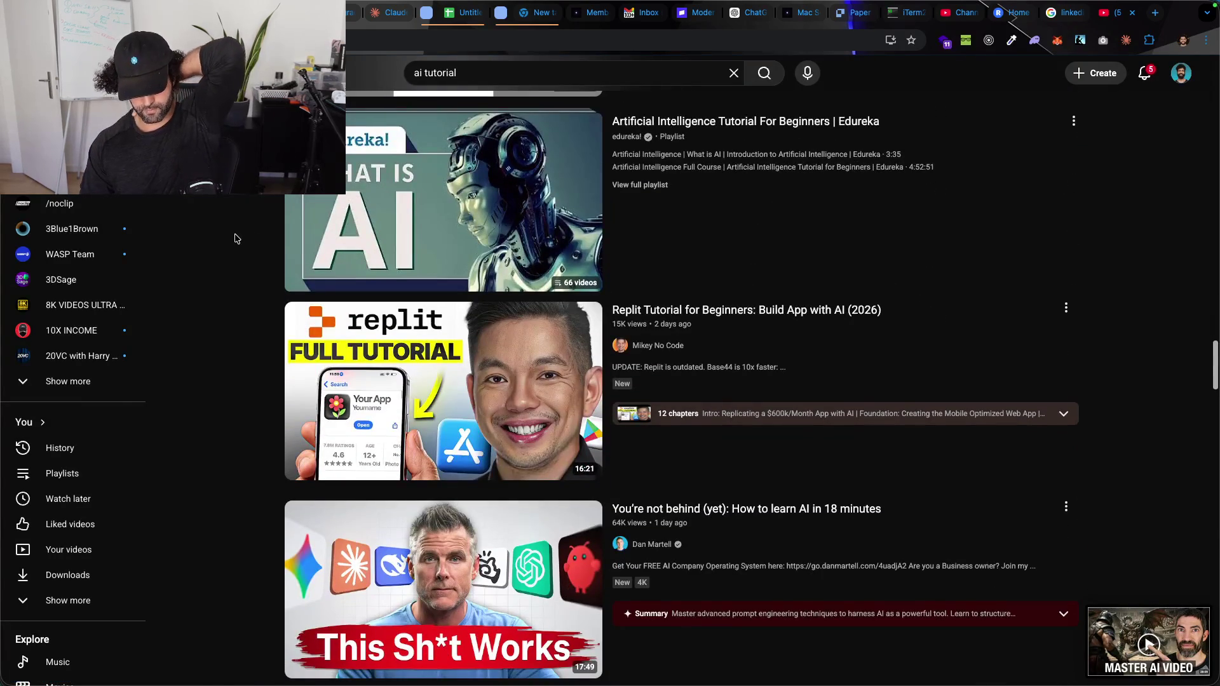
{"action": "scroll", "coordinate": [236, 237], "scroll_direction": "down", "scroll_amount": 3}
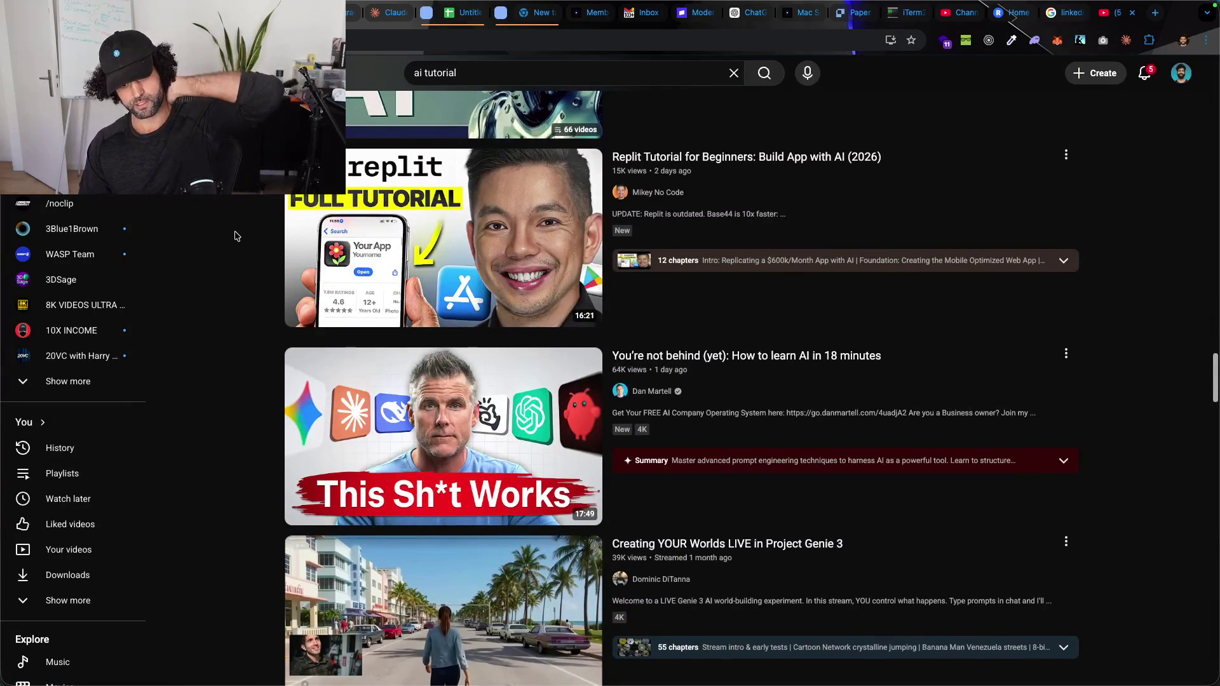
{"action": "scroll", "coordinate": [235, 237], "scroll_direction": "down", "scroll_amount": 3}
{"action": "scroll", "coordinate": [244, 241], "scroll_direction": "down", "scroll_amount": 5}
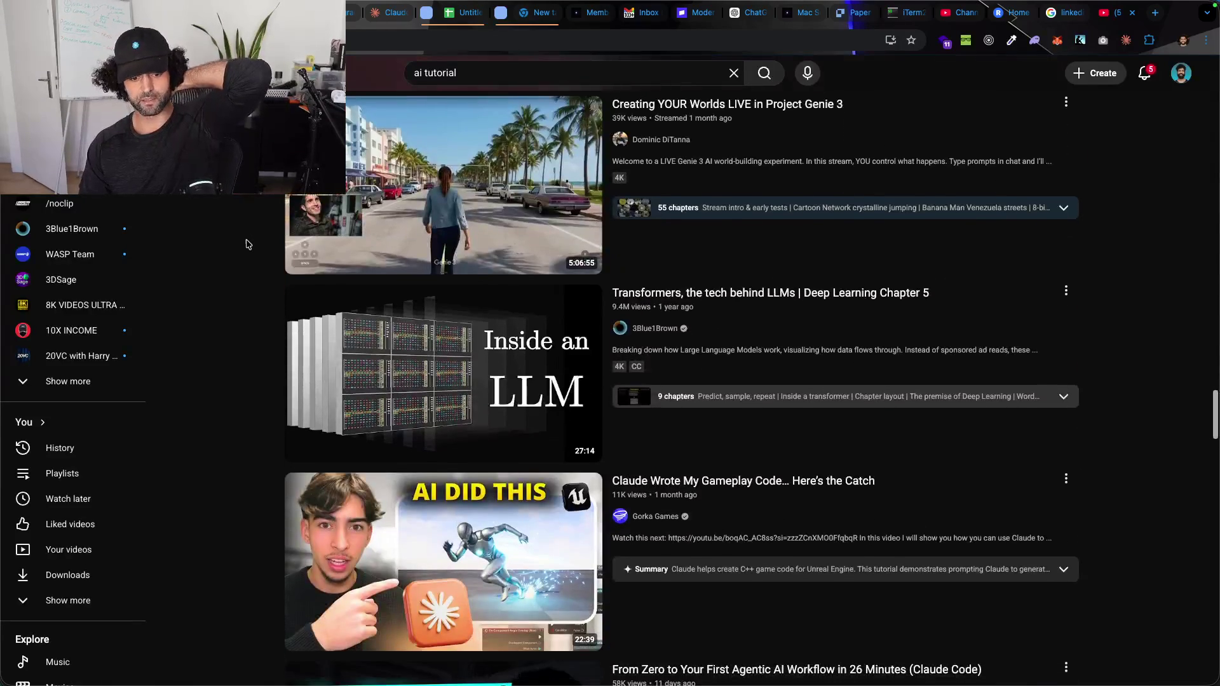
{"action": "scroll", "coordinate": [244, 247], "scroll_direction": "down", "scroll_amount": 2}
{"action": "scroll", "coordinate": [242, 248], "scroll_direction": "down", "scroll_amount": 3}
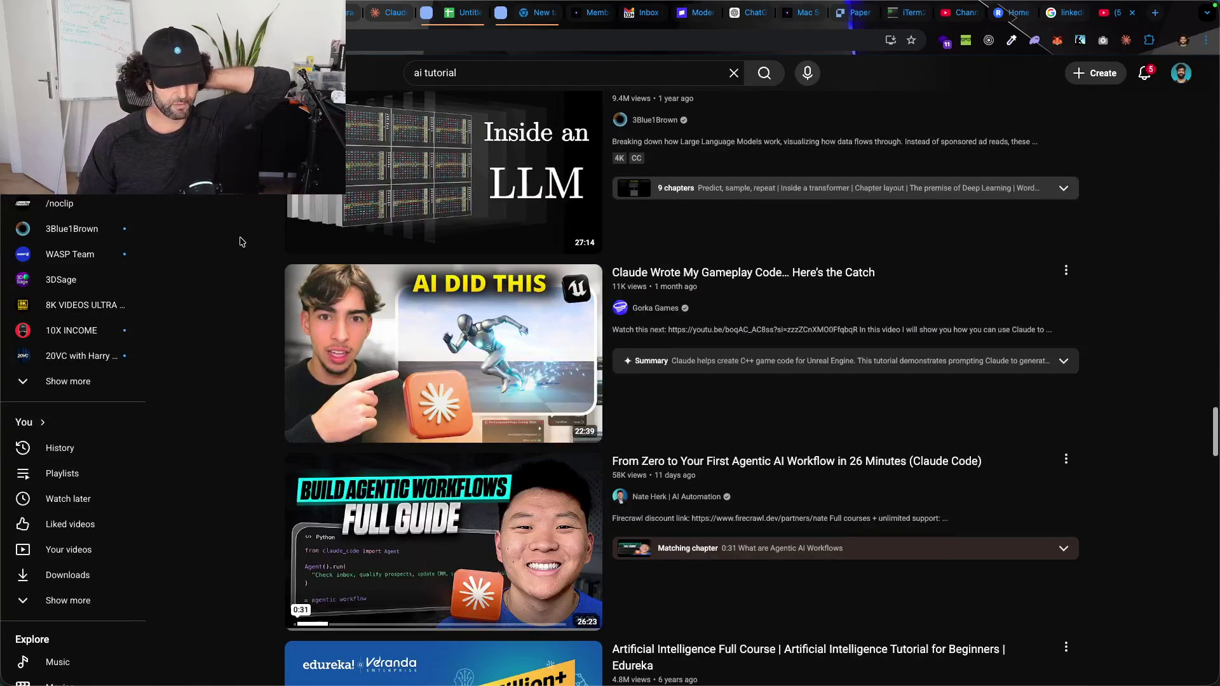
{"action": "scroll", "coordinate": [244, 235], "scroll_direction": "down", "scroll_amount": 2}
{"action": "scroll", "coordinate": [250, 228], "scroll_direction": "down", "scroll_amount": 3}
{"action": "scroll", "coordinate": [257, 219], "scroll_direction": "down", "scroll_amount": 3}
{"action": "scroll", "coordinate": [267, 211], "scroll_direction": "up", "scroll_amount": 4}
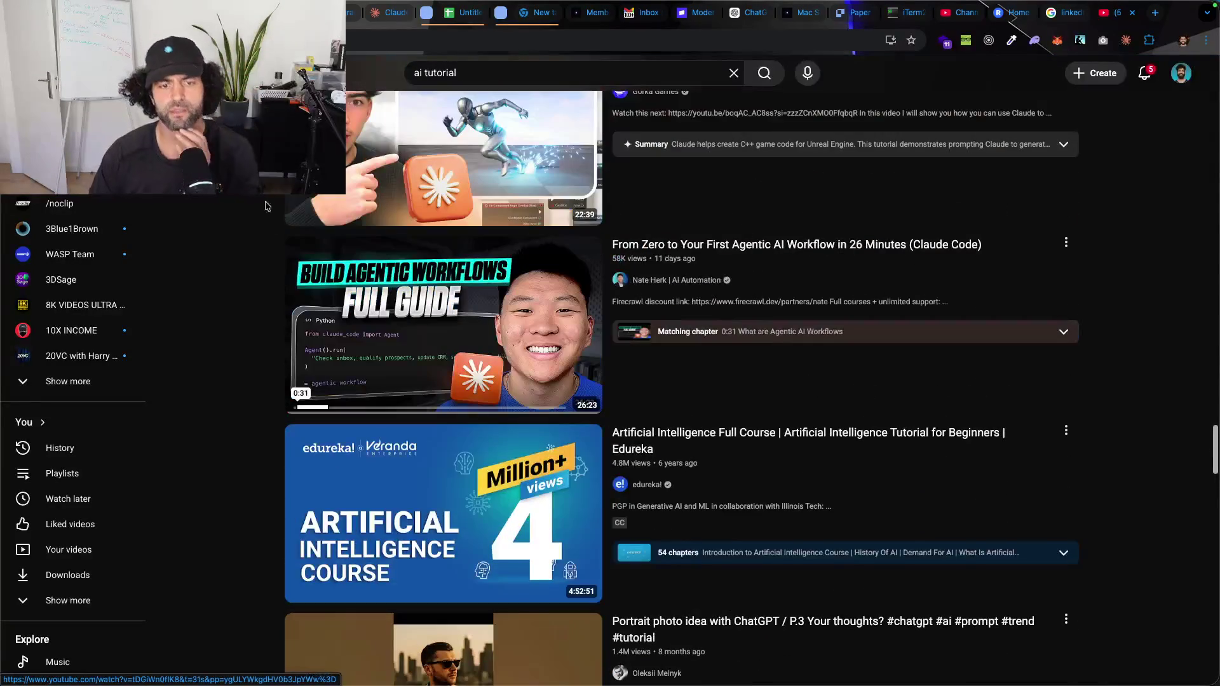
{"action": "scroll", "coordinate": [261, 222], "scroll_direction": "down", "scroll_amount": 1}
{"action": "scroll", "coordinate": [254, 238], "scroll_direction": "down", "scroll_amount": 4}
{"action": "scroll", "coordinate": [254, 247], "scroll_direction": "down", "scroll_amount": 2}
{"action": "scroll", "coordinate": [257, 254], "scroll_direction": "down", "scroll_amount": 3}
{"action": "scroll", "coordinate": [259, 260], "scroll_direction": "down", "scroll_amount": 1}
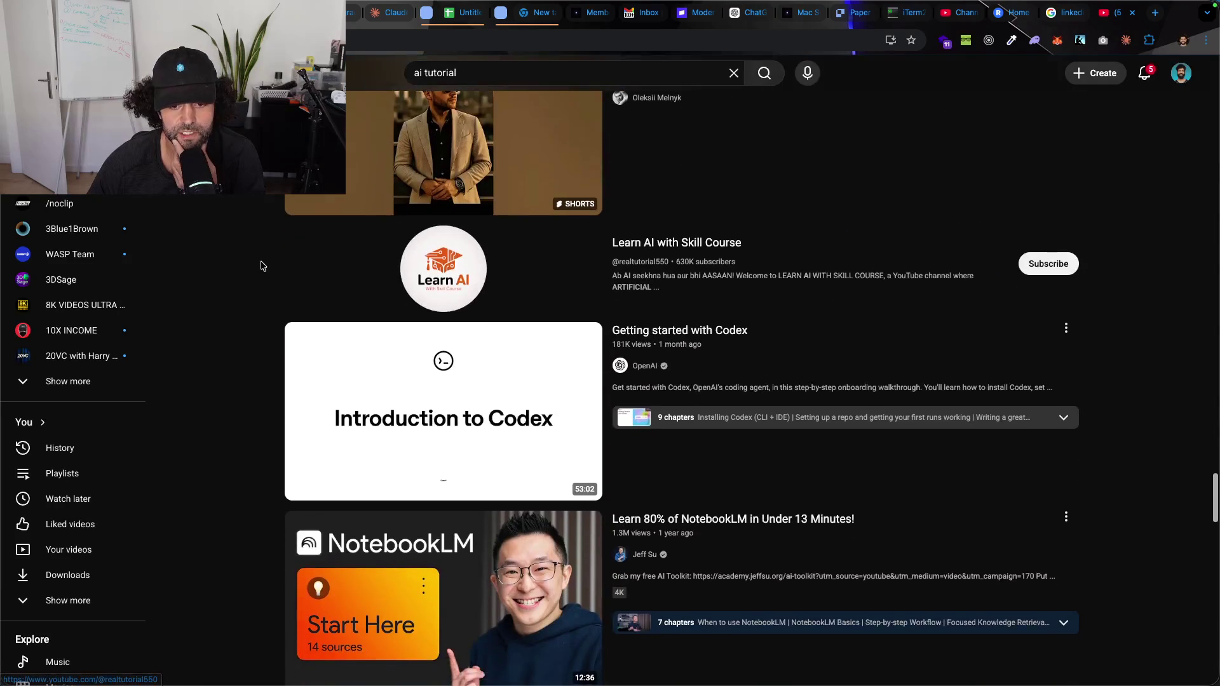
{"action": "scroll", "coordinate": [262, 266], "scroll_direction": "down", "scroll_amount": 3}
{"action": "scroll", "coordinate": [267, 267], "scroll_direction": "down", "scroll_amount": 3}
{"action": "scroll", "coordinate": [273, 269], "scroll_direction": "up", "scroll_amount": 1}
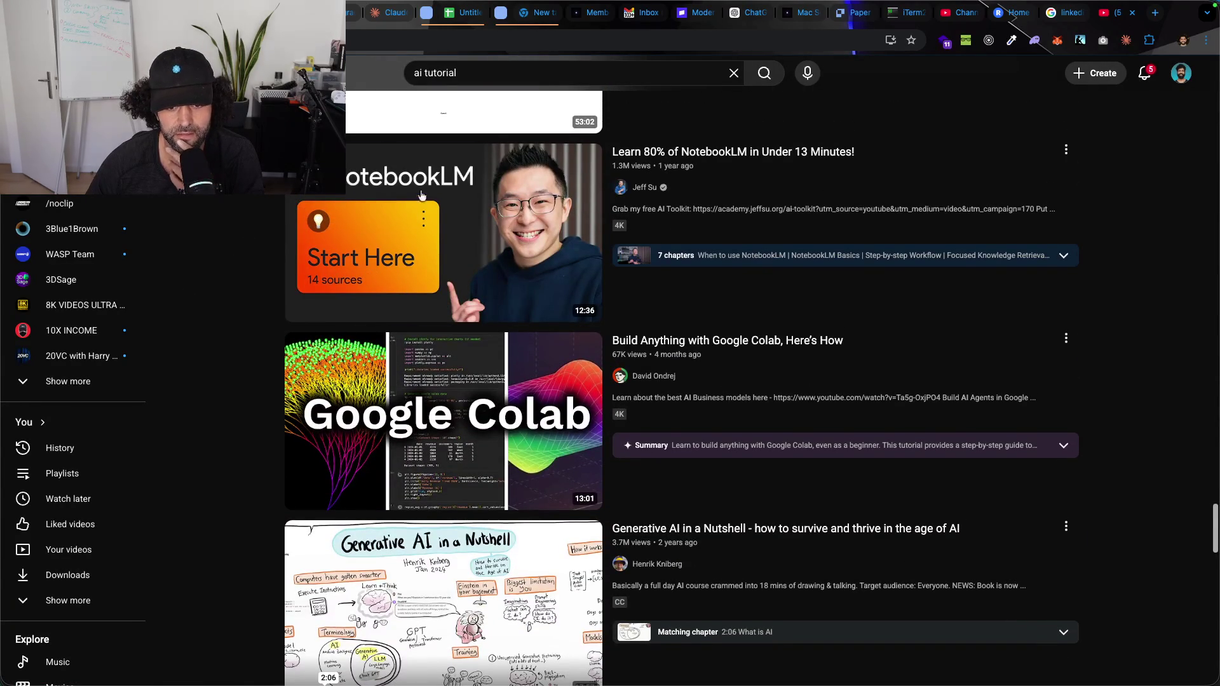
{"action": "mouse_move", "coordinate": [553, 316]}
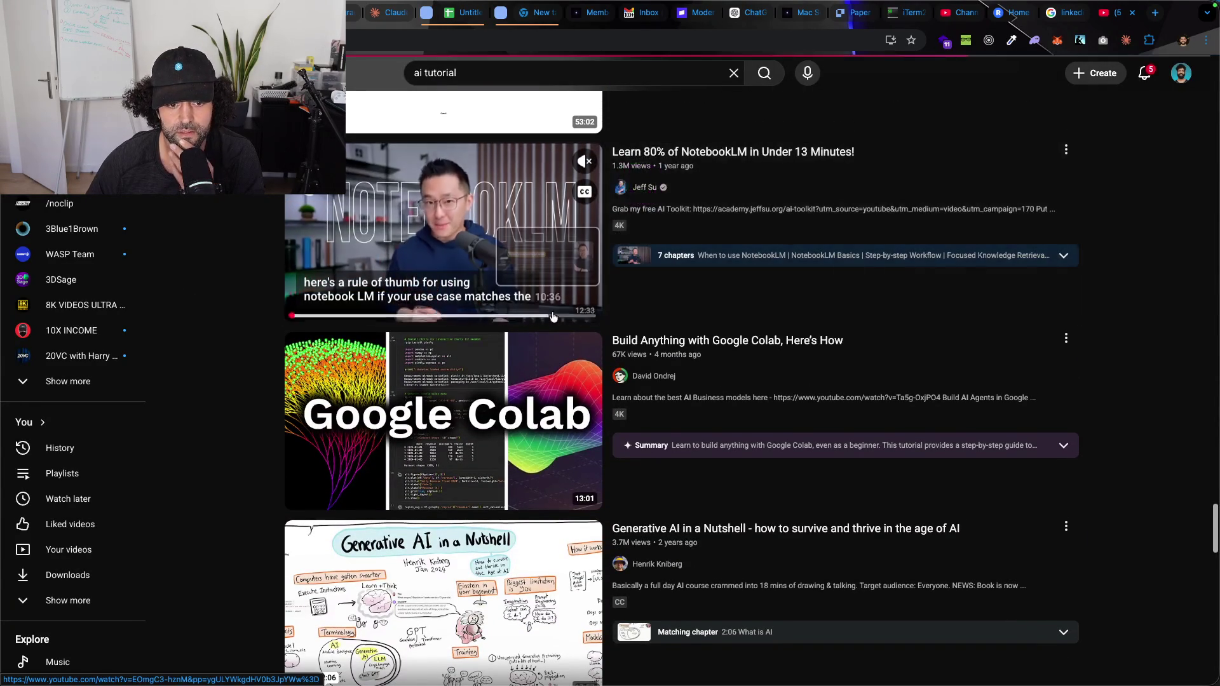
{"action": "left_click", "coordinate": [644, 187]}
{"action": "scroll", "coordinate": [527, 191], "scroll_direction": "down", "scroll_amount": 4}
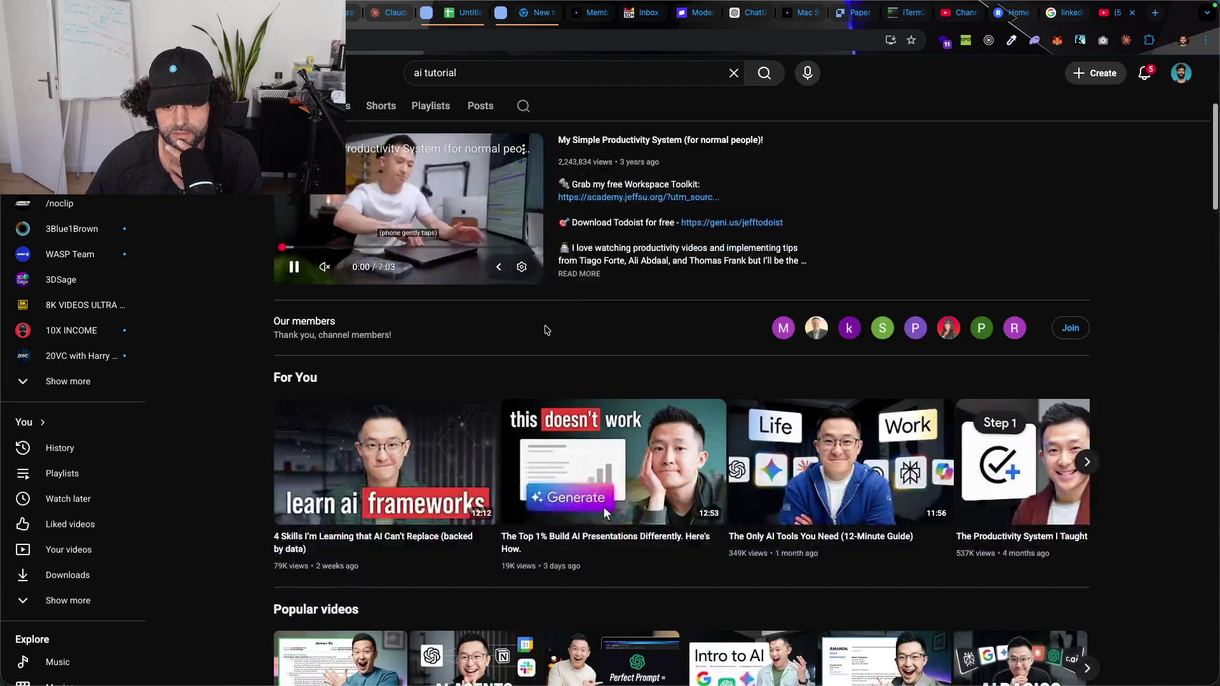
{"action": "scroll", "coordinate": [539, 328], "scroll_direction": "up", "scroll_amount": 1}
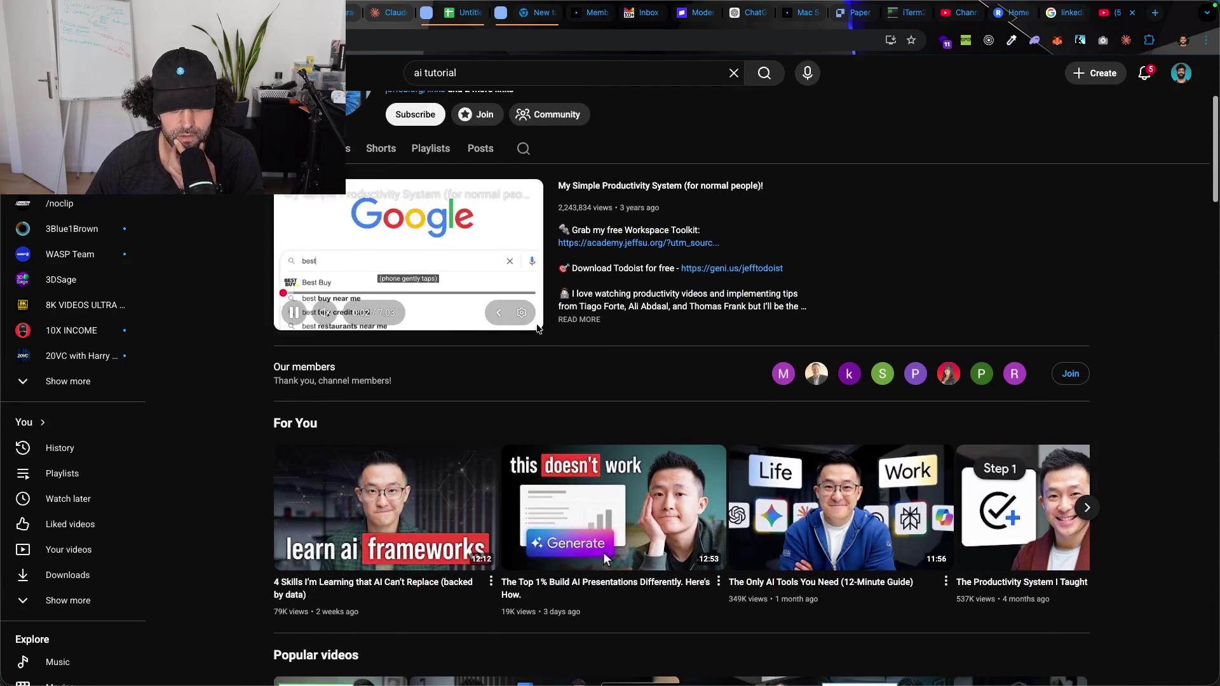
{"action": "key", "text": "alt+Left"}
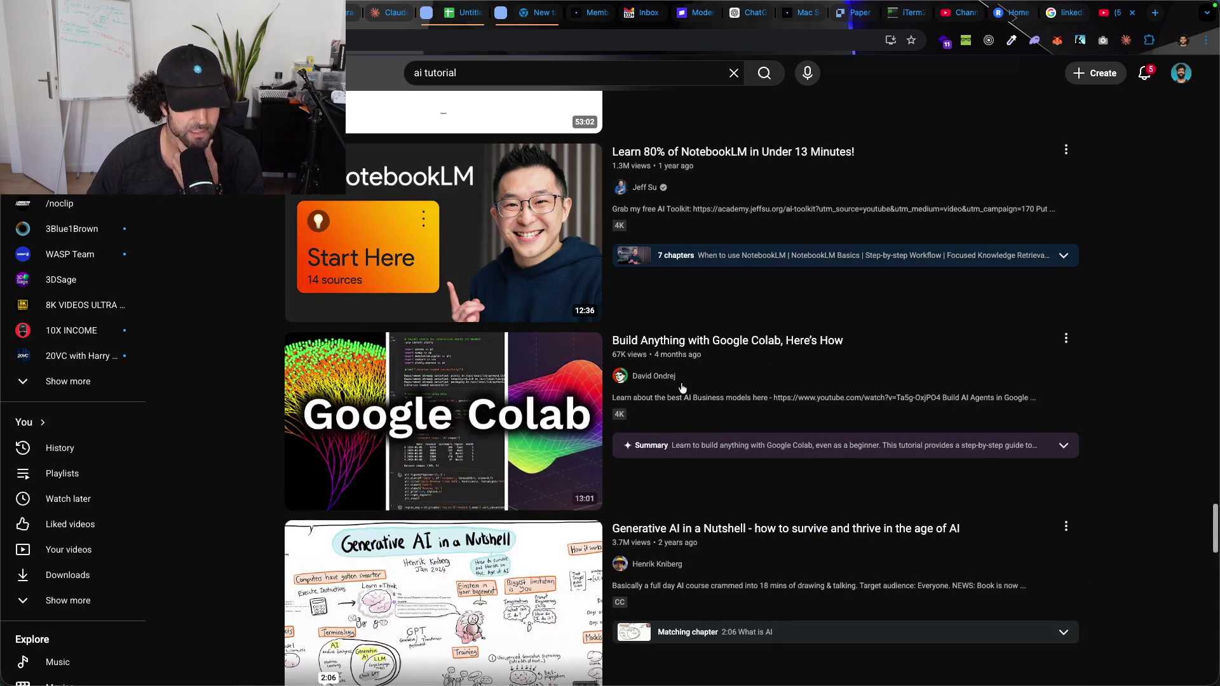
{"action": "scroll", "coordinate": [794, 356], "scroll_direction": "down", "scroll_amount": 10}
{"action": "scroll", "coordinate": [798, 369], "scroll_direction": "down", "scroll_amount": 3}
{"action": "scroll", "coordinate": [798, 369], "scroll_direction": "down", "scroll_amount": 1}
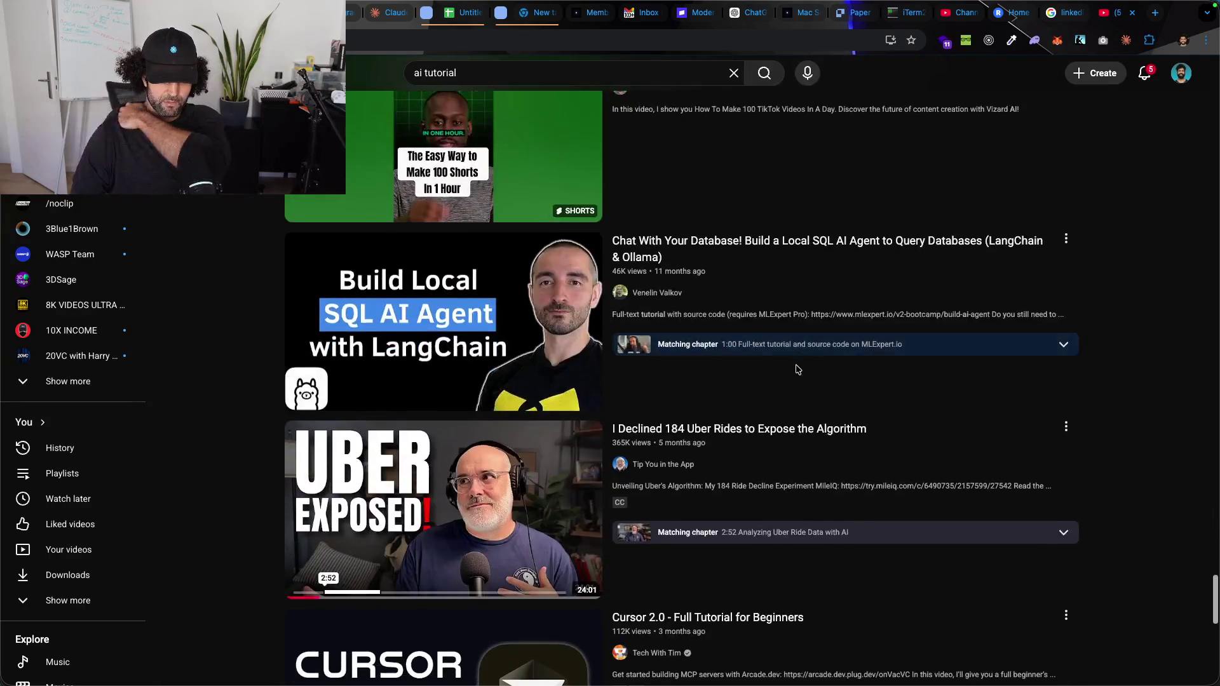
{"action": "scroll", "coordinate": [798, 369], "scroll_direction": "down", "scroll_amount": 3}
{"action": "scroll", "coordinate": [794, 365], "scroll_direction": "down", "scroll_amount": 5}
{"action": "scroll", "coordinate": [791, 362], "scroll_direction": "down", "scroll_amount": 1}
{"action": "scroll", "coordinate": [786, 359], "scroll_direction": "down", "scroll_amount": 2}
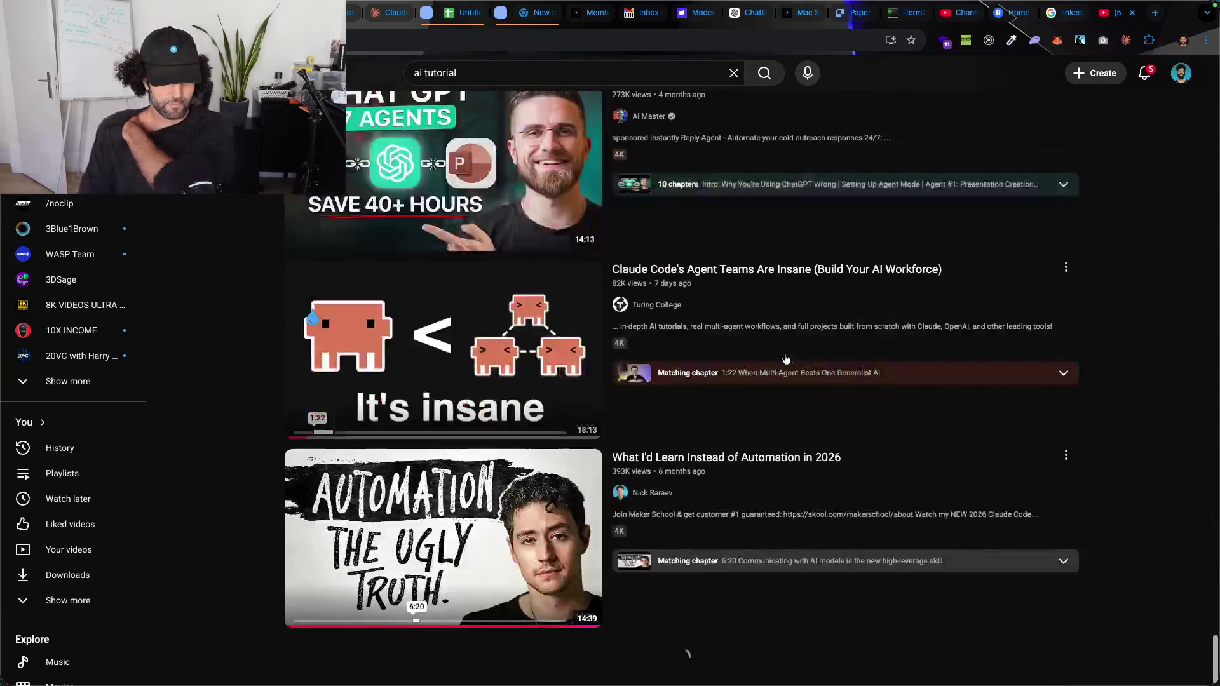
{"action": "scroll", "coordinate": [785, 360], "scroll_direction": "up", "scroll_amount": 1}
{"action": "scroll", "coordinate": [785, 361], "scroll_direction": "down", "scroll_amount": 1}
{"action": "scroll", "coordinate": [786, 363], "scroll_direction": "down", "scroll_amount": 3}
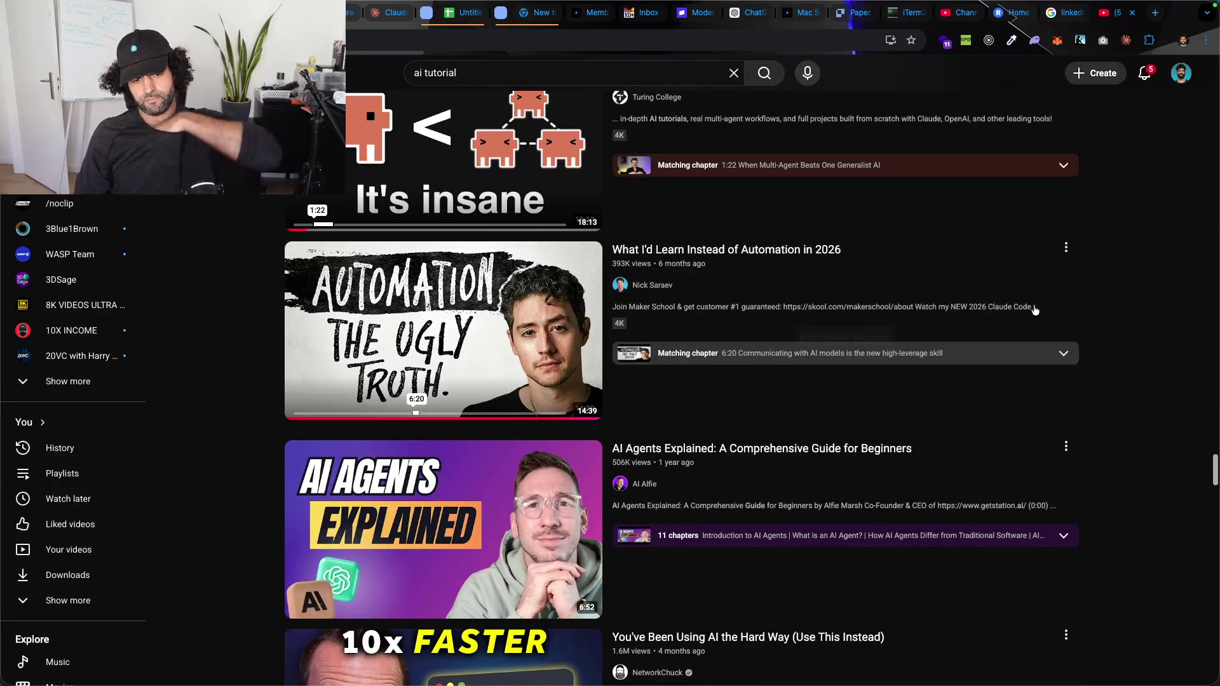
{"action": "left_click", "coordinate": [660, 292]}
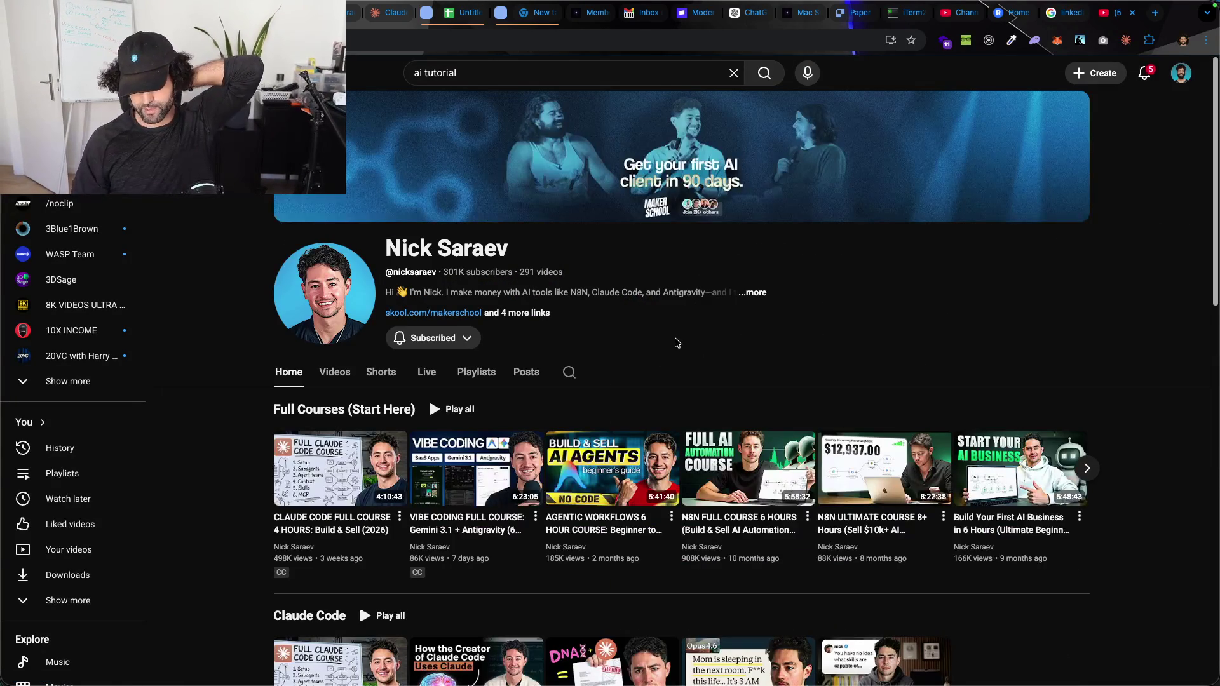
Step: Open the creator channel's Videos tab and start scrolling through the uploads grid
{"action": "scroll", "coordinate": [677, 341], "scroll_direction": "down", "scroll_amount": 2}
{"action": "left_click", "coordinate": [334, 239]}
{"action": "scroll", "coordinate": [594, 329], "scroll_direction": "up", "scroll_amount": 2}
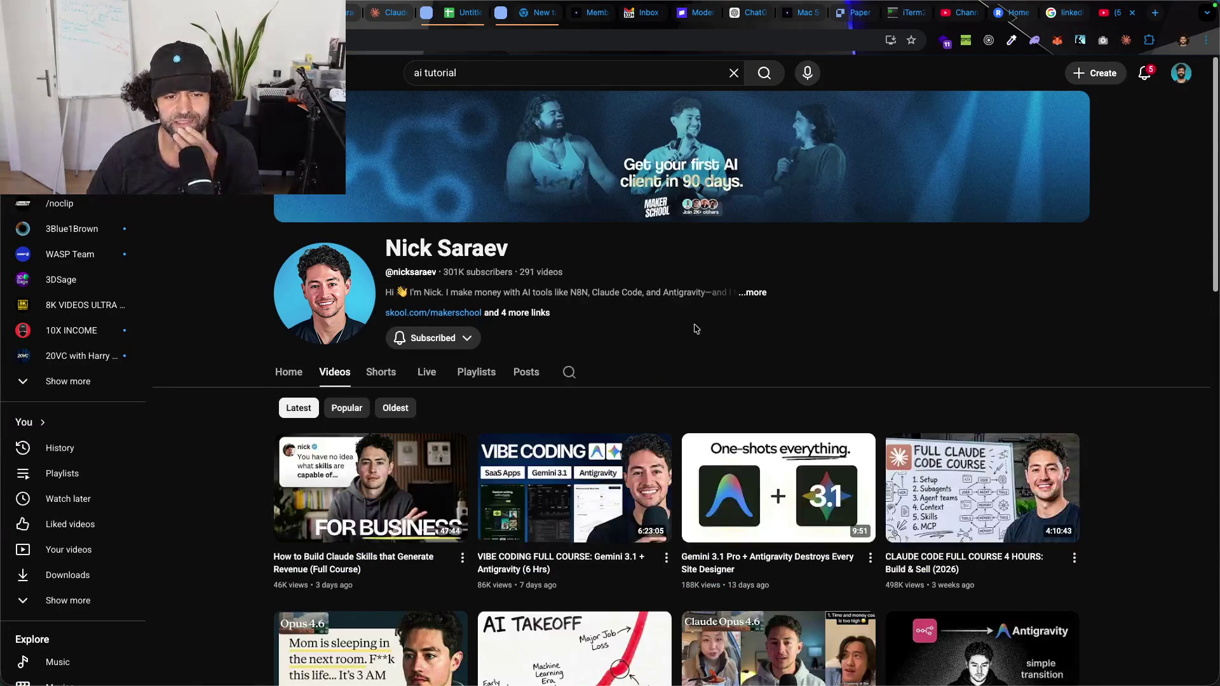
{"action": "scroll", "coordinate": [678, 324], "scroll_direction": "down", "scroll_amount": 1}
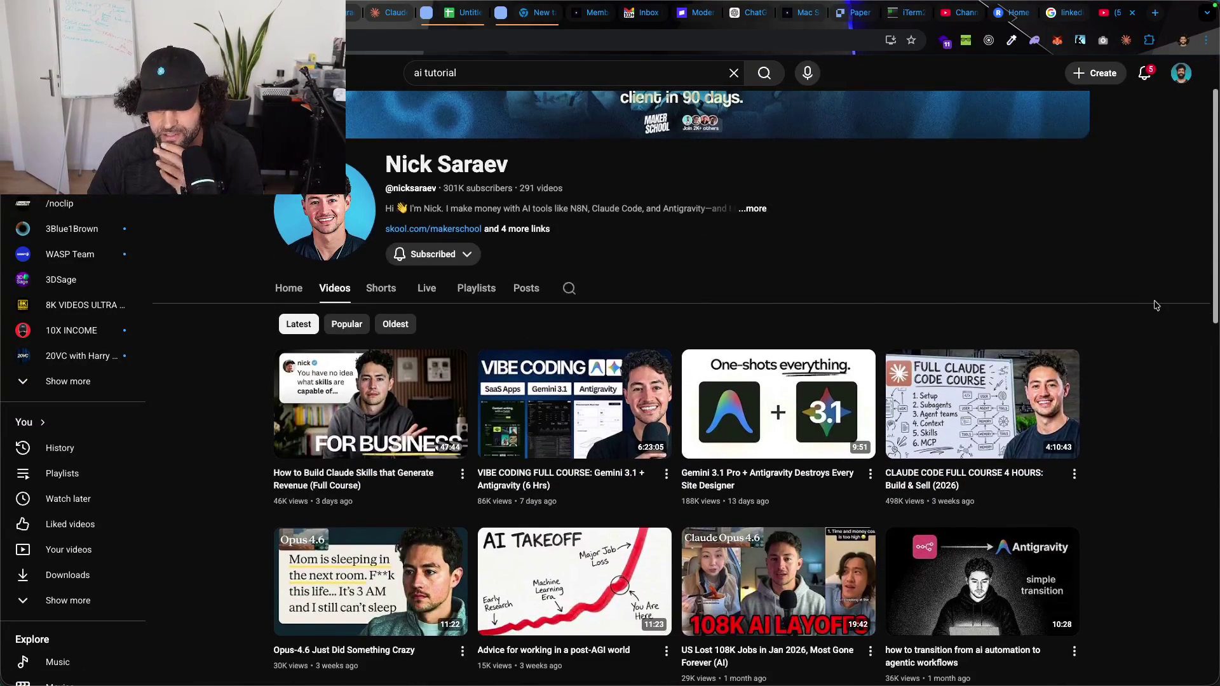
{"action": "scroll", "coordinate": [1145, 300], "scroll_direction": "down", "scroll_amount": 3}
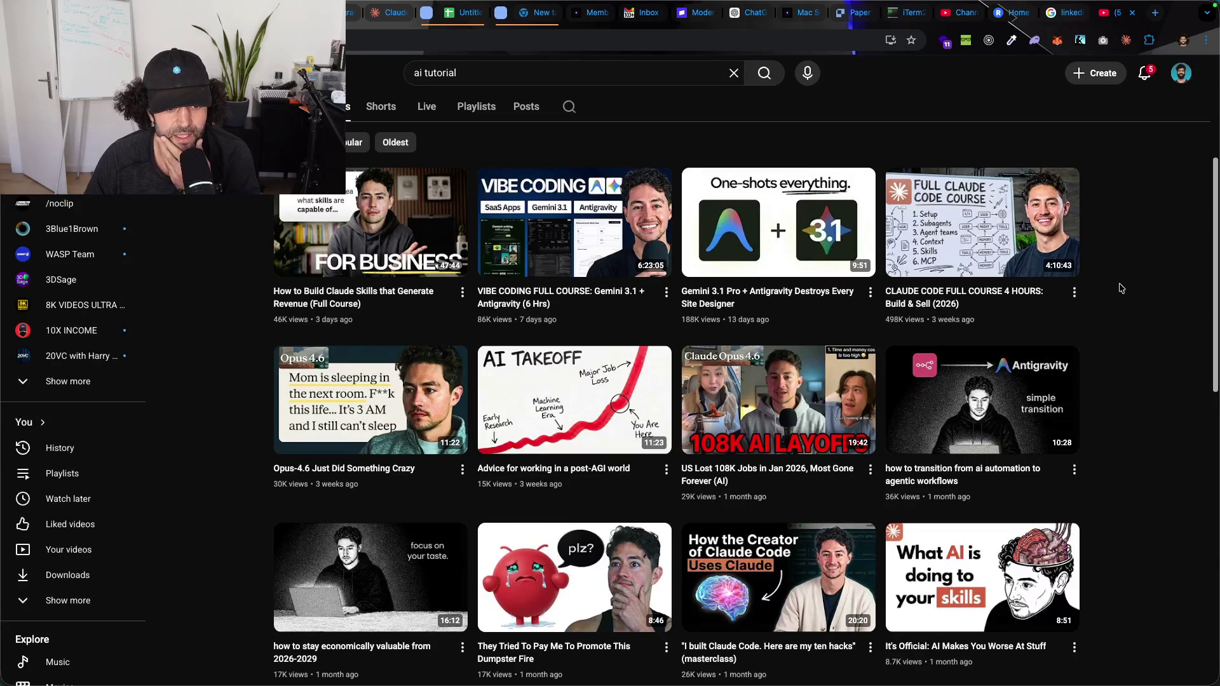
{"action": "scroll", "coordinate": [1119, 289], "scroll_direction": "down", "scroll_amount": 1}
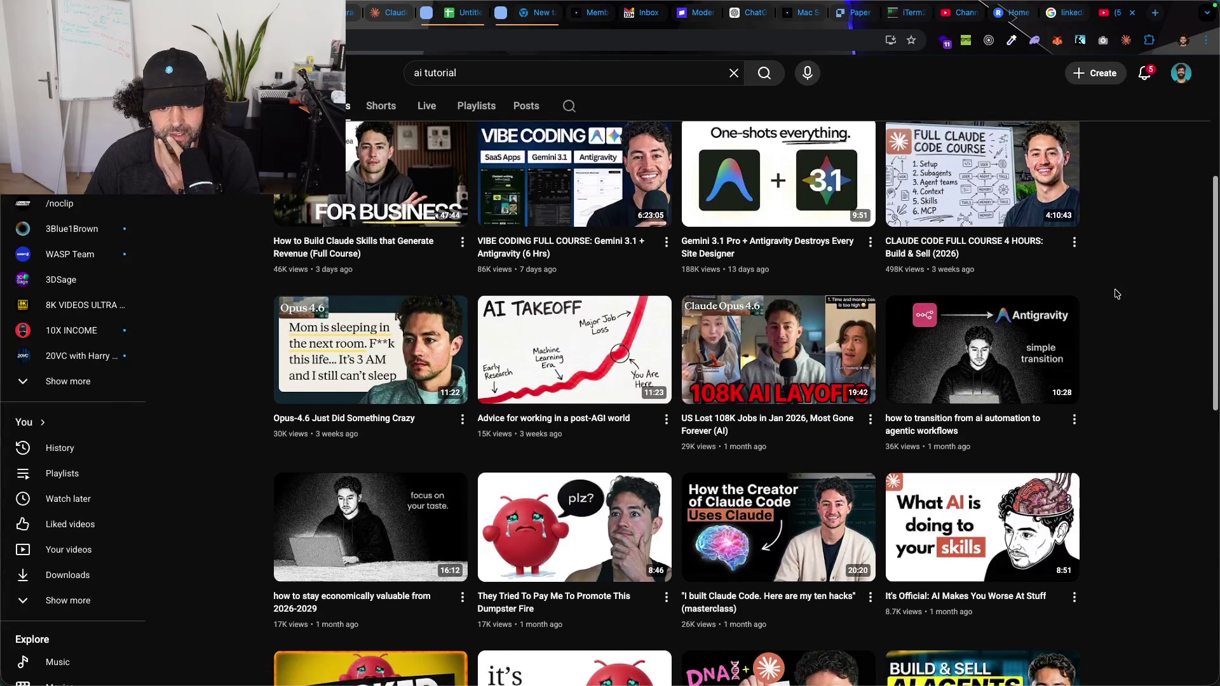
{"action": "scroll", "coordinate": [1117, 296], "scroll_direction": "down", "scroll_amount": 1}
{"action": "scroll", "coordinate": [1114, 296], "scroll_direction": "down", "scroll_amount": 4}
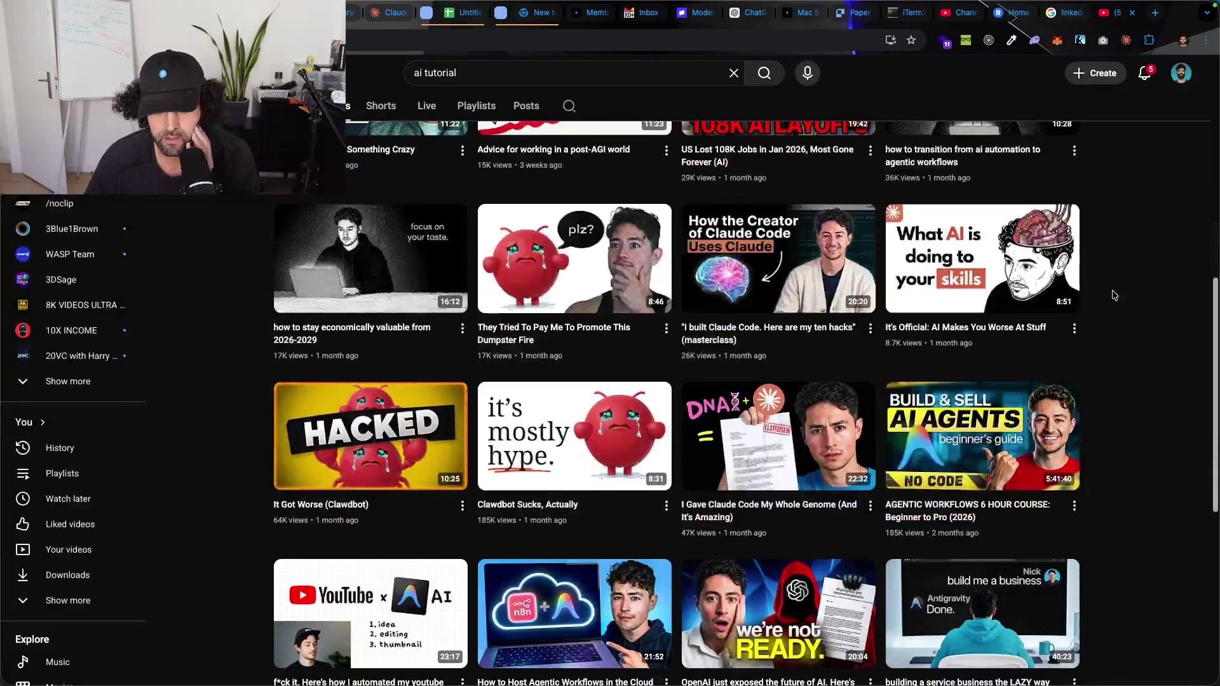
{"action": "scroll", "coordinate": [1118, 298], "scroll_direction": "down", "scroll_amount": 2}
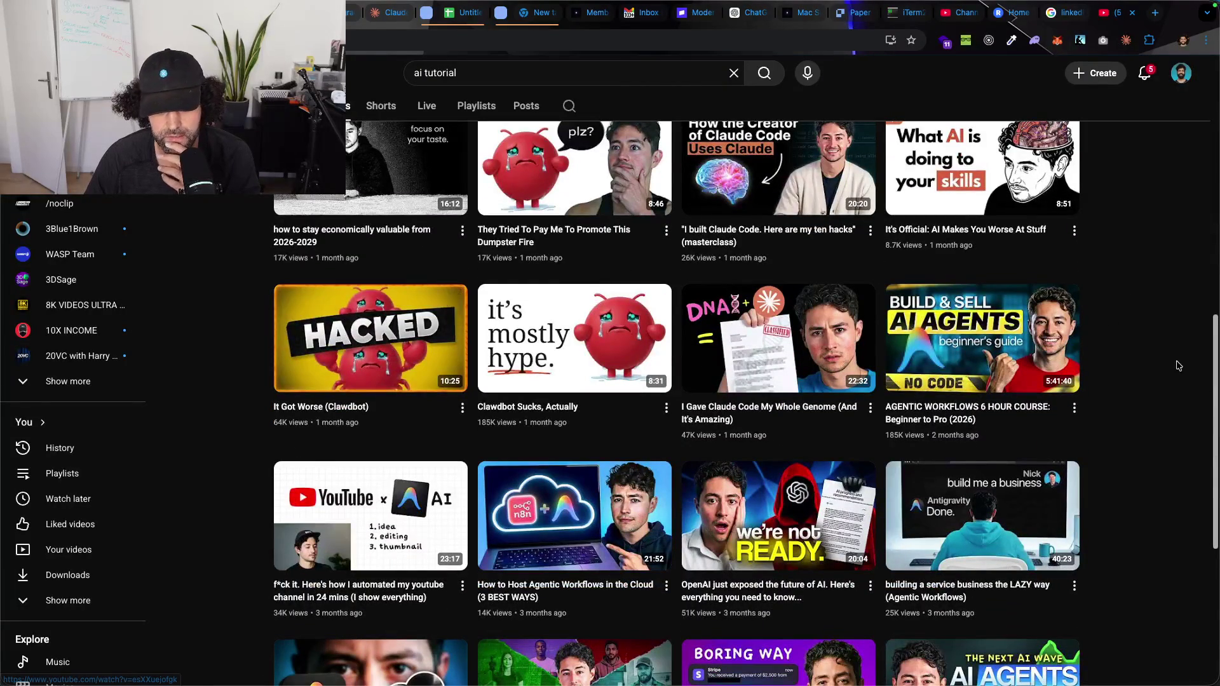
Step: Scroll further through the channel's uploads, then return to the YouTube home feed
{"action": "scroll", "coordinate": [1119, 245], "scroll_direction": "down", "scroll_amount": 4}
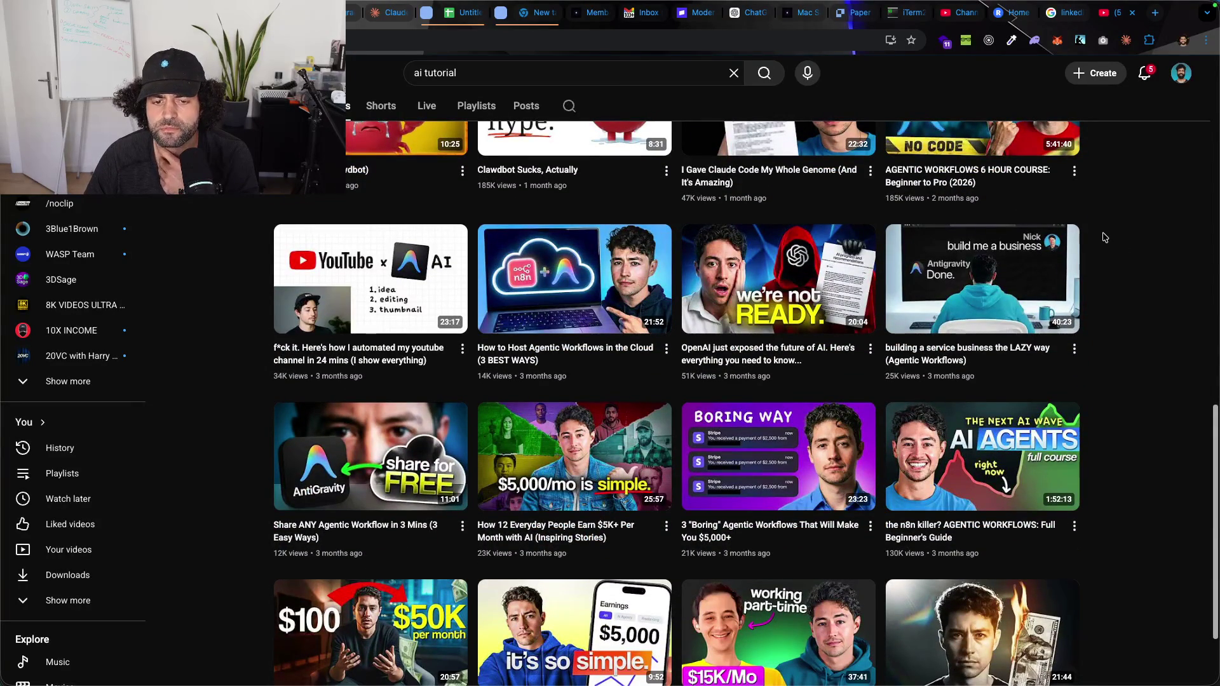
{"action": "scroll", "coordinate": [1165, 264], "scroll_direction": "down", "scroll_amount": 2}
{"action": "scroll", "coordinate": [1165, 265], "scroll_direction": "down", "scroll_amount": 2}
{"action": "scroll", "coordinate": [1157, 266], "scroll_direction": "down", "scroll_amount": 3}
{"action": "scroll", "coordinate": [1158, 266], "scroll_direction": "down", "scroll_amount": 2}
{"action": "scroll", "coordinate": [1158, 266], "scroll_direction": "down", "scroll_amount": 2}
{"action": "scroll", "coordinate": [1155, 292], "scroll_direction": "up", "scroll_amount": 15}
{"action": "scroll", "coordinate": [1155, 291], "scroll_direction": "up", "scroll_amount": 3}
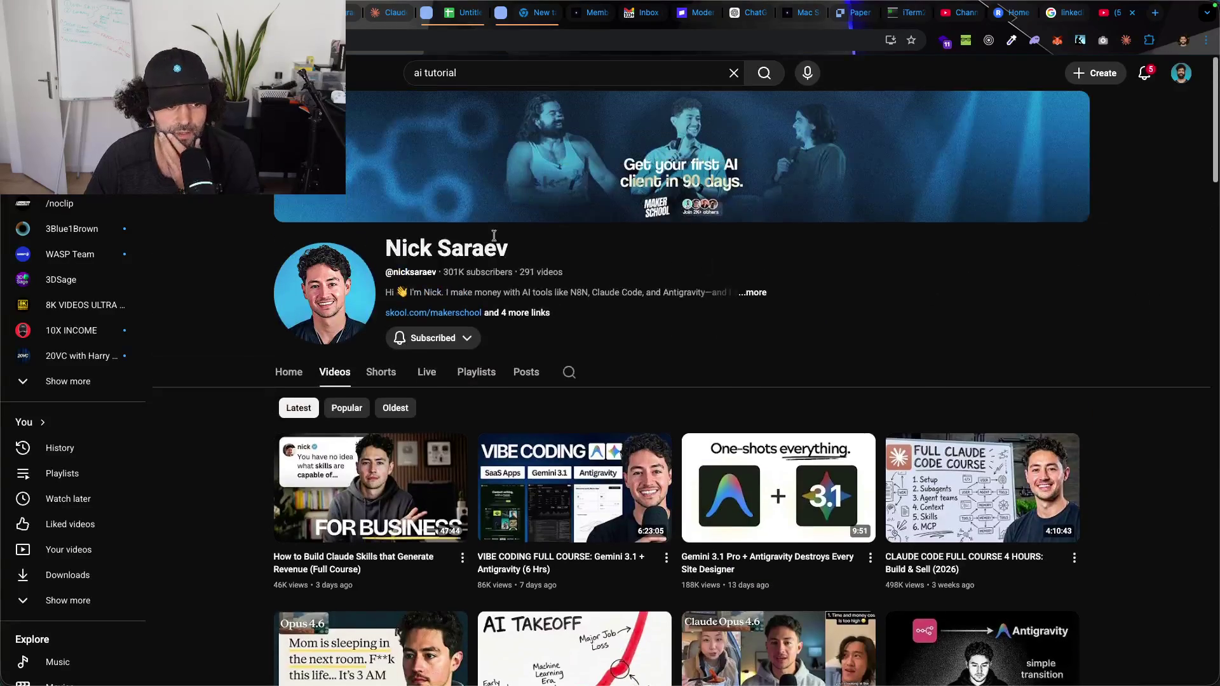
{"action": "left_click", "coordinate": [79, 73]}
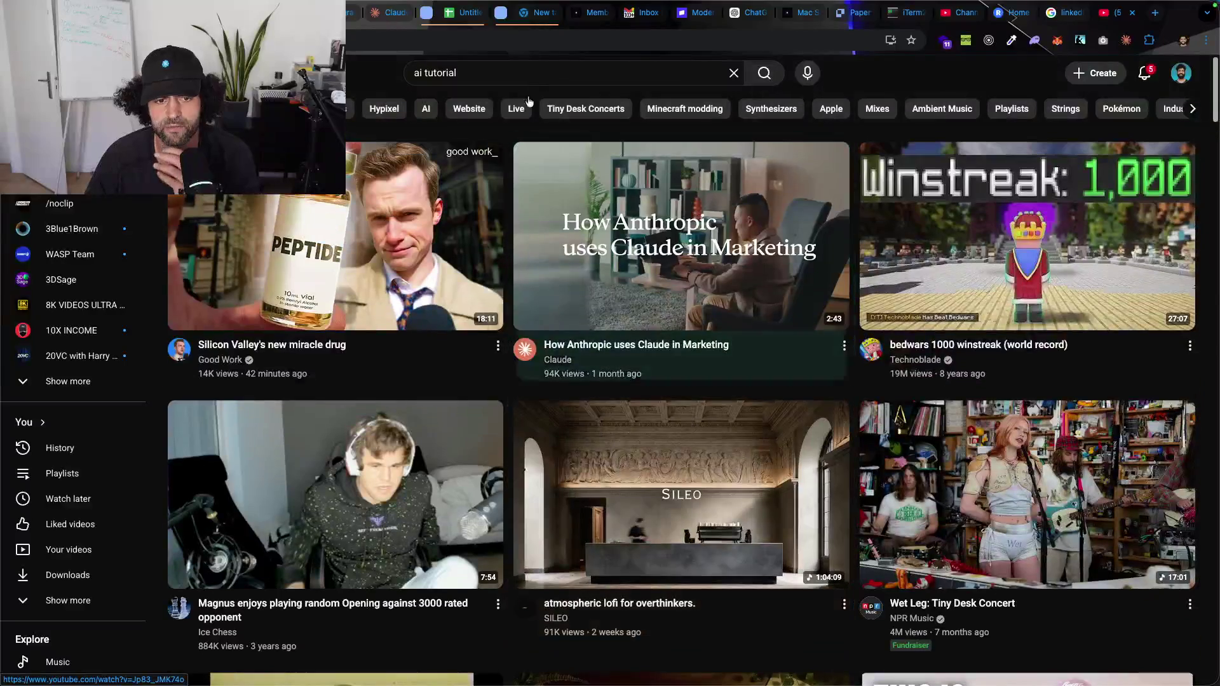
Step: Search YouTube for 'ai tutorial business' and scroll through the results
{"action": "left_click", "coordinate": [527, 73]}
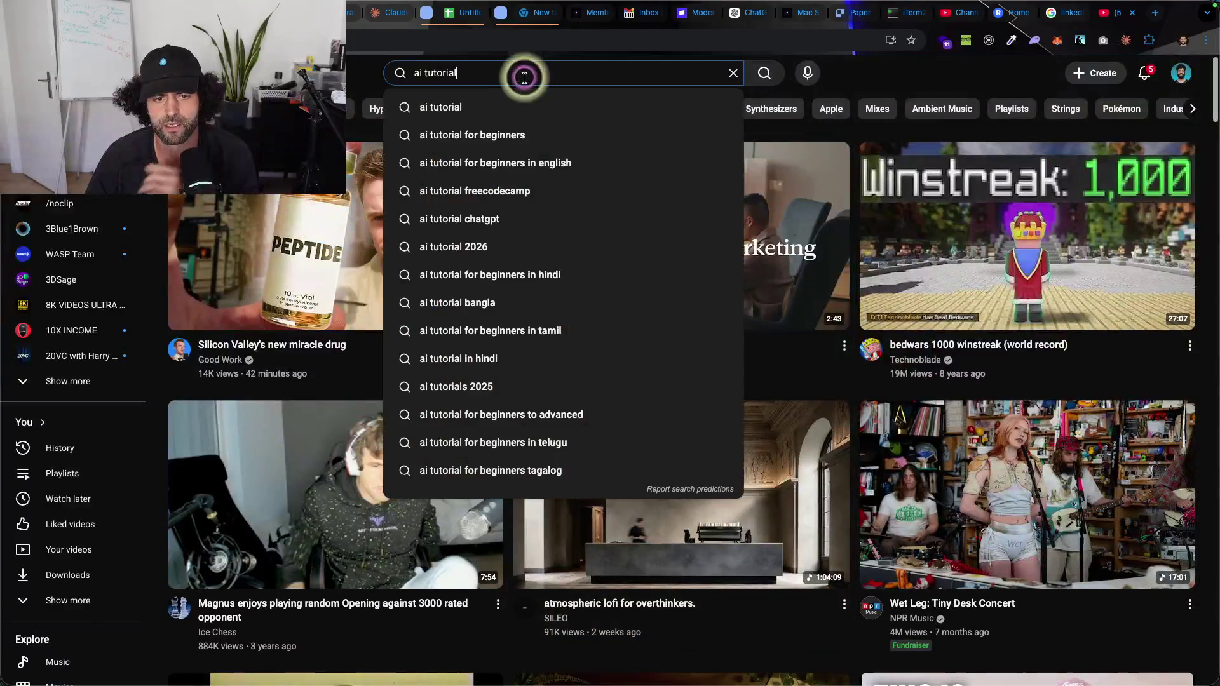
{"action": "type", "text": " business"}
{"action": "key", "text": "Return"}
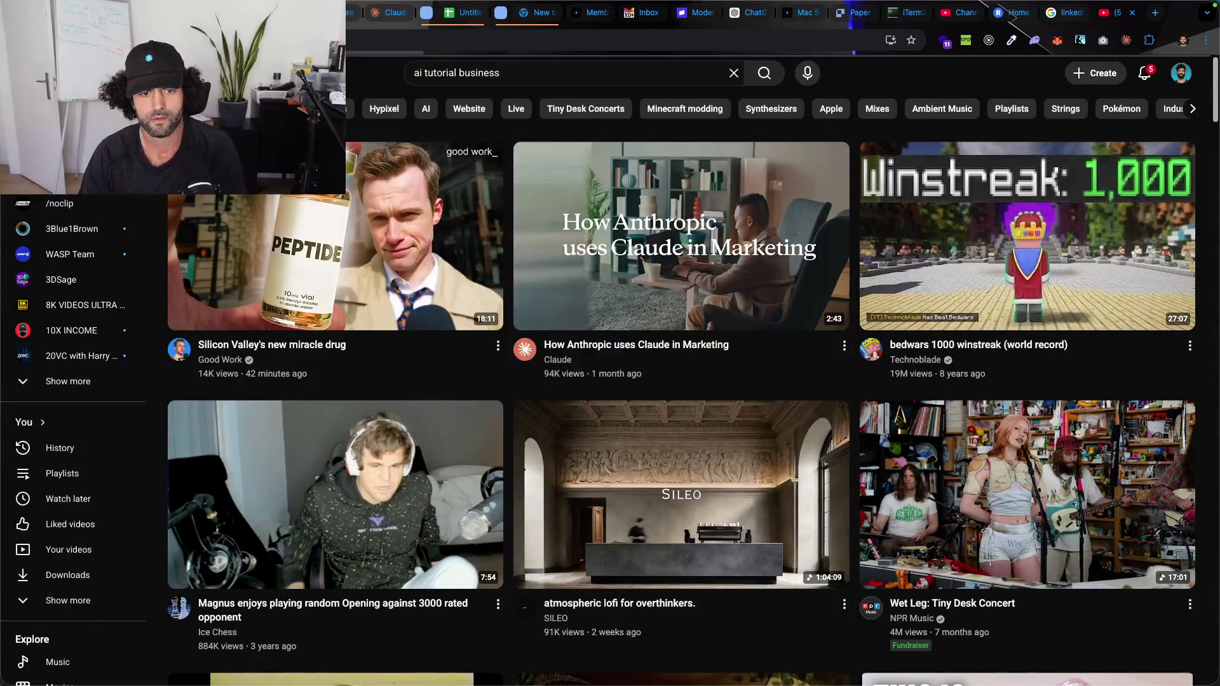
{"action": "scroll", "coordinate": [643, 159], "scroll_direction": "down", "scroll_amount": 4}
{"action": "scroll", "coordinate": [648, 158], "scroll_direction": "down", "scroll_amount": 3}
{"action": "scroll", "coordinate": [658, 154], "scroll_direction": "down", "scroll_amount": 3}
{"action": "scroll", "coordinate": [669, 148], "scroll_direction": "down", "scroll_amount": 1}
{"action": "scroll", "coordinate": [669, 153], "scroll_direction": "down", "scroll_amount": 3}
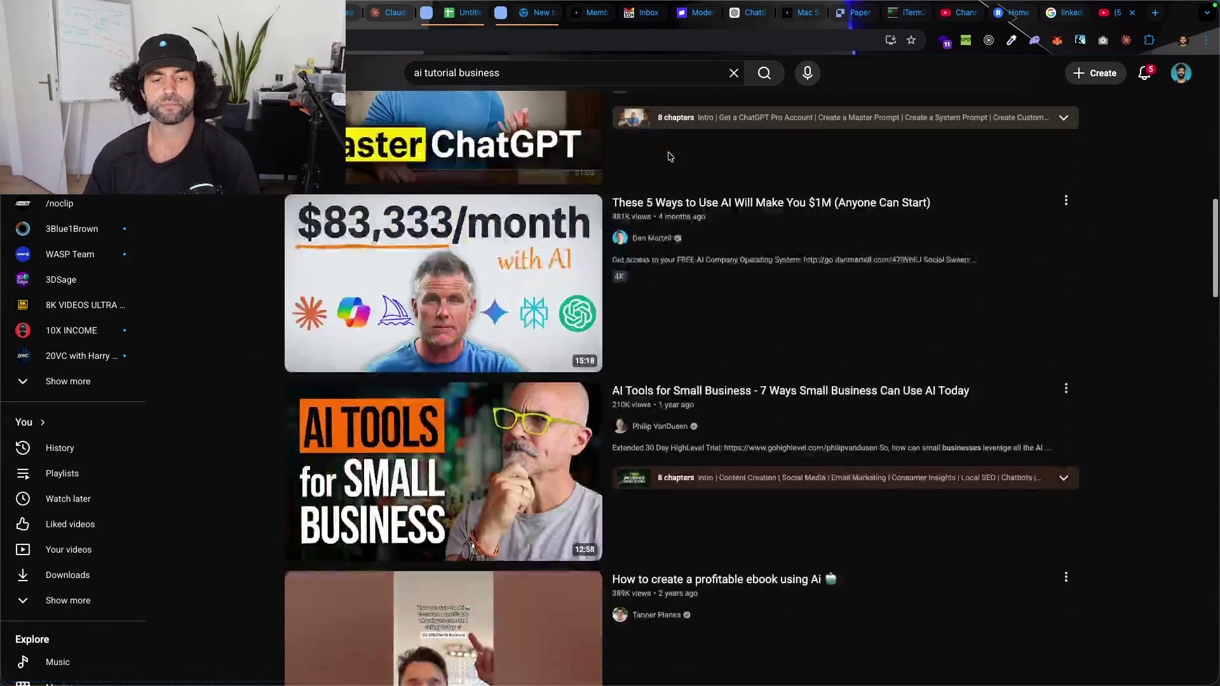
{"action": "scroll", "coordinate": [670, 155], "scroll_direction": "down", "scroll_amount": 3}
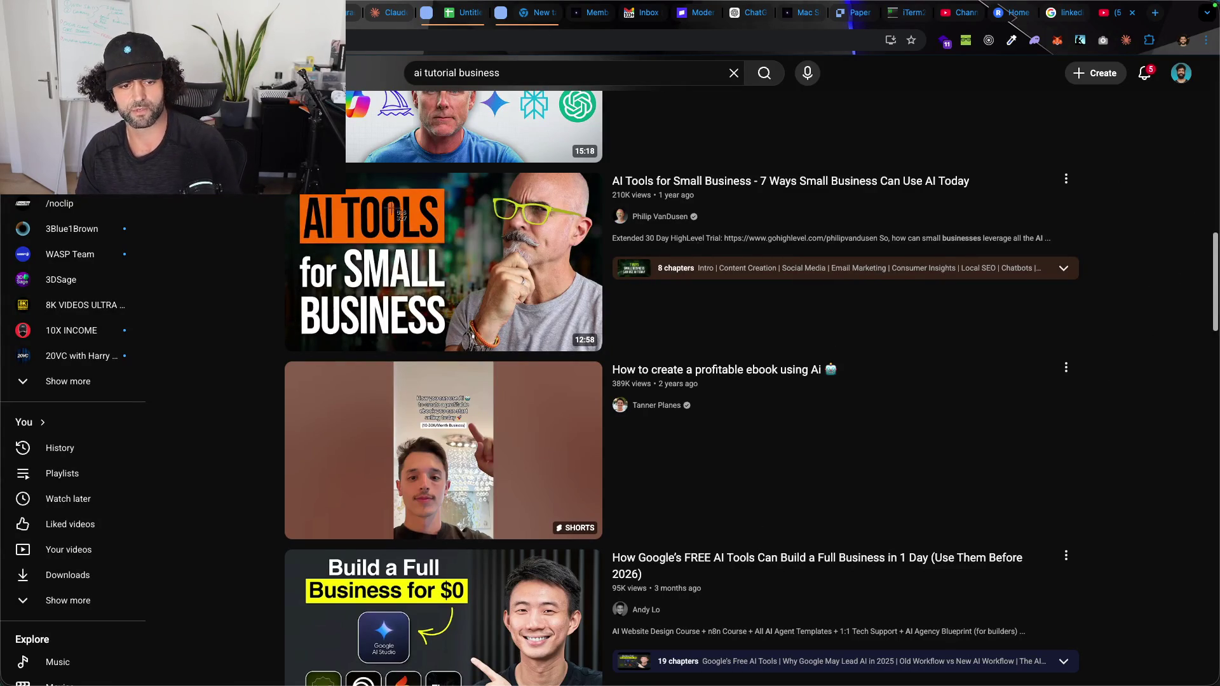
Step: Screenshot the AI Tools for Small Business and AI Agents thumbnails
{"action": "key", "text": "super+shift+4"}
{"action": "left_click_drag", "start_coordinate": [282, 167], "coordinate": [603, 353]}
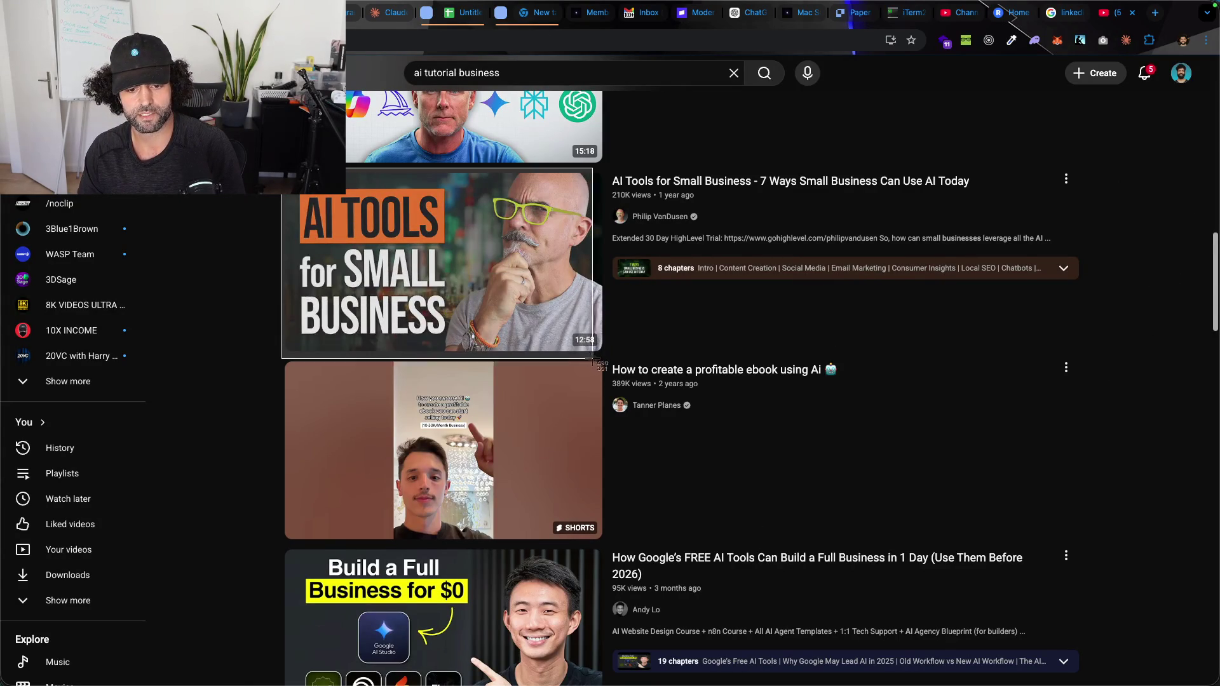
{"action": "scroll", "coordinate": [926, 130], "scroll_direction": "down", "scroll_amount": 4}
{"action": "scroll", "coordinate": [926, 130], "scroll_direction": "down", "scroll_amount": 2}
{"action": "scroll", "coordinate": [889, 188], "scroll_direction": "down", "scroll_amount": 3}
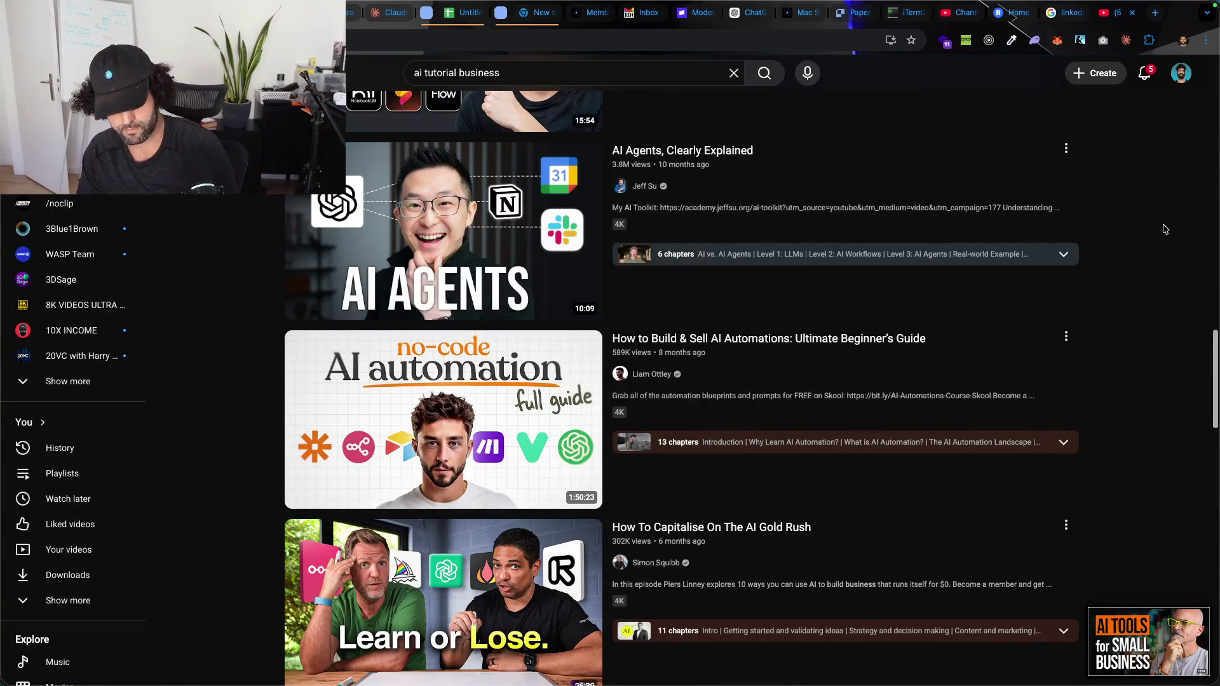
{"action": "key", "text": "super+shift+4"}
{"action": "key", "text": "Escape"}
{"action": "key", "text": "super+shift+4"}
{"action": "left_click_drag", "start_coordinate": [285, 141], "coordinate": [599, 317]}
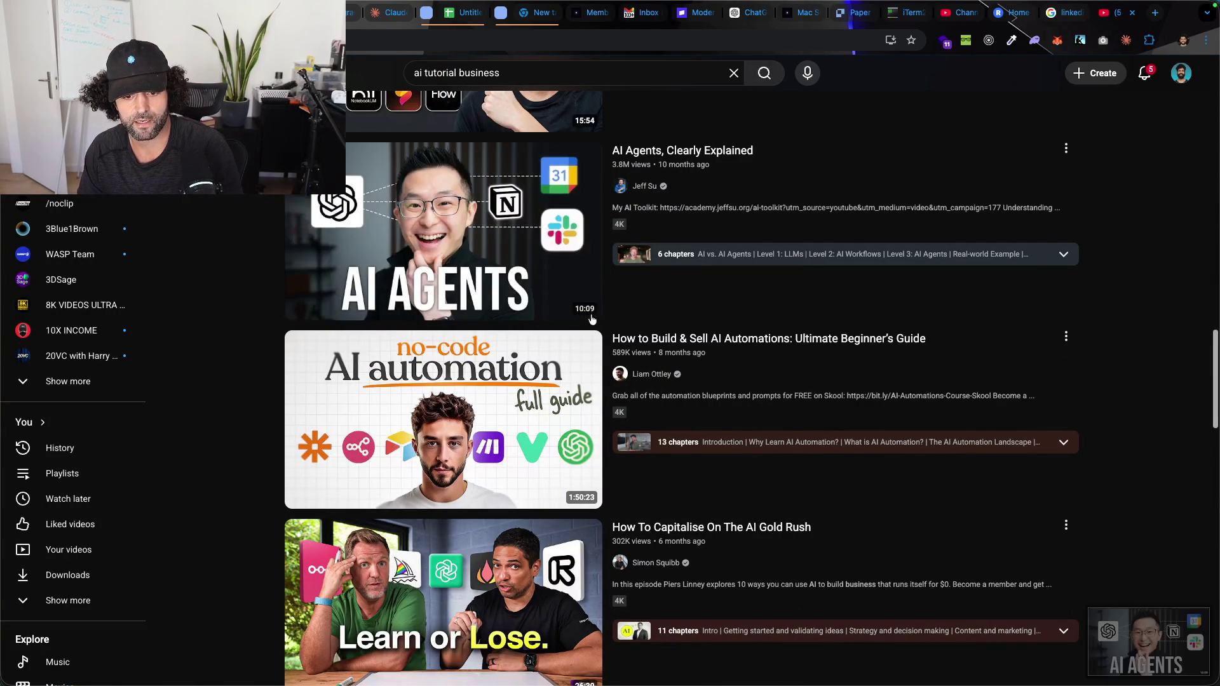
Step: Scroll down to the OpenClaw tutorial thumbnail and screenshot it
{"action": "scroll", "coordinate": [444, 381], "scroll_direction": "down", "scroll_amount": 2}
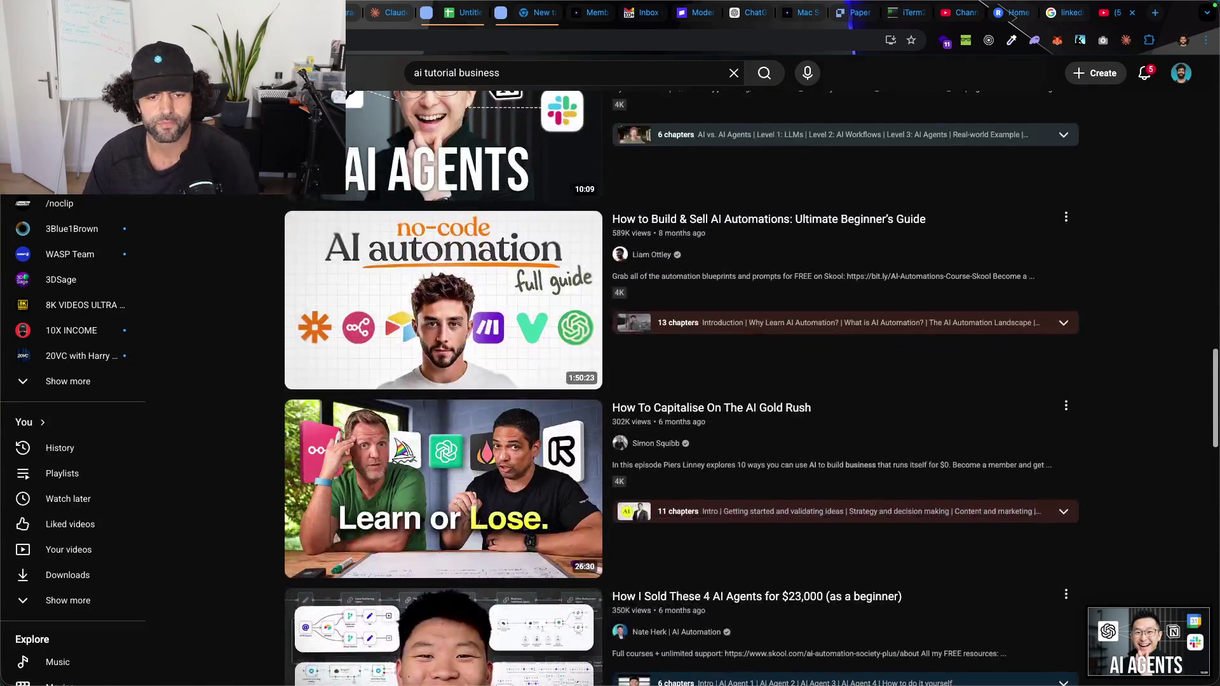
{"action": "scroll", "coordinate": [445, 381], "scroll_direction": "down", "scroll_amount": 6}
{"action": "scroll", "coordinate": [750, 381], "scroll_direction": "up", "scroll_amount": 3}
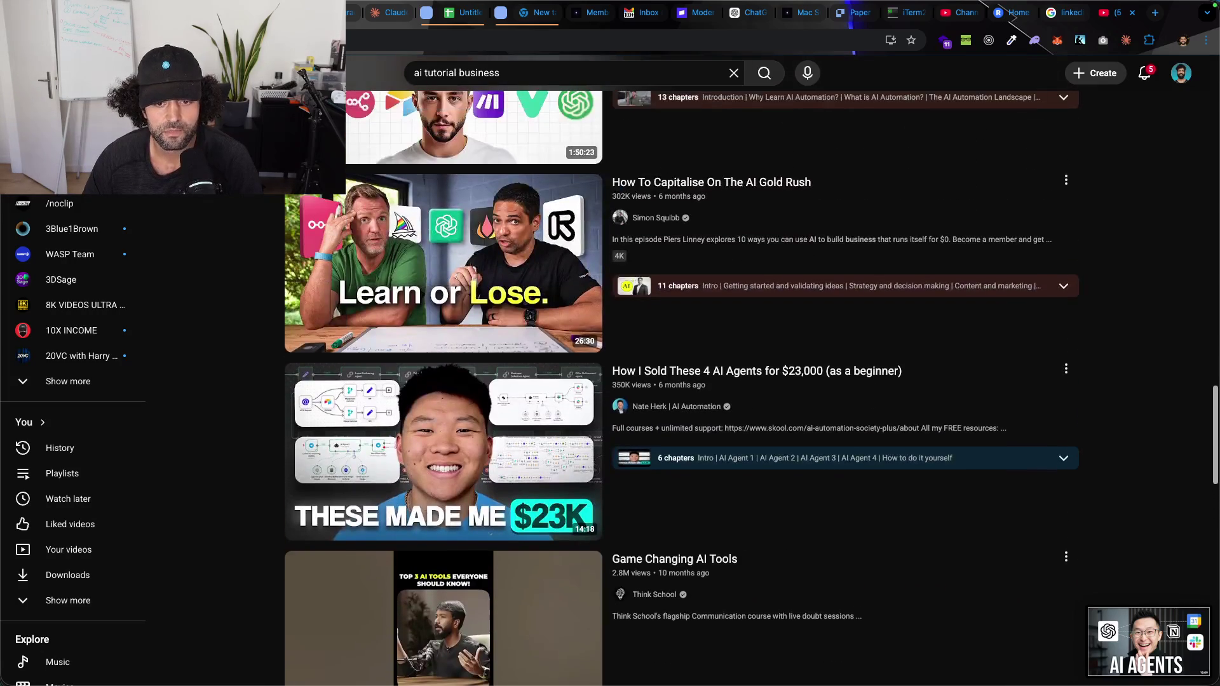
{"action": "scroll", "coordinate": [749, 381], "scroll_direction": "down", "scroll_amount": 3}
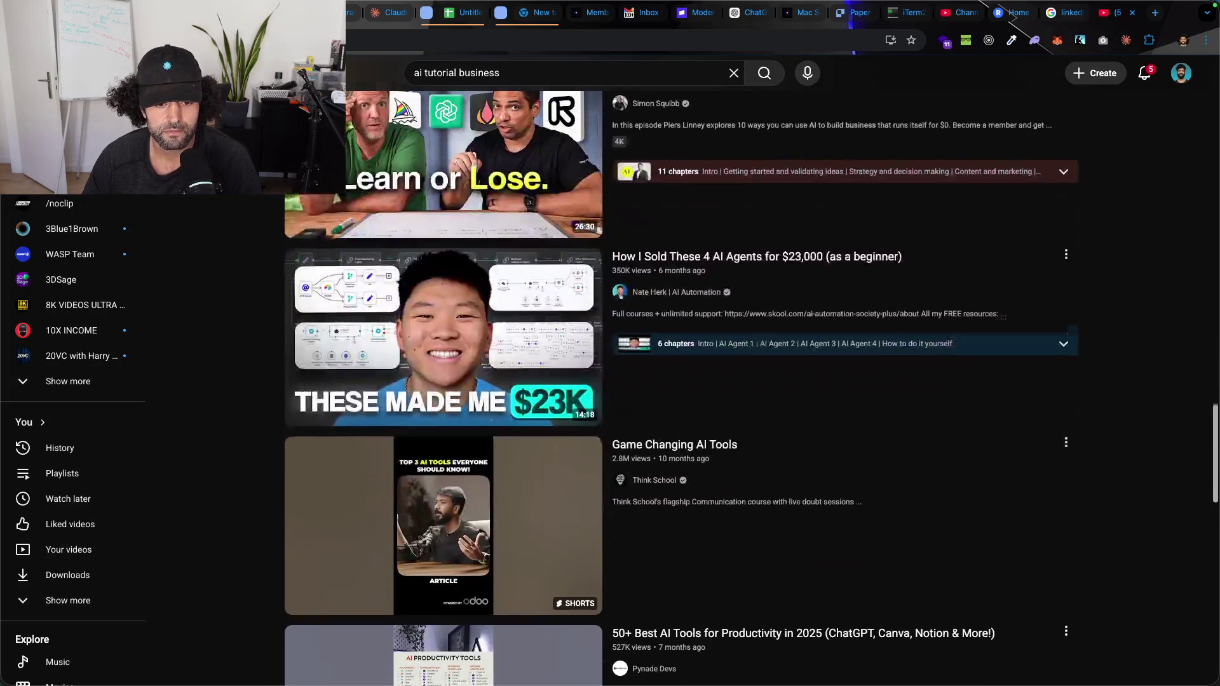
{"action": "scroll", "coordinate": [750, 382], "scroll_direction": "down", "scroll_amount": 4}
{"action": "scroll", "coordinate": [750, 381], "scroll_direction": "down", "scroll_amount": 7}
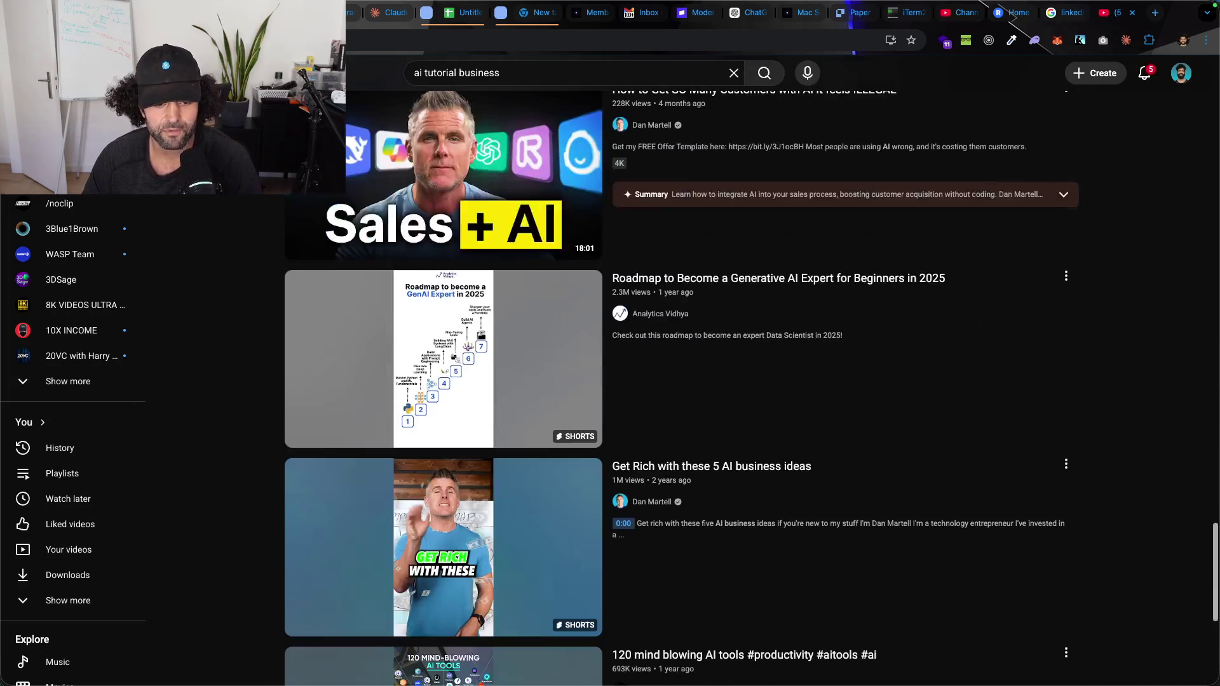
{"action": "scroll", "coordinate": [750, 381], "scroll_direction": "up", "scroll_amount": 1}
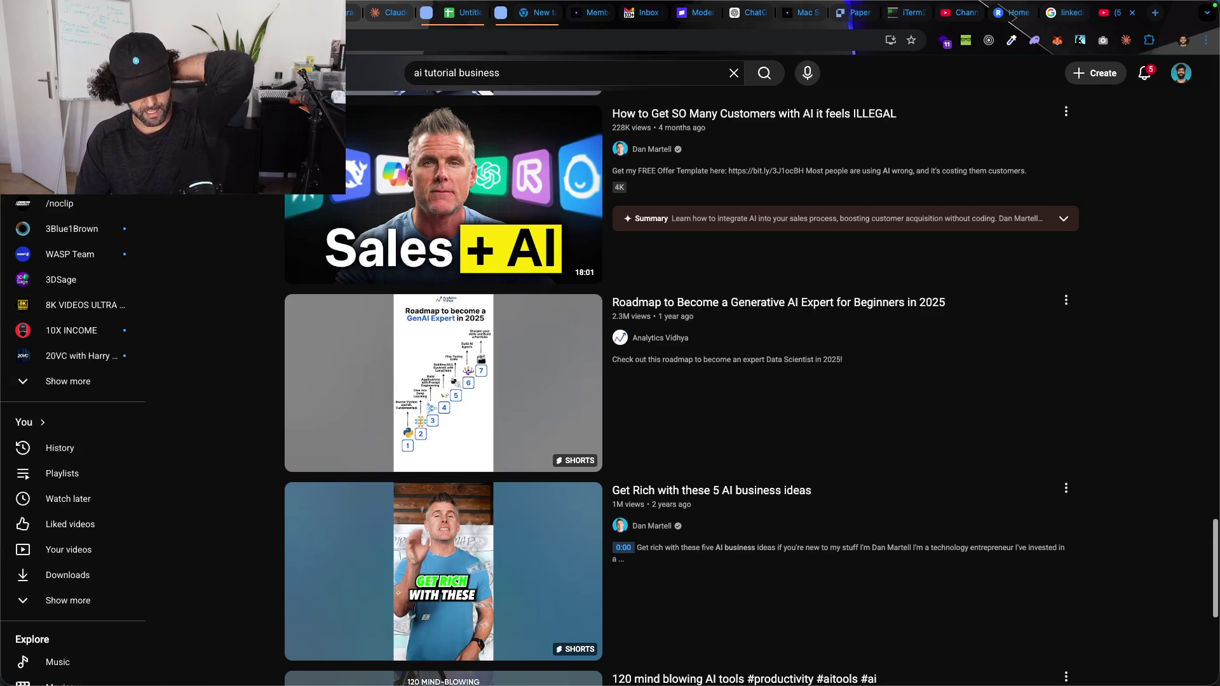
{"action": "scroll", "coordinate": [198, 193], "scroll_direction": "up", "scroll_amount": 3}
{"action": "scroll", "coordinate": [198, 194], "scroll_direction": "down", "scroll_amount": 8}
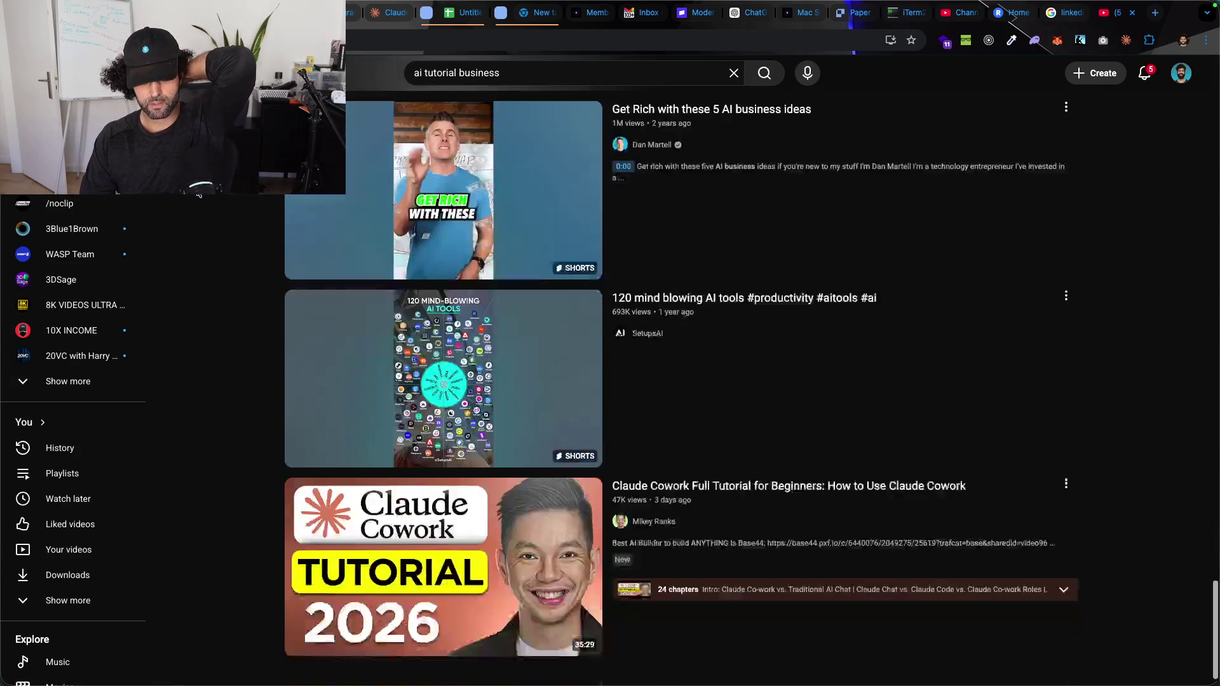
{"action": "scroll", "coordinate": [198, 194], "scroll_direction": "down", "scroll_amount": 3}
{"action": "scroll", "coordinate": [680, 382], "scroll_direction": "down", "scroll_amount": 1}
{"action": "scroll", "coordinate": [679, 381], "scroll_direction": "down", "scroll_amount": 3}
{"action": "scroll", "coordinate": [680, 381], "scroll_direction": "down", "scroll_amount": 4}
{"action": "scroll", "coordinate": [680, 382], "scroll_direction": "down", "scroll_amount": 3}
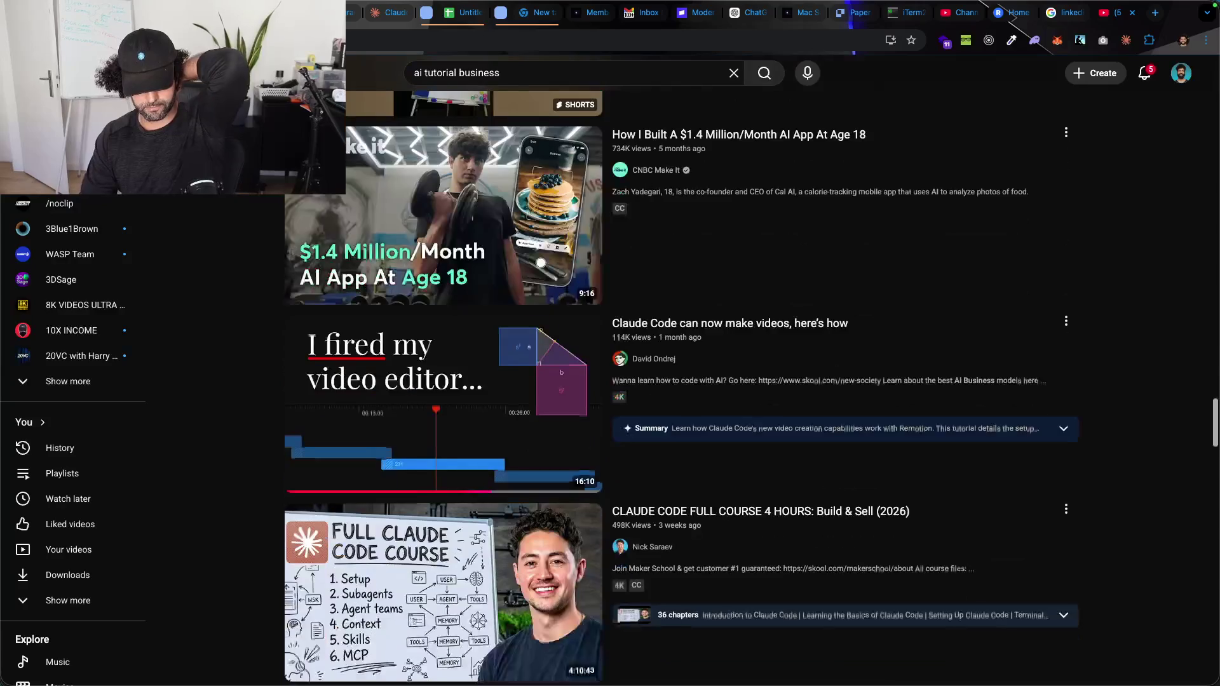
{"action": "scroll", "coordinate": [680, 381], "scroll_direction": "down", "scroll_amount": 1}
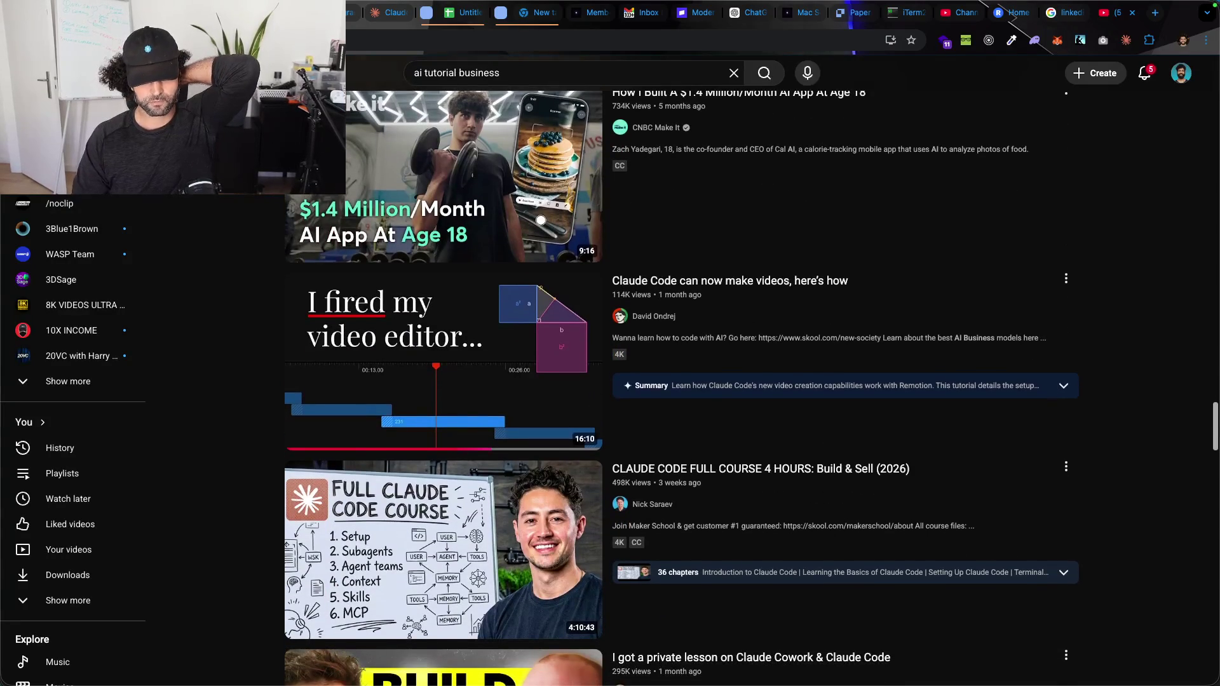
{"action": "scroll", "coordinate": [680, 381], "scroll_direction": "down", "scroll_amount": 4}
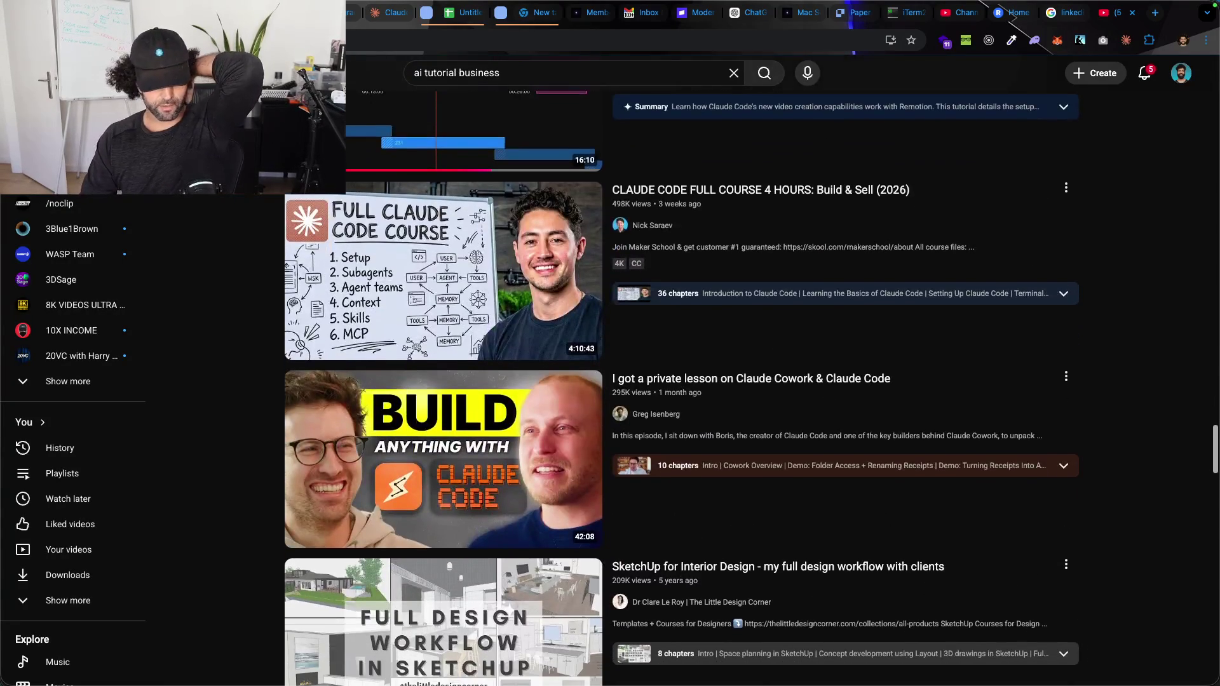
{"action": "scroll", "coordinate": [679, 381], "scroll_direction": "down", "scroll_amount": 4}
{"action": "scroll", "coordinate": [680, 381], "scroll_direction": "down", "scroll_amount": 2}
{"action": "scroll", "coordinate": [680, 381], "scroll_direction": "down", "scroll_amount": 2}
{"action": "scroll", "coordinate": [680, 381], "scroll_direction": "down", "scroll_amount": 2}
{"action": "scroll", "coordinate": [679, 381], "scroll_direction": "down", "scroll_amount": 3}
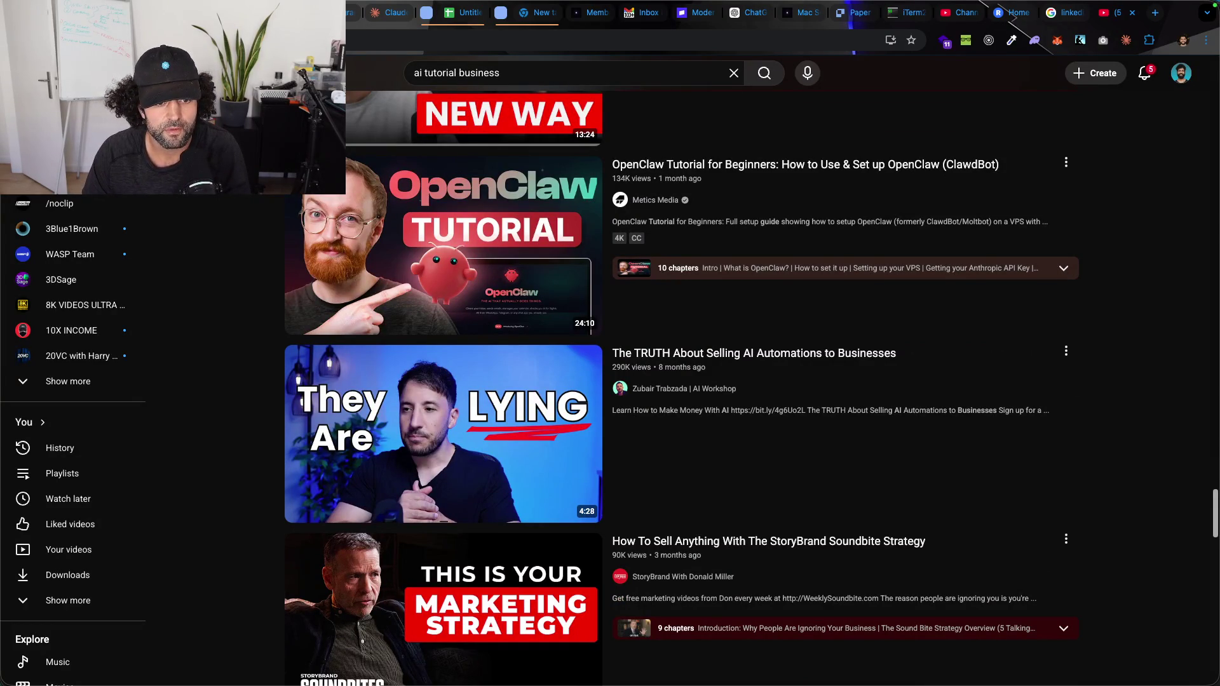
{"action": "left_click_drag", "start_coordinate": [286, 153], "coordinate": [601, 337]}
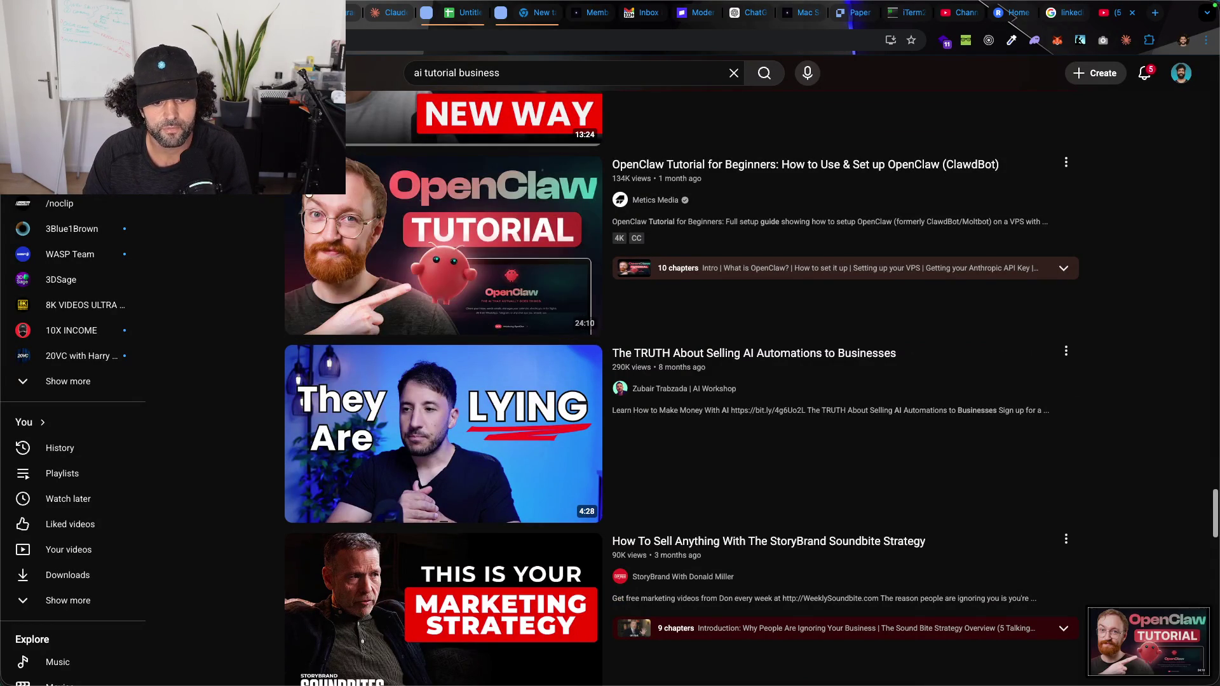
Step: Scroll further through the 'ai tutorial business' search results
{"action": "scroll", "coordinate": [227, 206], "scroll_direction": "down", "scroll_amount": 5}
{"action": "scroll", "coordinate": [228, 207], "scroll_direction": "down", "scroll_amount": 6}
{"action": "scroll", "coordinate": [232, 205], "scroll_direction": "down", "scroll_amount": 3}
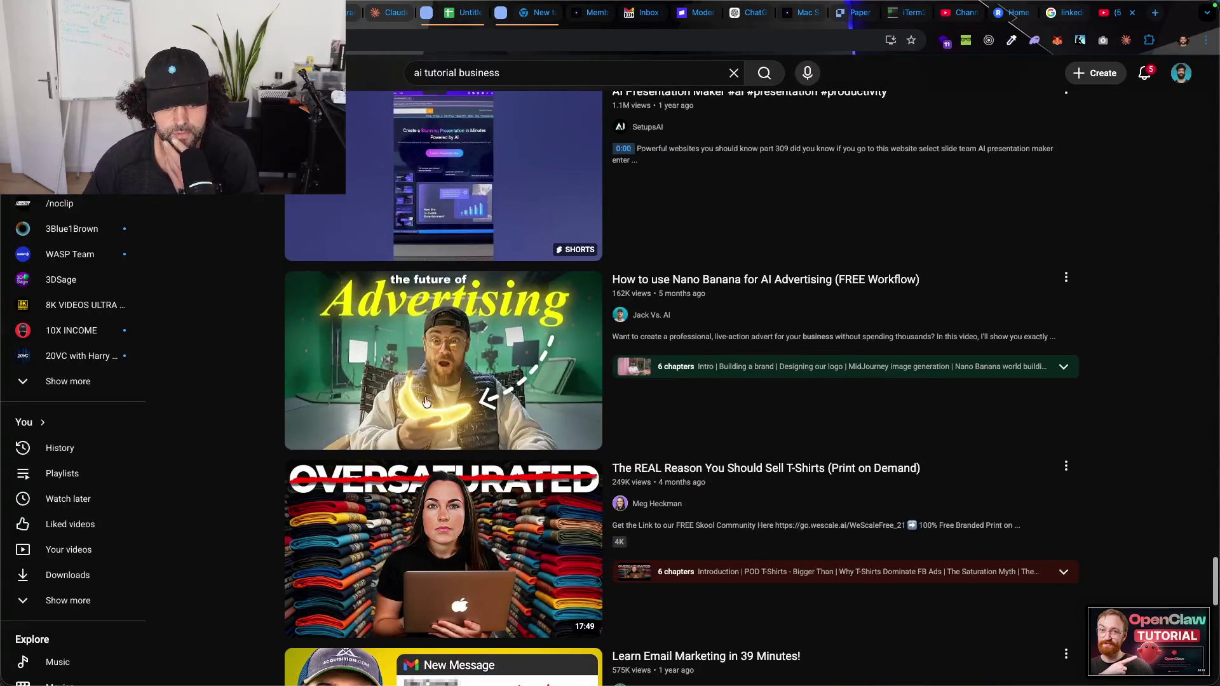
{"action": "scroll", "coordinate": [269, 264], "scroll_direction": "down", "scroll_amount": 1}
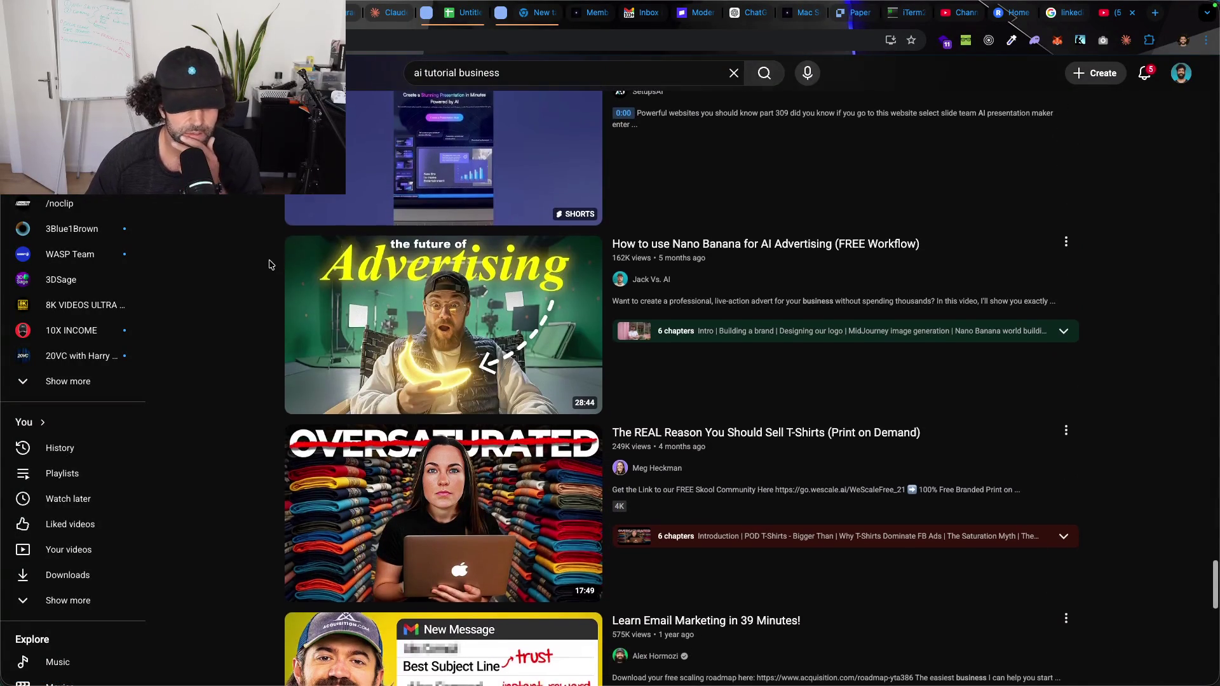
{"action": "scroll", "coordinate": [269, 264], "scroll_direction": "down", "scroll_amount": 1}
{"action": "scroll", "coordinate": [271, 262], "scroll_direction": "down", "scroll_amount": 5}
{"action": "scroll", "coordinate": [272, 262], "scroll_direction": "down", "scroll_amount": 2}
{"action": "scroll", "coordinate": [292, 288], "scroll_direction": "down", "scroll_amount": 7}
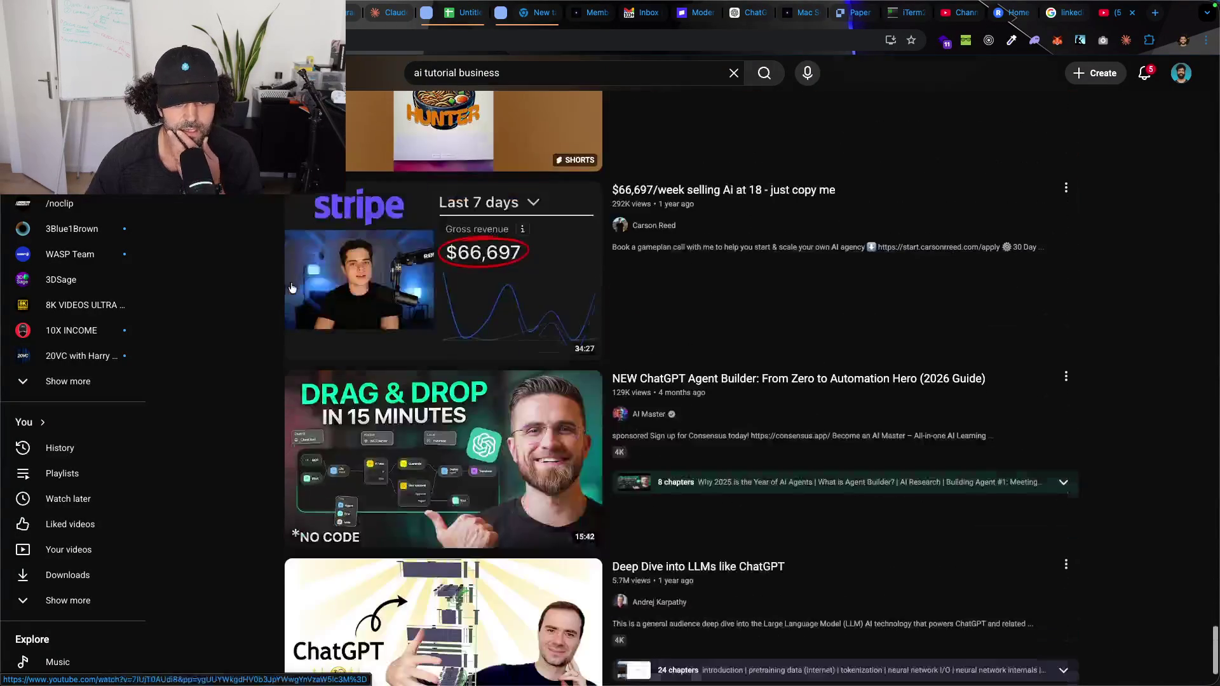
{"action": "scroll", "coordinate": [291, 294], "scroll_direction": "down", "scroll_amount": 2}
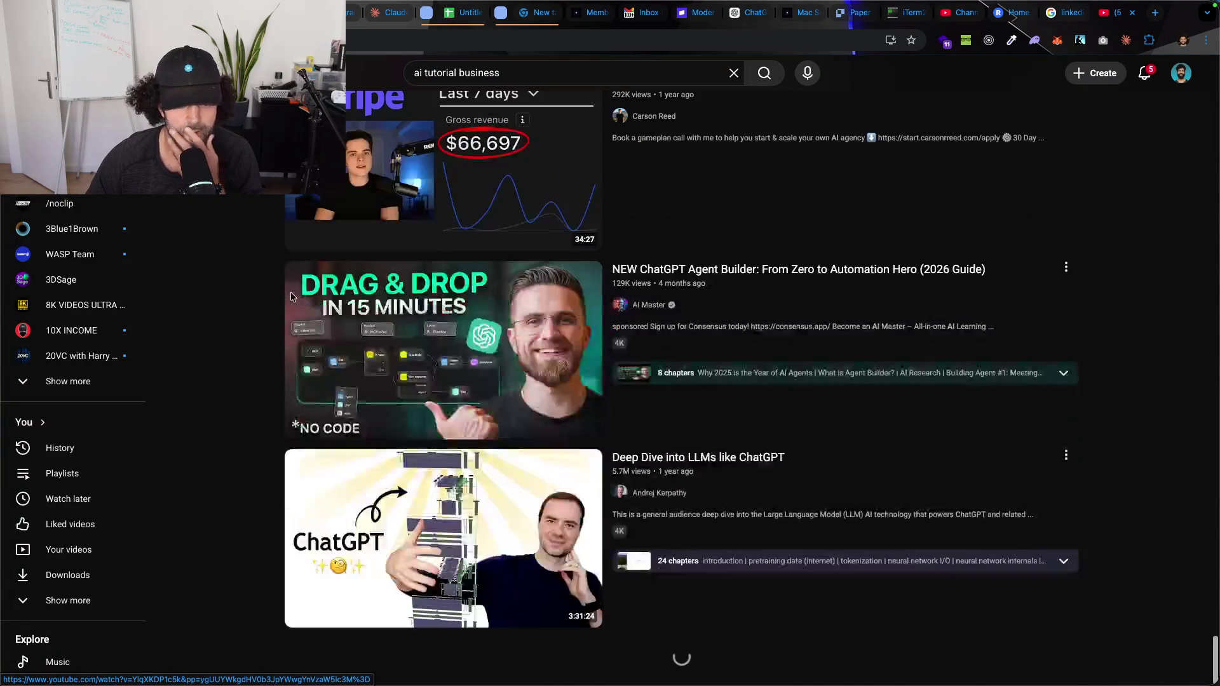
{"action": "scroll", "coordinate": [292, 296], "scroll_direction": "up", "scroll_amount": 1}
{"action": "scroll", "coordinate": [291, 296], "scroll_direction": "down", "scroll_amount": 4}
{"action": "scroll", "coordinate": [293, 300], "scroll_direction": "down", "scroll_amount": 4}
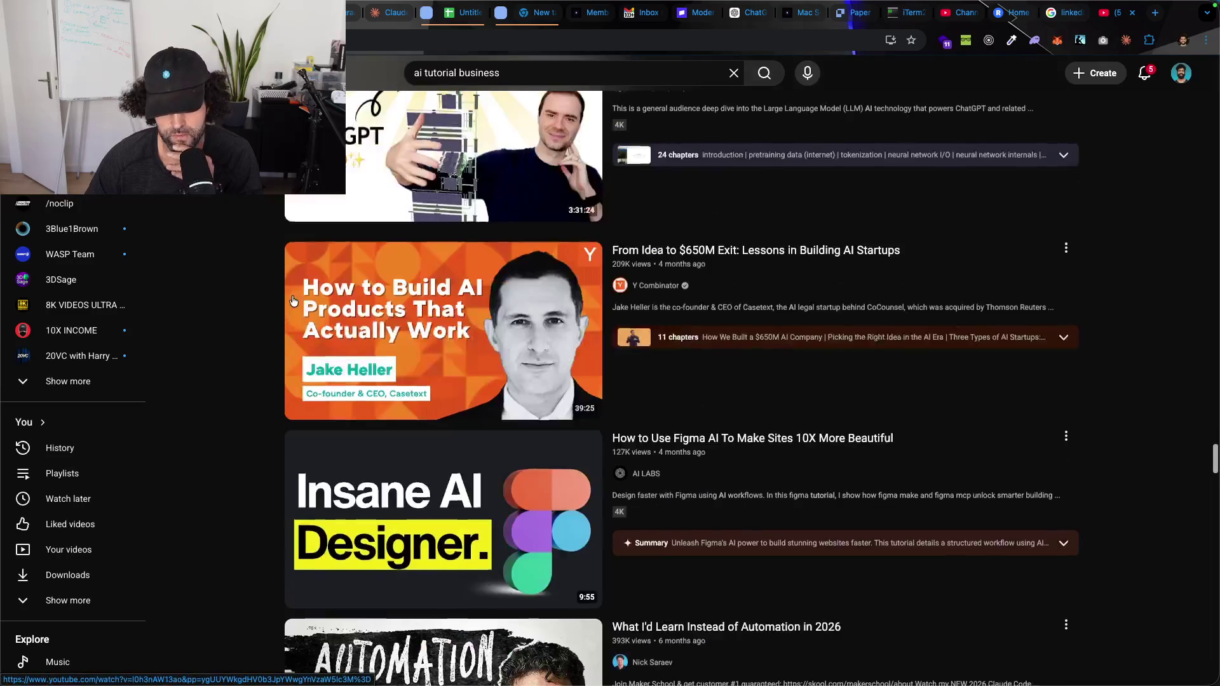
{"action": "scroll", "coordinate": [293, 300], "scroll_direction": "down", "scroll_amount": 4}
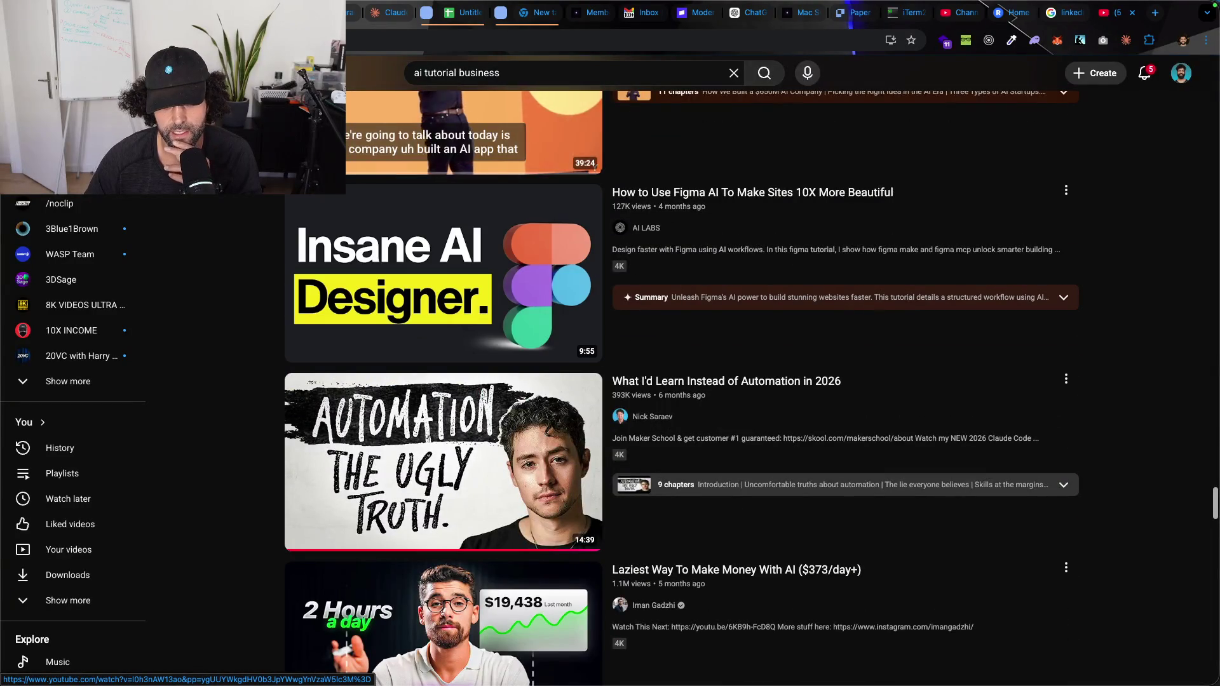
{"action": "scroll", "coordinate": [253, 218], "scroll_direction": "down", "scroll_amount": 3}
{"action": "scroll", "coordinate": [253, 218], "scroll_direction": "down", "scroll_amount": 4}
{"action": "scroll", "coordinate": [254, 218], "scroll_direction": "down", "scroll_amount": 7}
{"action": "scroll", "coordinate": [254, 218], "scroll_direction": "down", "scroll_amount": 5}
{"action": "scroll", "coordinate": [254, 217], "scroll_direction": "down", "scroll_amount": 3}
{"action": "scroll", "coordinate": [254, 217], "scroll_direction": "down", "scroll_amount": 7}
{"action": "scroll", "coordinate": [254, 217], "scroll_direction": "down", "scroll_amount": 4}
{"action": "scroll", "coordinate": [254, 216], "scroll_direction": "down", "scroll_amount": 2}
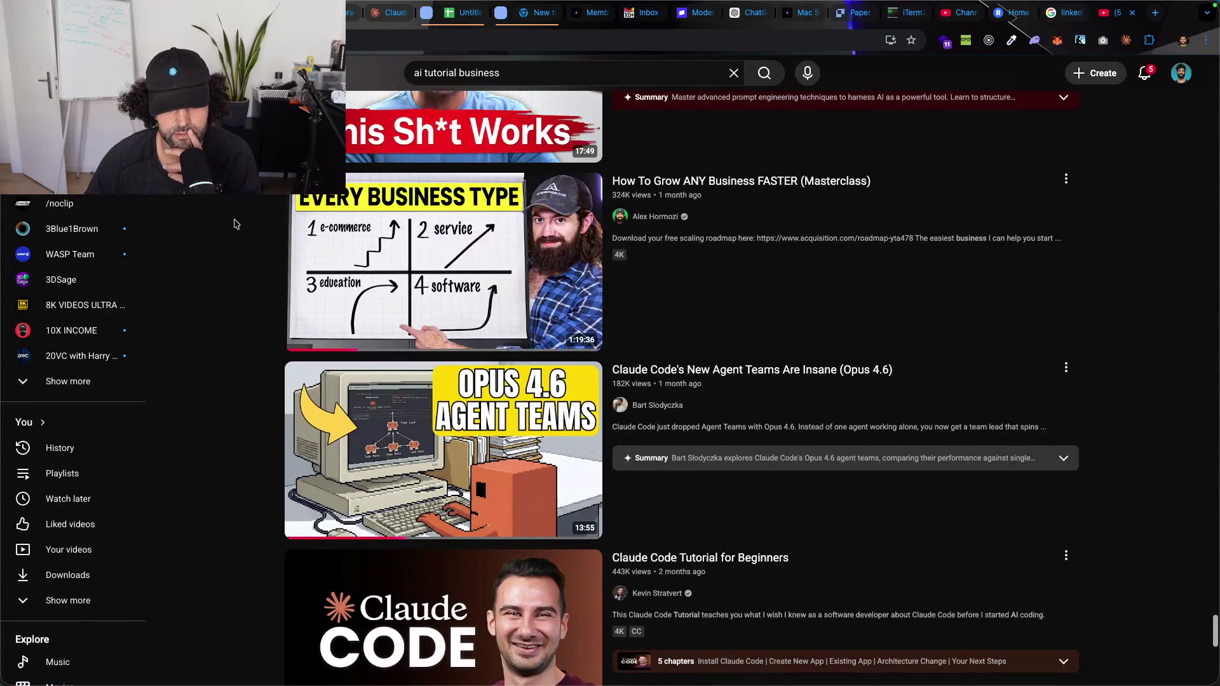
{"action": "scroll", "coordinate": [232, 227], "scroll_direction": "down", "scroll_amount": 8}
{"action": "scroll", "coordinate": [236, 224], "scroll_direction": "down", "scroll_amount": 2}
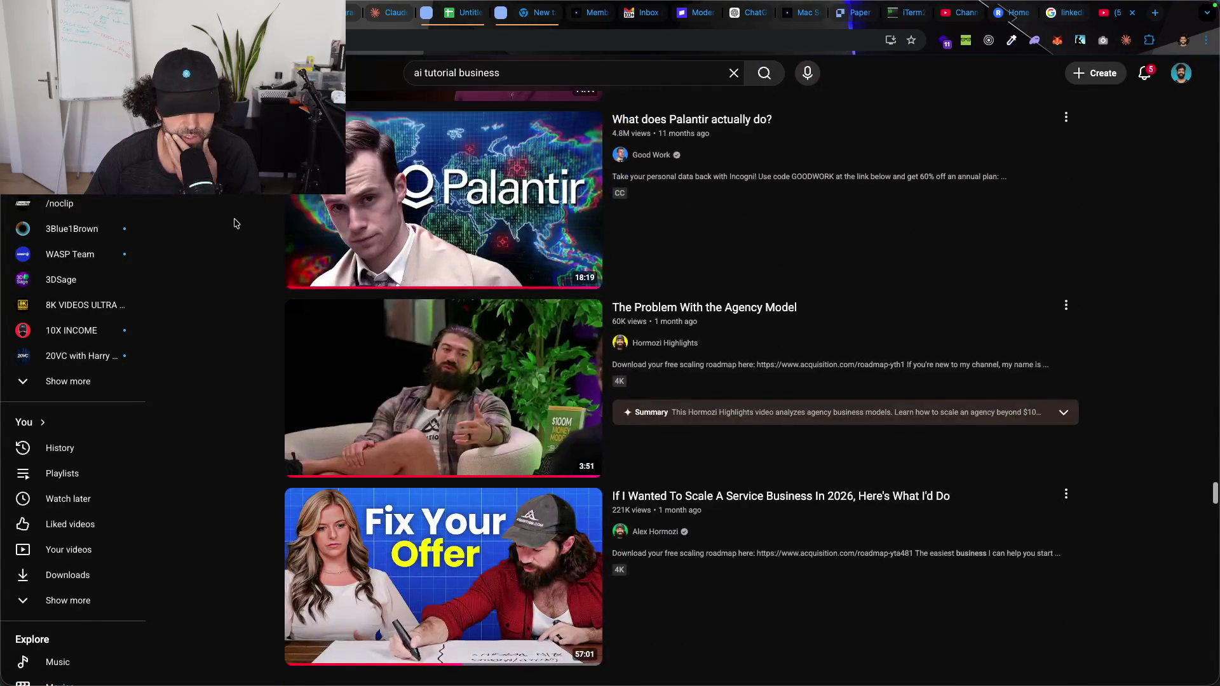
{"action": "scroll", "coordinate": [235, 224], "scroll_direction": "down", "scroll_amount": 3}
{"action": "scroll", "coordinate": [235, 223], "scroll_direction": "down", "scroll_amount": 4}
{"action": "scroll", "coordinate": [235, 223], "scroll_direction": "down", "scroll_amount": 4}
{"action": "scroll", "coordinate": [238, 226], "scroll_direction": "down", "scroll_amount": 4}
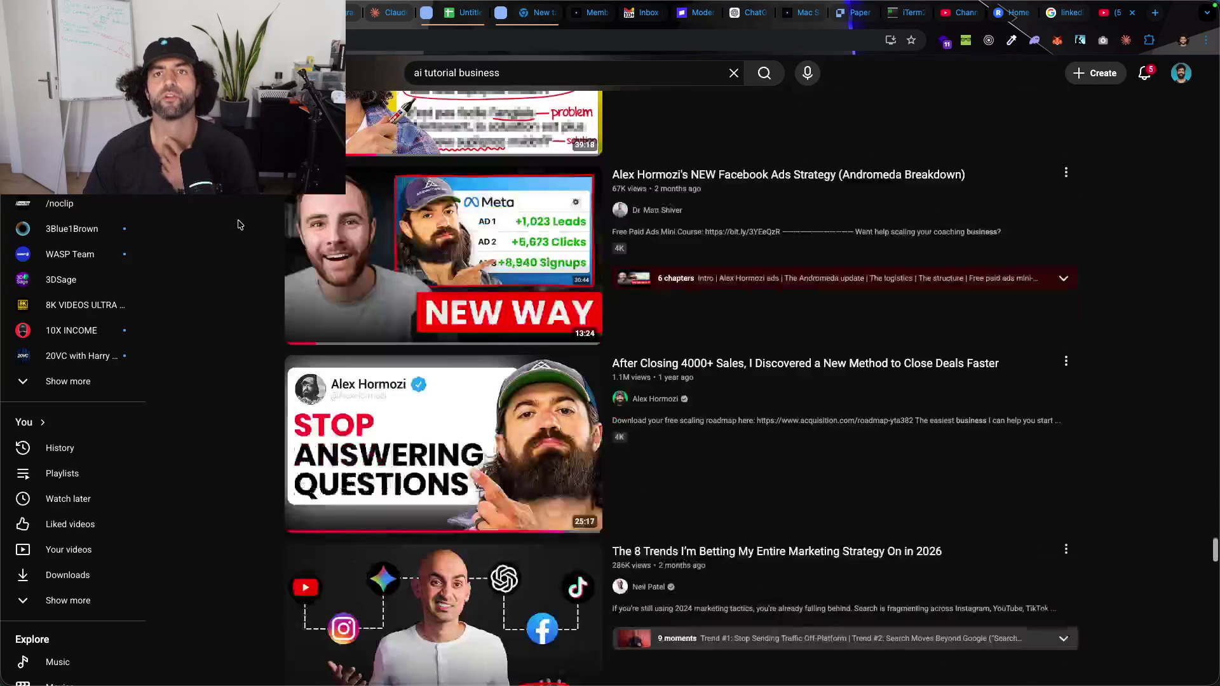
{"action": "scroll", "coordinate": [240, 230], "scroll_direction": "down", "scroll_amount": 5}
{"action": "scroll", "coordinate": [253, 250], "scroll_direction": "down", "scroll_amount": 2}
{"action": "scroll", "coordinate": [254, 250], "scroll_direction": "down", "scroll_amount": 7}
{"action": "scroll", "coordinate": [261, 254], "scroll_direction": "down", "scroll_amount": 4}
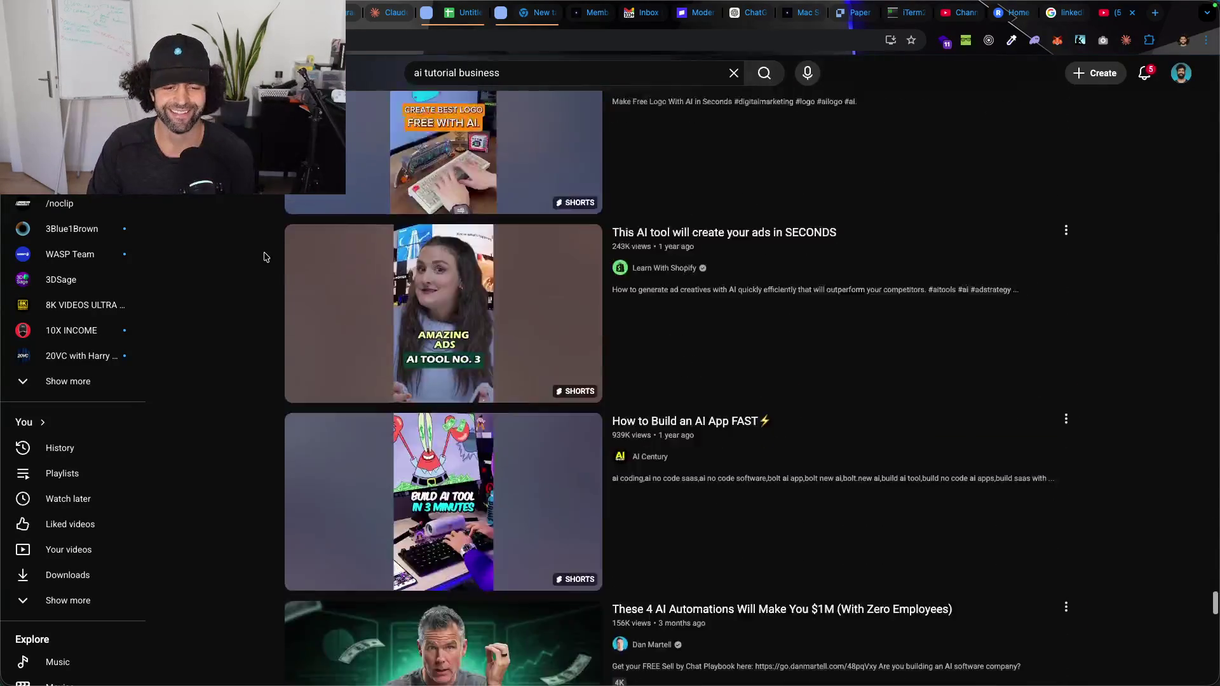
{"action": "scroll", "coordinate": [266, 256], "scroll_direction": "down", "scroll_amount": 10}
{"action": "scroll", "coordinate": [269, 259], "scroll_direction": "up", "scroll_amount": 4}
Step: Dictate a request for Claude Code to make a thumbnails/inspiration folder for liked thumbnails
{"action": "mouse_move", "coordinate": [746, 680]}
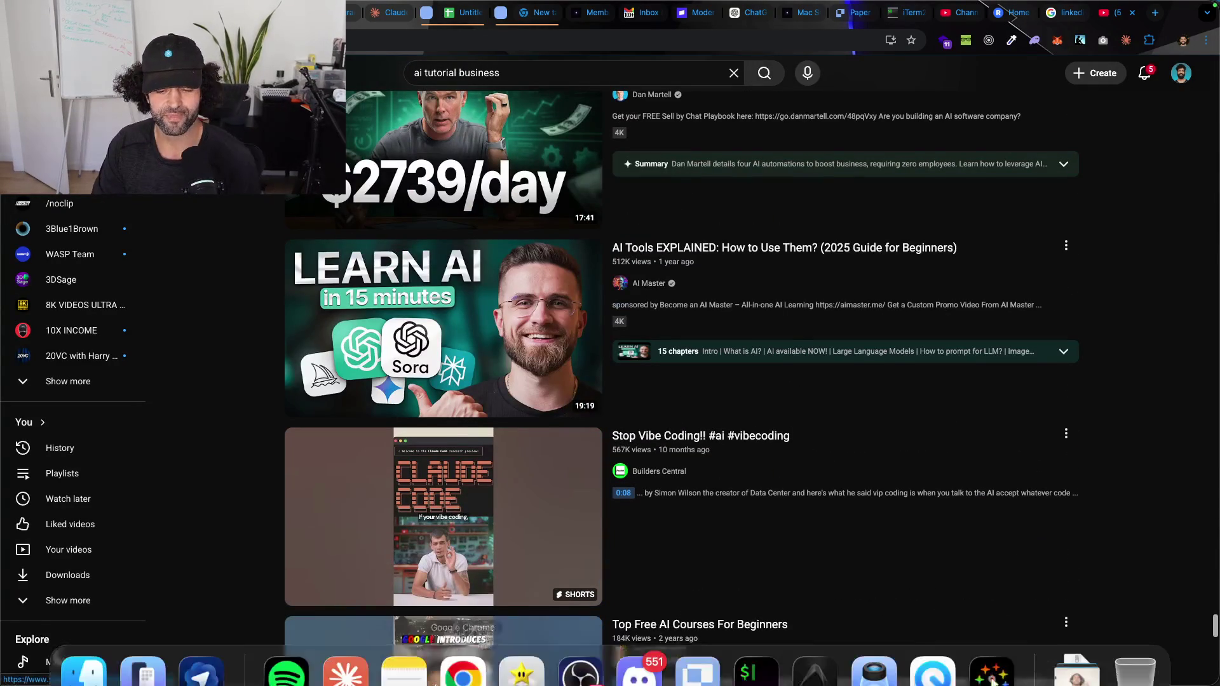
{"action": "left_click", "coordinate": [747, 641]}
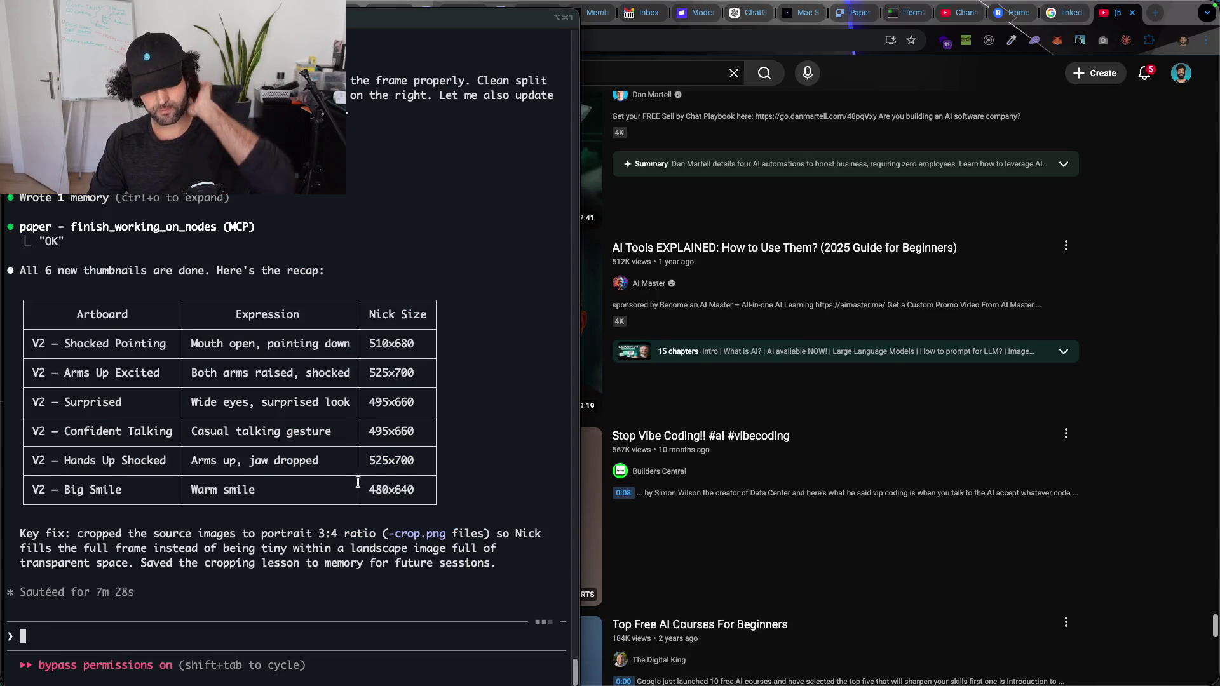
{"action": "key", "text": "alt+space"}
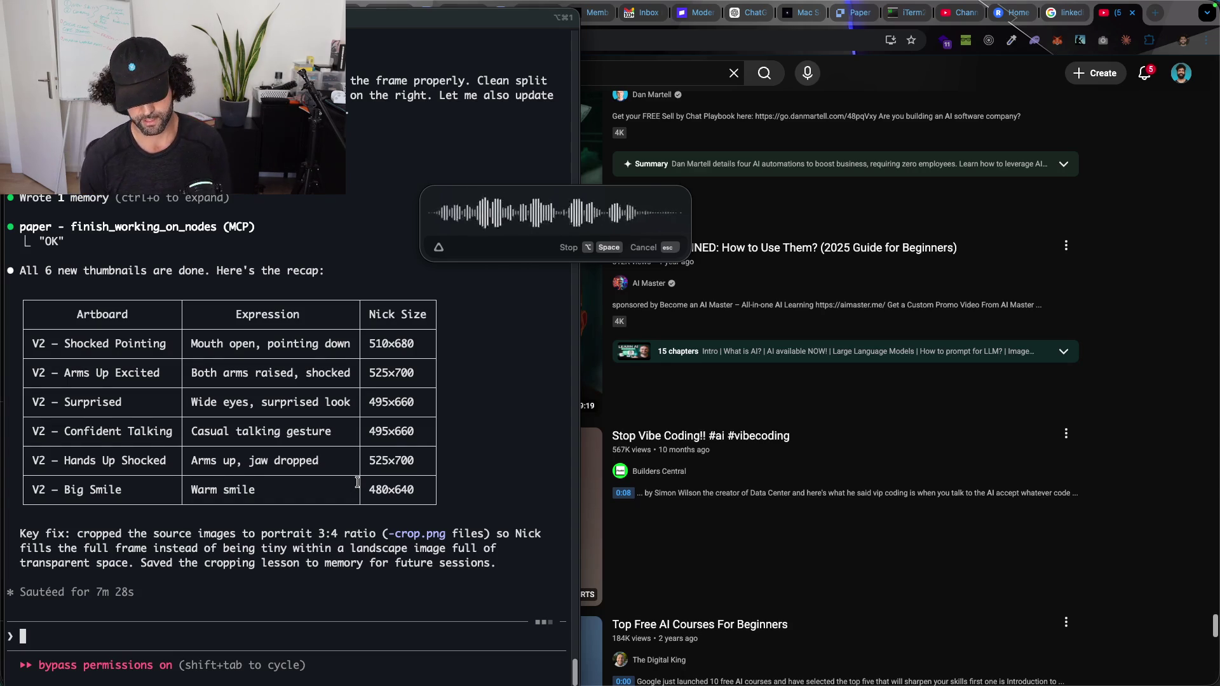
{"action": "key", "text": "alt+space"}
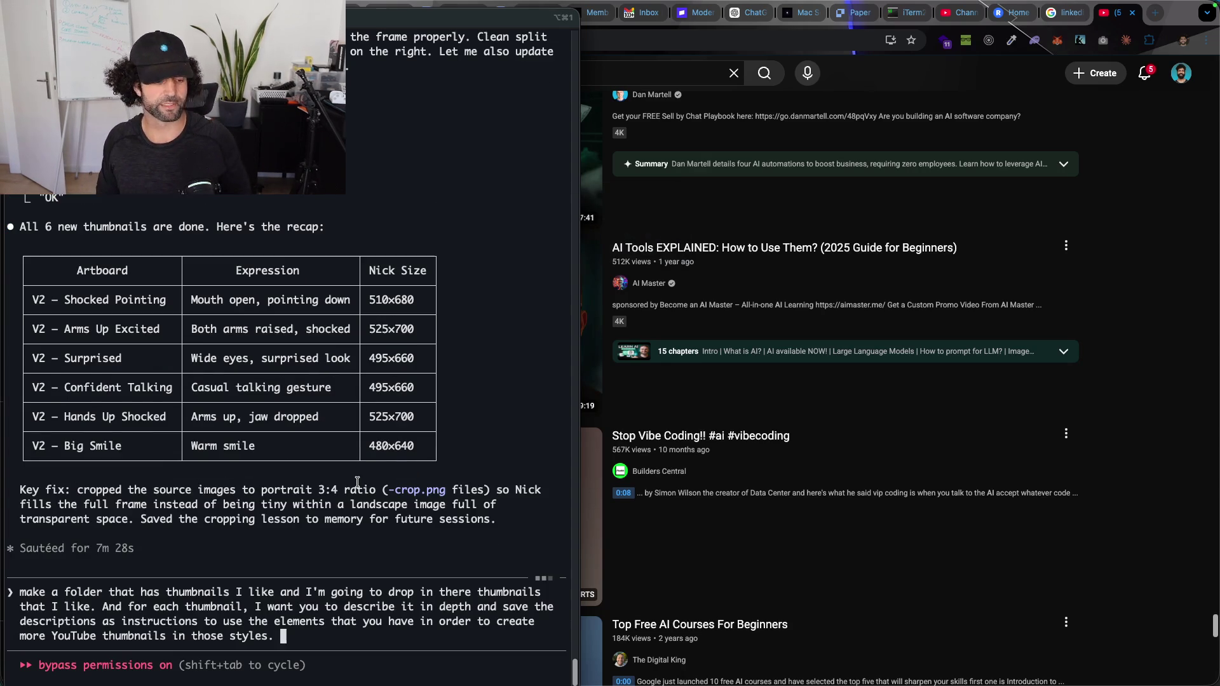
{"action": "key", "text": "Return"}
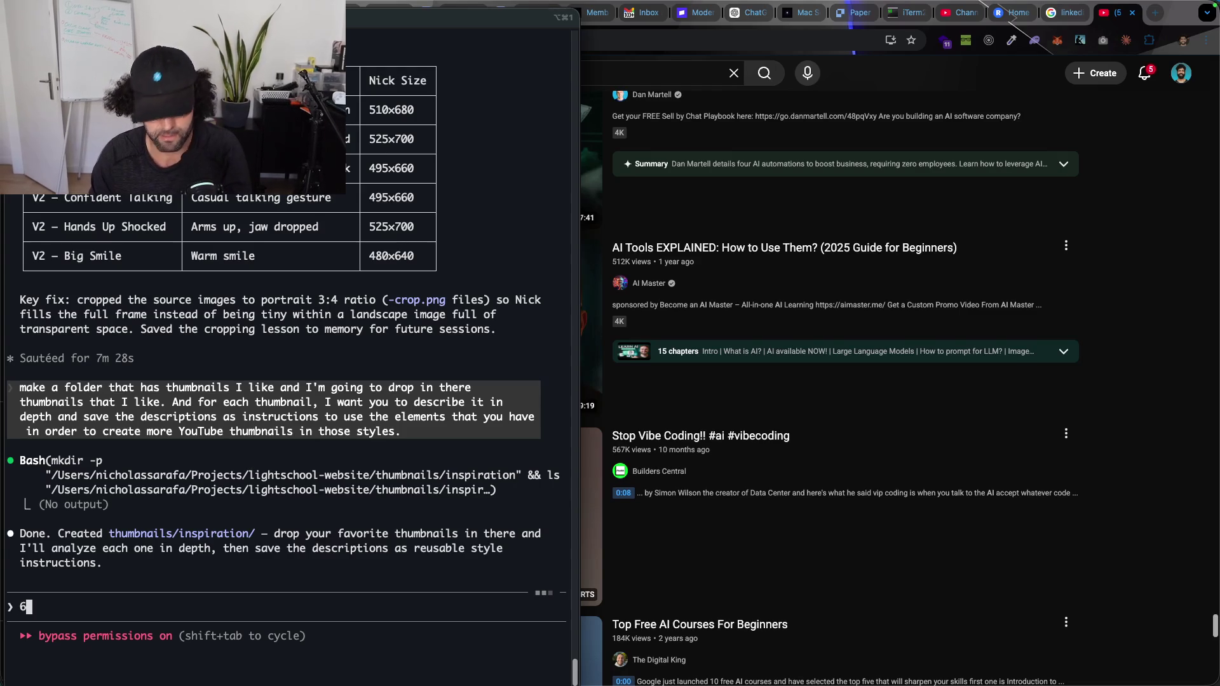
{"action": "key", "text": "super+Tab"}
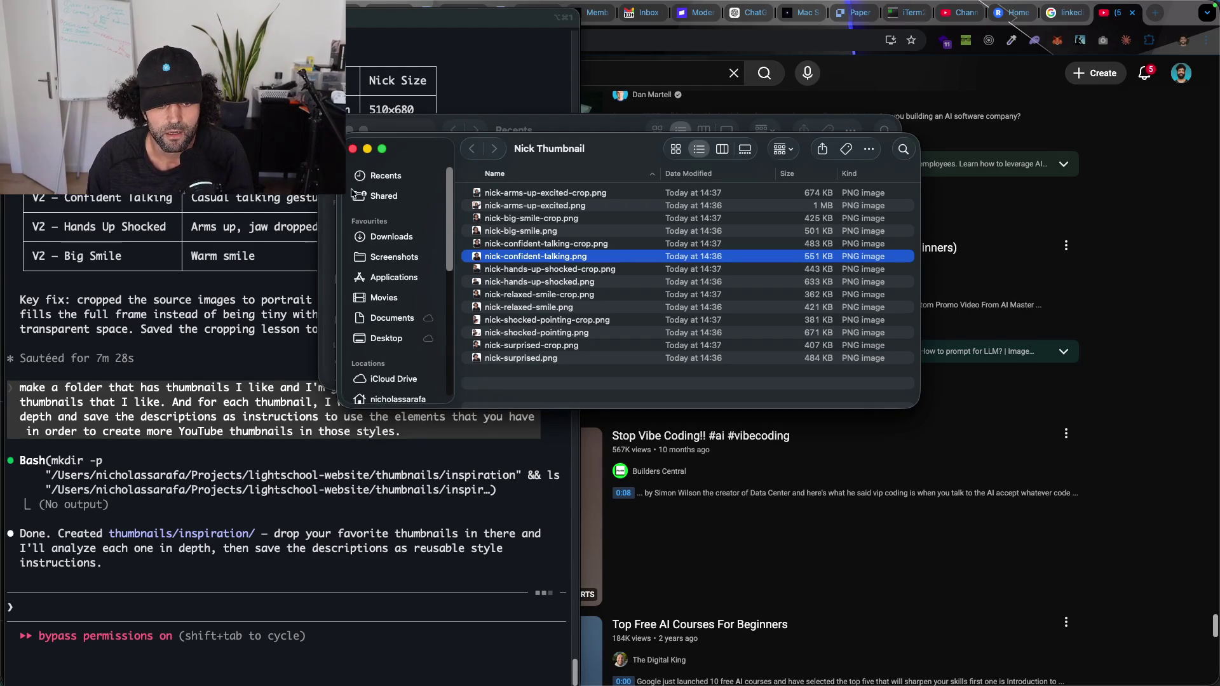
Step: Drop today's six screenshots from Downloads > Screenshots into Claude Code with 'add these'
{"action": "left_click", "coordinate": [383, 238]}
{"action": "left_click", "coordinate": [388, 256]}
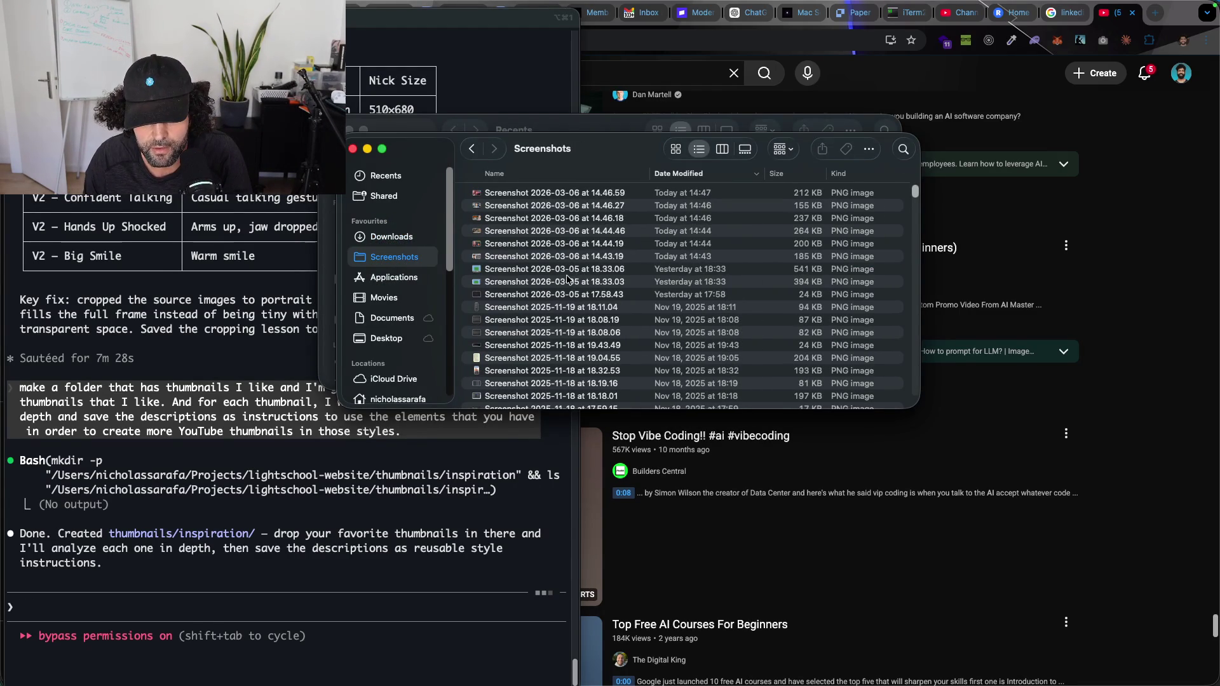
{"action": "left_click", "coordinate": [571, 256]}
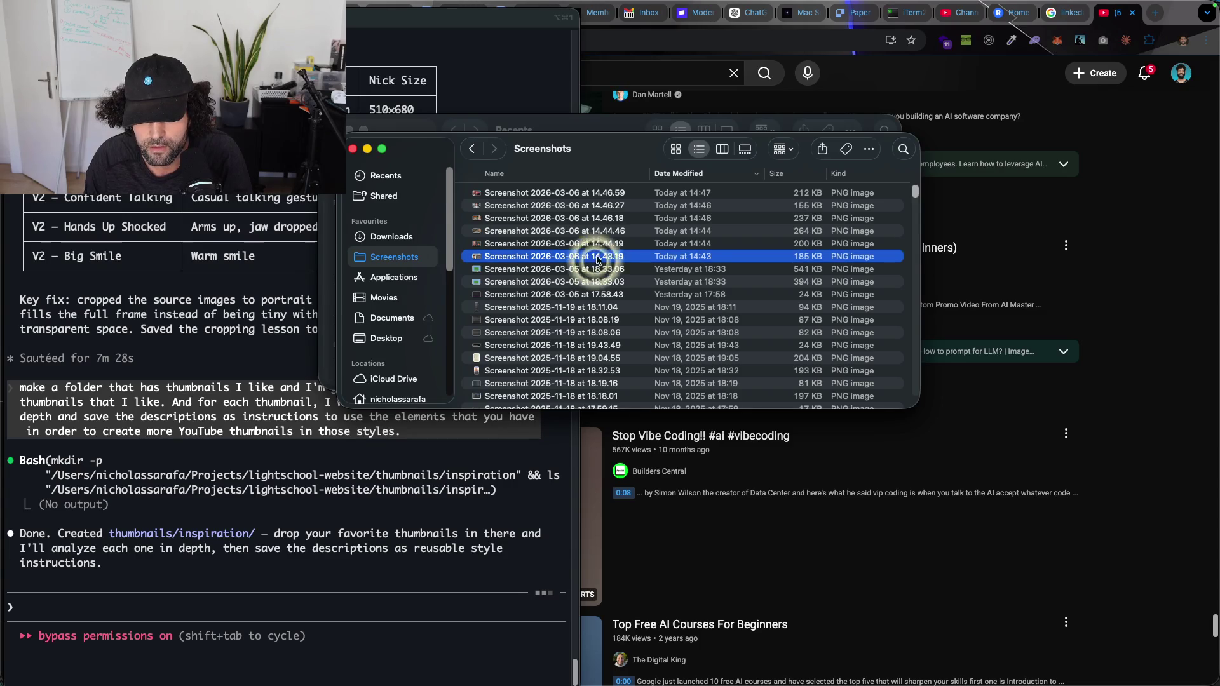
{"action": "left_click", "coordinate": [654, 194], "text": "shift"}
{"action": "left_click_drag", "start_coordinate": [657, 223], "coordinate": [189, 484]}
{"action": "type", "text": "add these"}
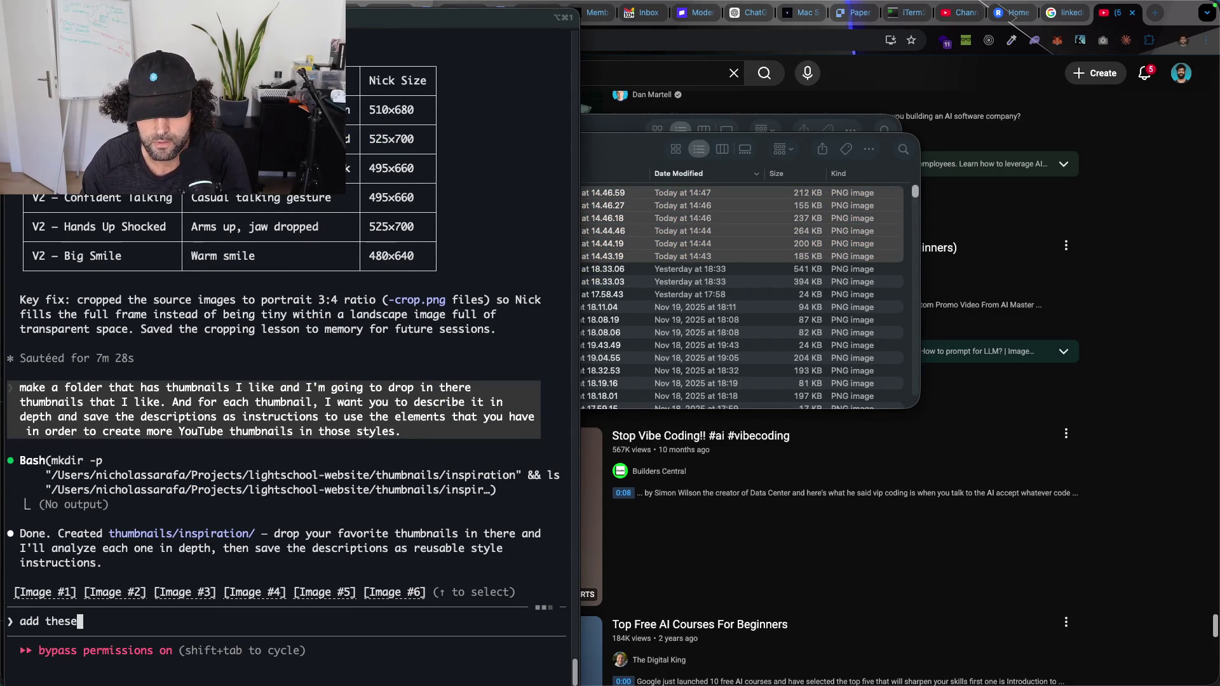
{"action": "key", "text": "Return"}
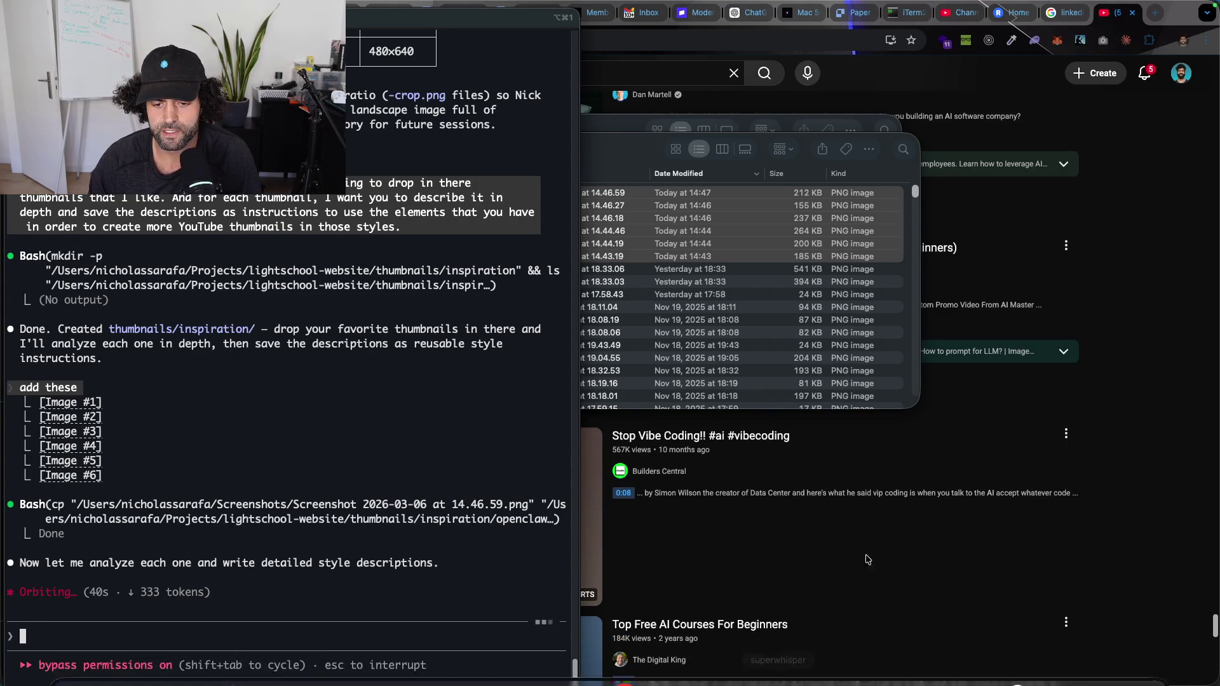
{"action": "left_click", "coordinate": [849, 481]}
{"action": "mouse_move", "coordinate": [833, 683]}
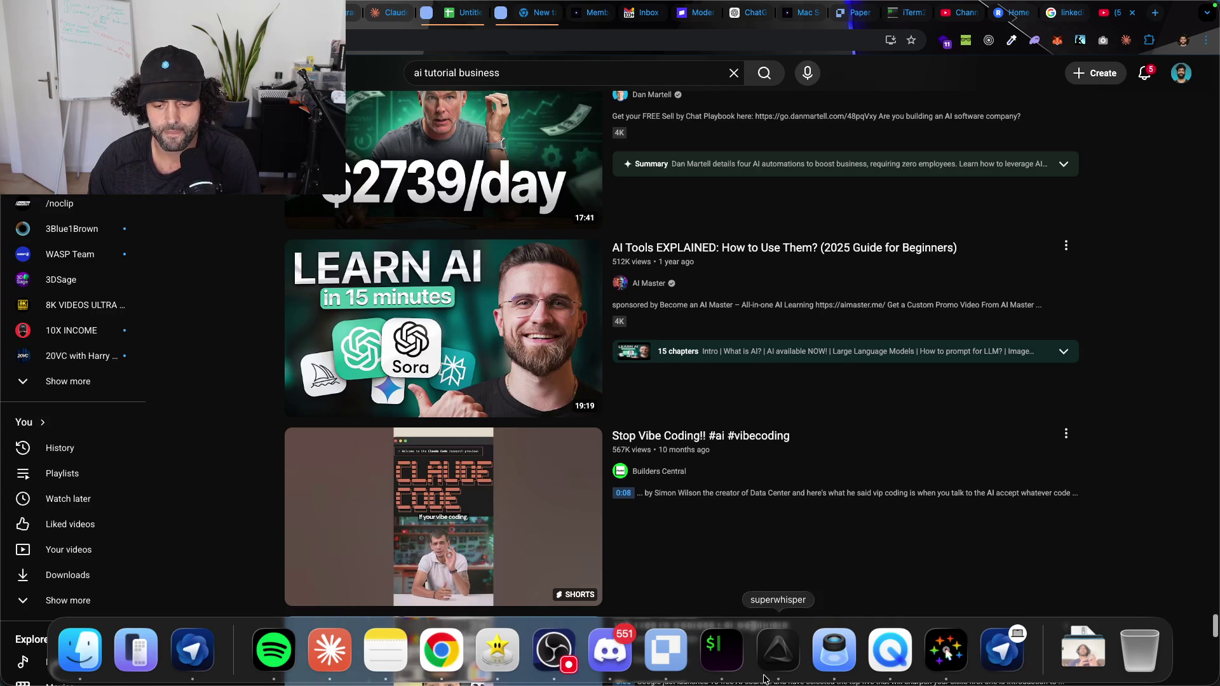
Step: Bring up the Paper thumbnail canvas and focus the Claude Code terminal beside it
{"action": "left_click", "coordinate": [657, 667]}
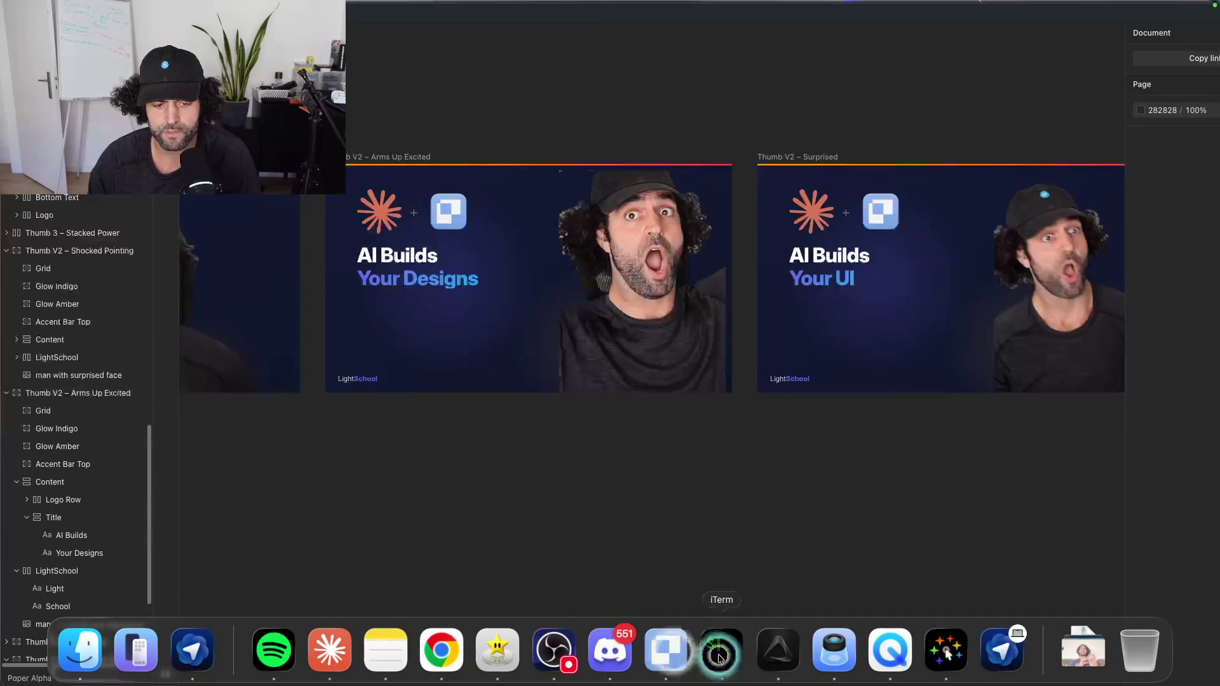
{"action": "left_click", "coordinate": [269, 510]}
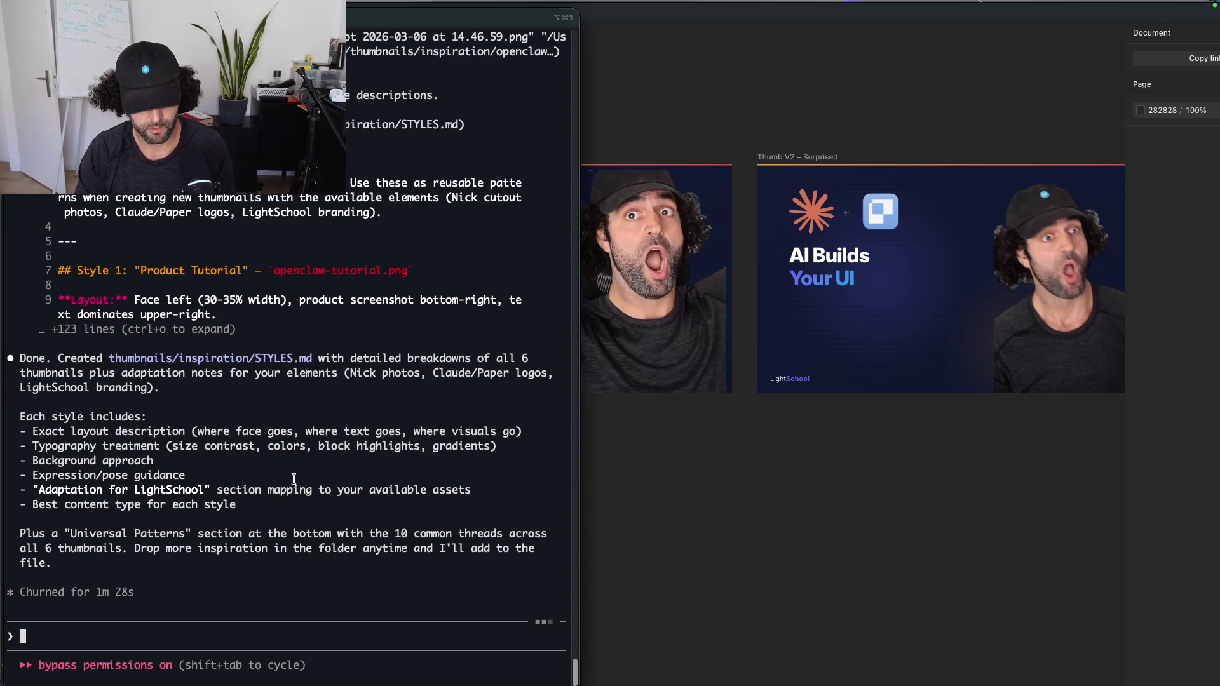
Step: Dictate a request to merge STYLES.md with the earlier thumbnail file into one master file
{"action": "key", "text": "alt+space"}
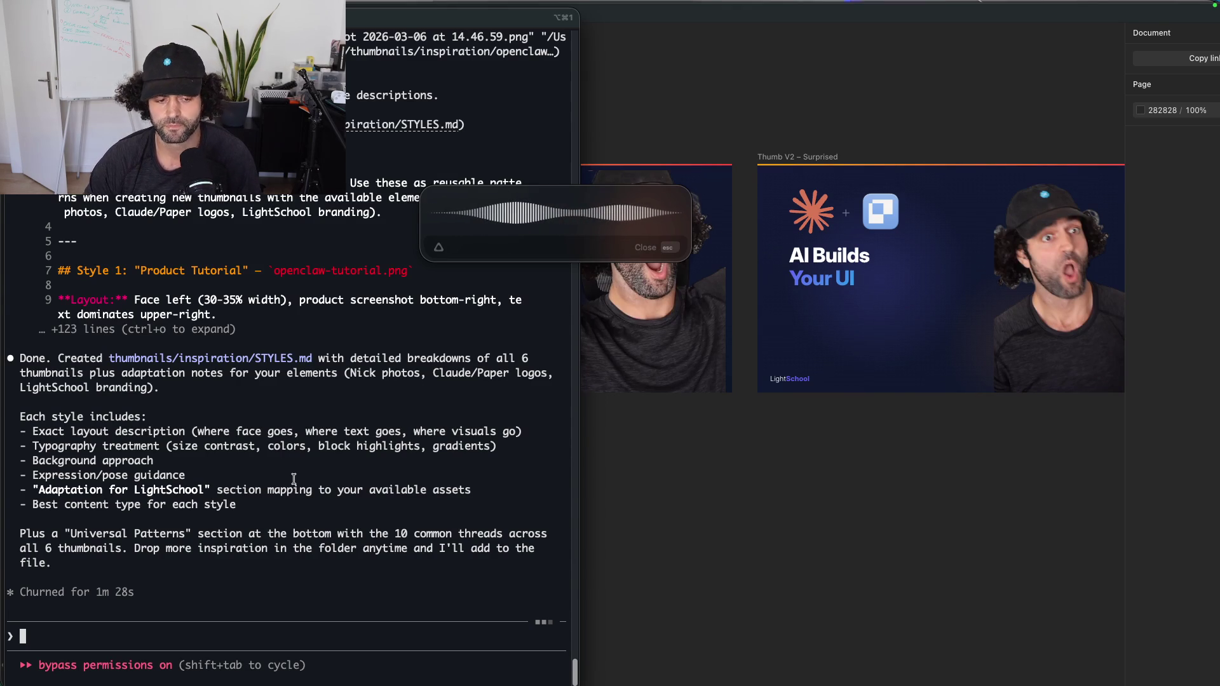
{"action": "key", "text": "alt+space"}
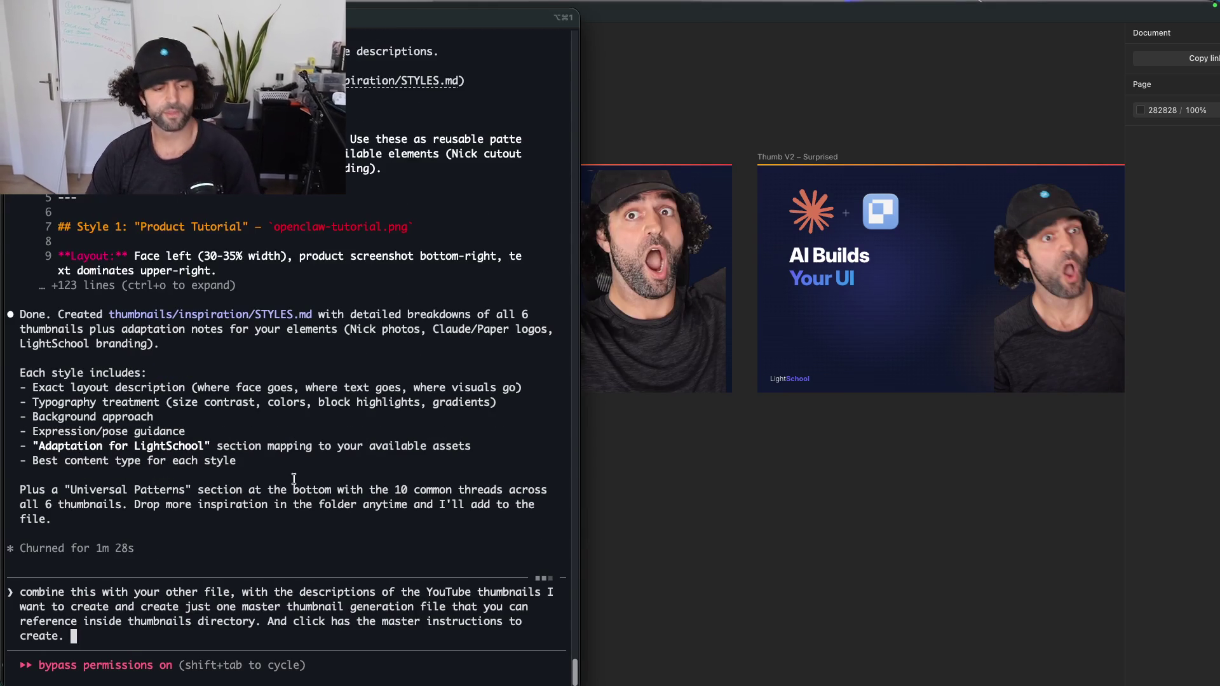
{"action": "key", "text": "Return"}
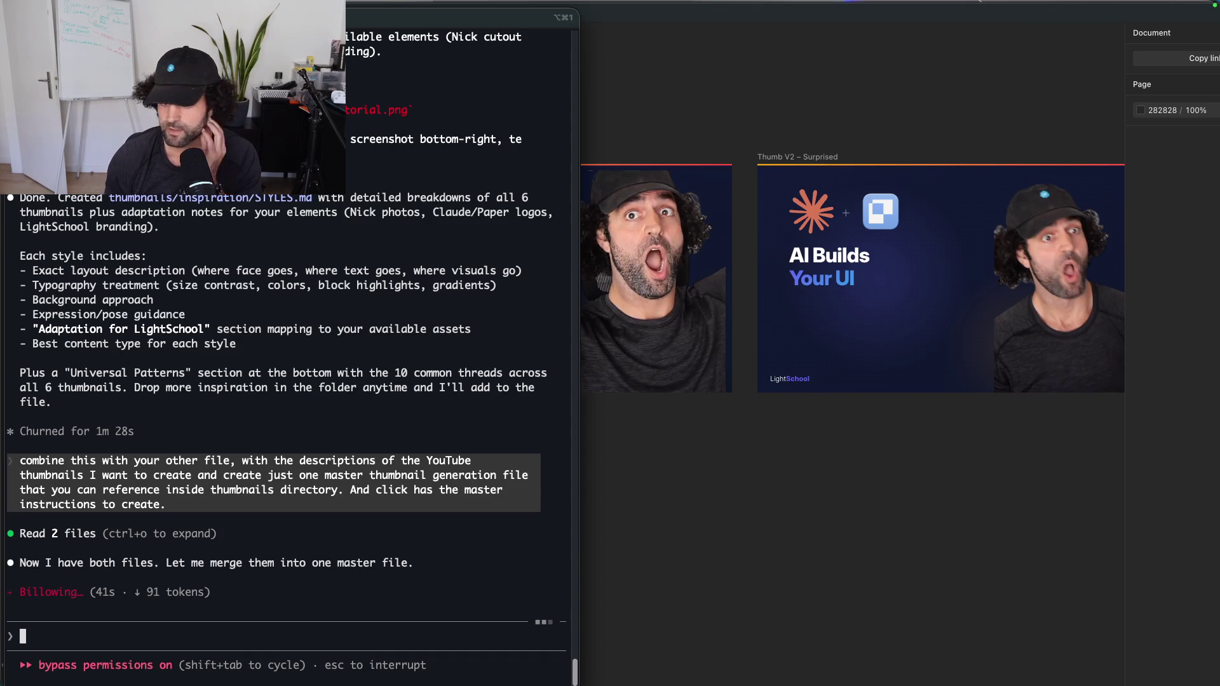
{"action": "left_click", "coordinate": [688, 131]}
Step: Move the logo row above the AI Builds title and reposition the man cutout in Arms Up Excited
{"action": "left_click_drag", "start_coordinate": [683, 128], "coordinate": [797, 120]}
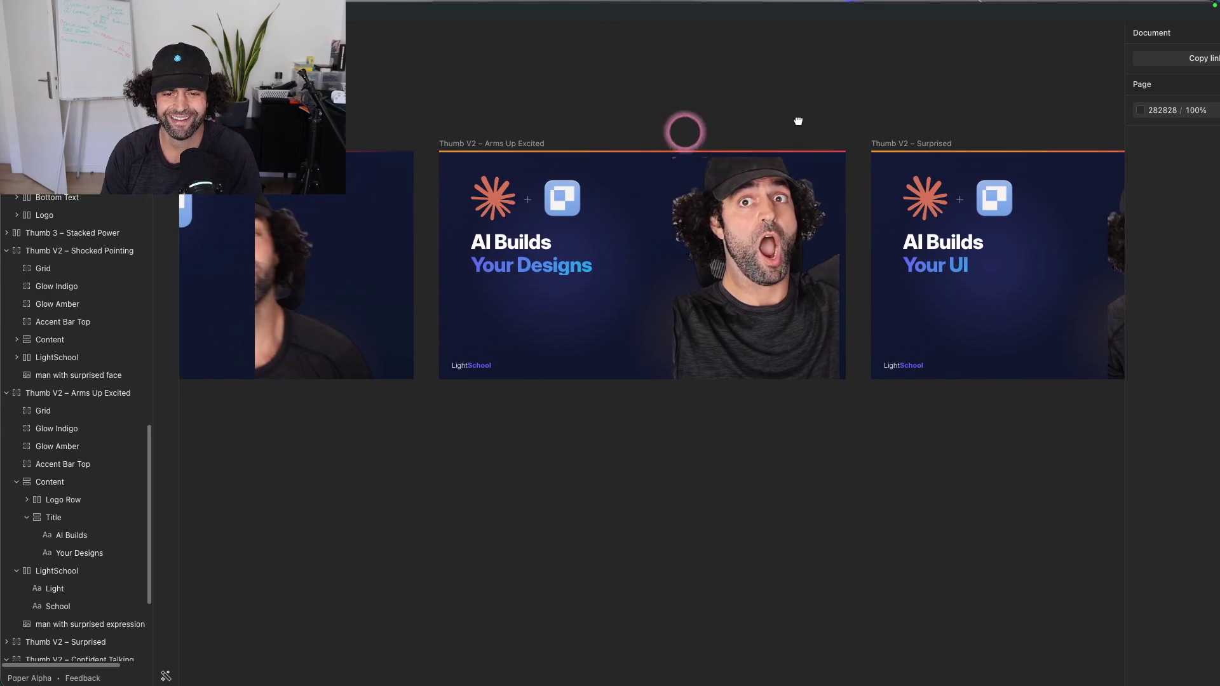
{"action": "left_click_drag", "start_coordinate": [590, 105], "coordinate": [802, 164]}
{"action": "mouse_move", "coordinate": [740, 265]}
{"action": "left_mouse_down"}
{"action": "mouse_move", "coordinate": [649, 286]}
{"action": "mouse_move", "coordinate": [775, 375]}
{"action": "left_mouse_up"}
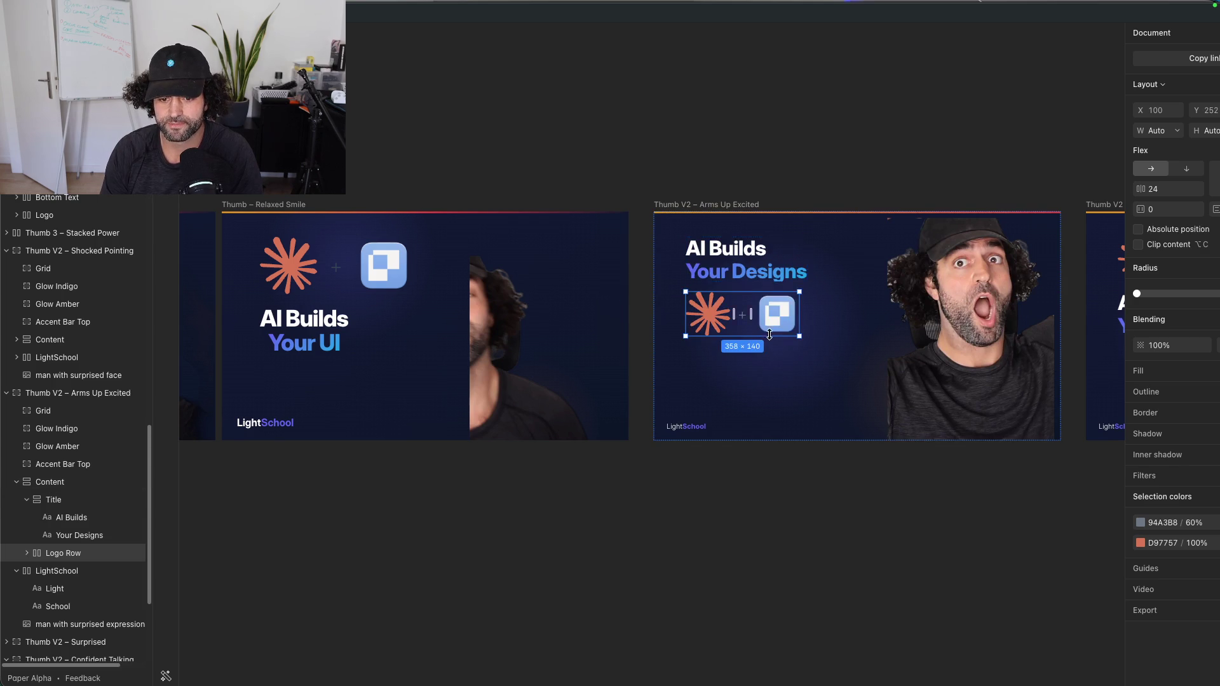
{"action": "mouse_move", "coordinate": [775, 299]}
{"action": "left_mouse_down"}
{"action": "mouse_move", "coordinate": [745, 249]}
{"action": "mouse_move", "coordinate": [853, 319]}
{"action": "left_mouse_up"}
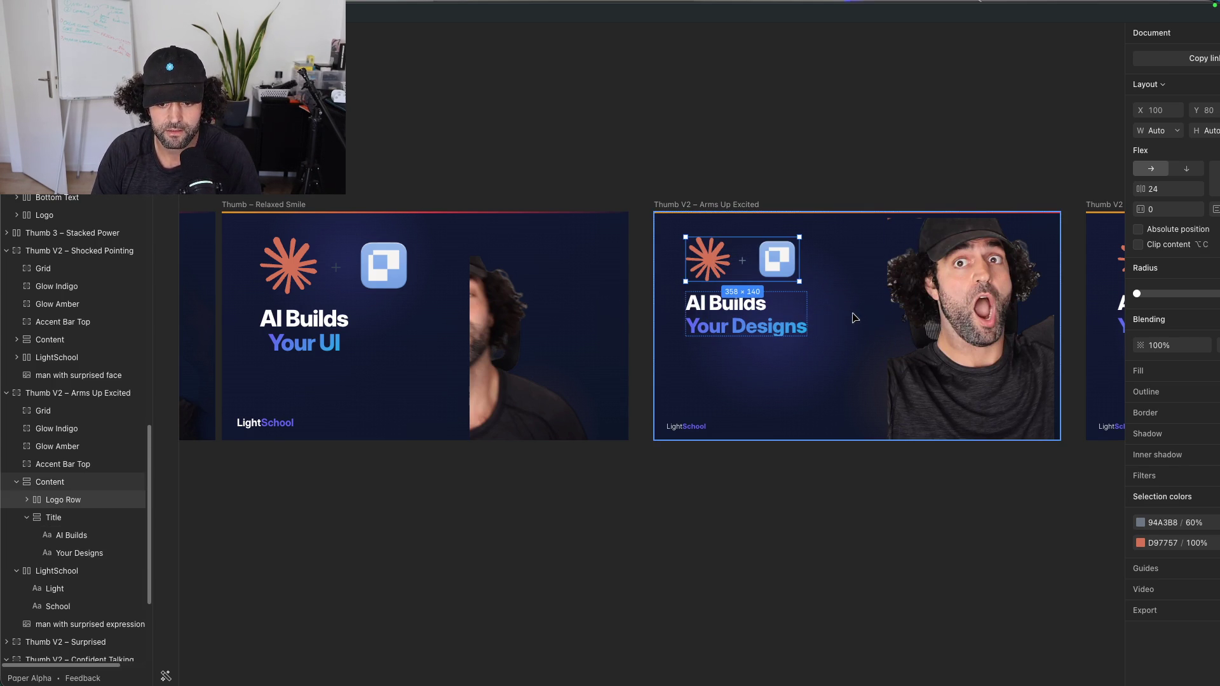
{"action": "left_click", "coordinate": [48, 491]}
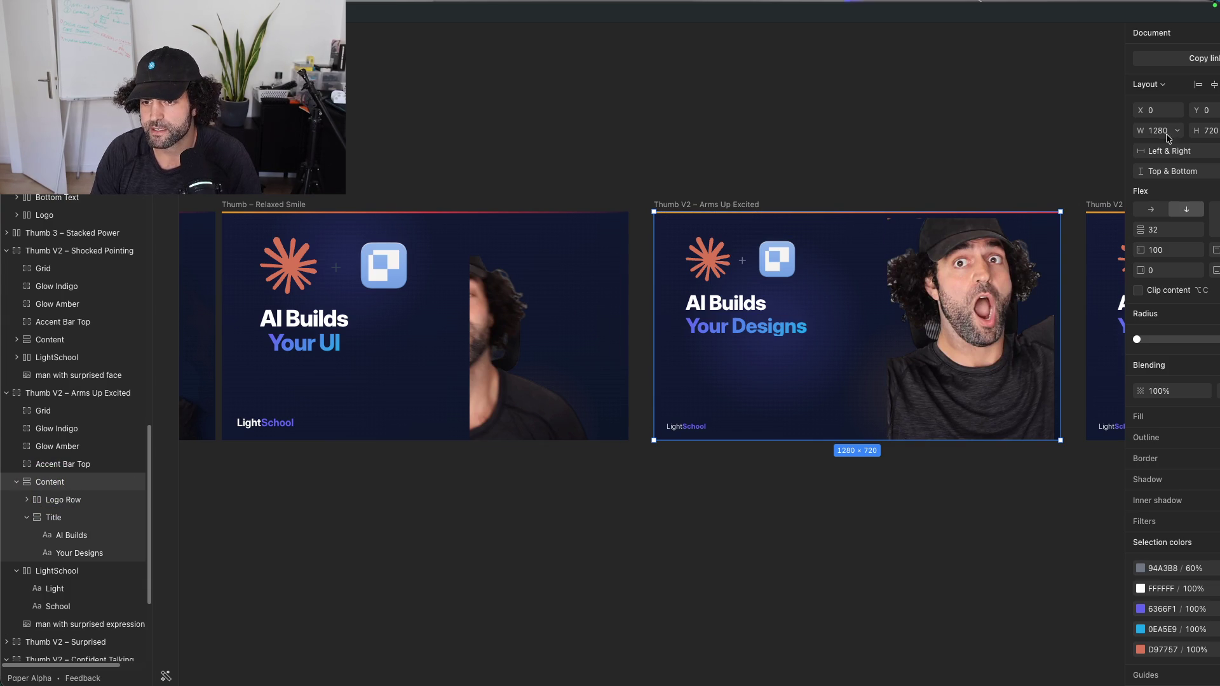
{"action": "left_click", "coordinate": [1126, 131]}
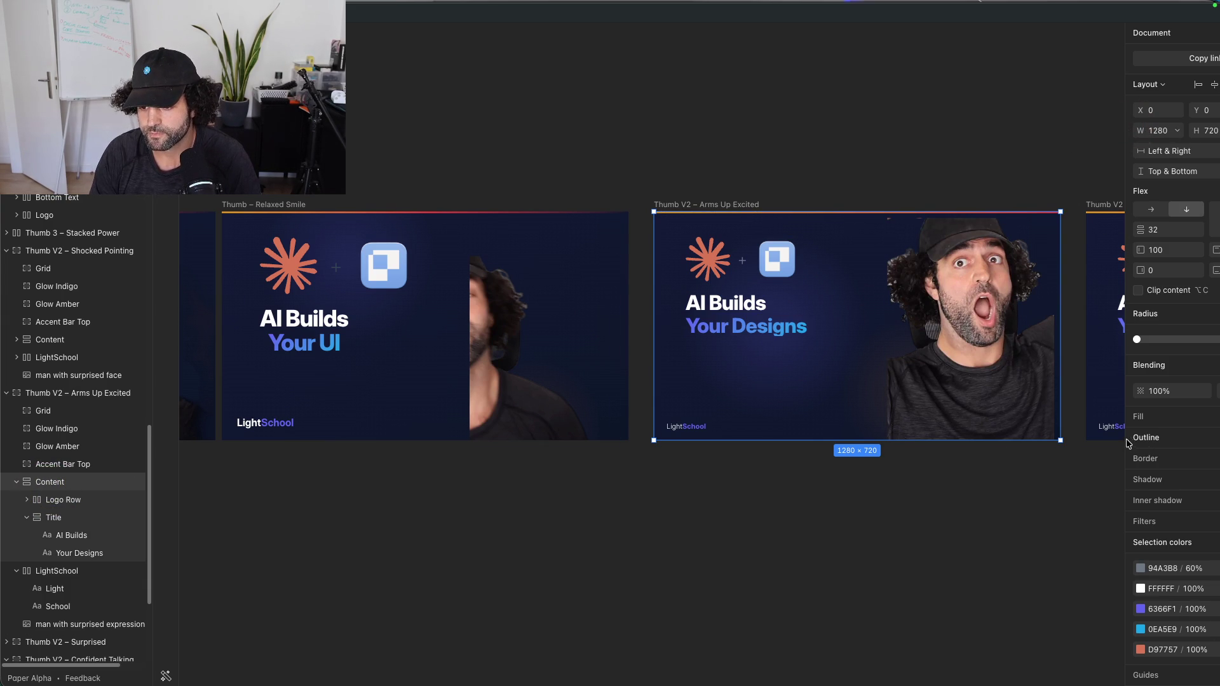
{"action": "mouse_move", "coordinate": [1016, 357]}
{"action": "left_mouse_down"}
{"action": "mouse_move", "coordinate": [753, 373]}
{"action": "mouse_move", "coordinate": [777, 368]}
{"action": "left_mouse_up"}
{"action": "left_click_drag", "start_coordinate": [763, 376], "coordinate": [842, 351]}
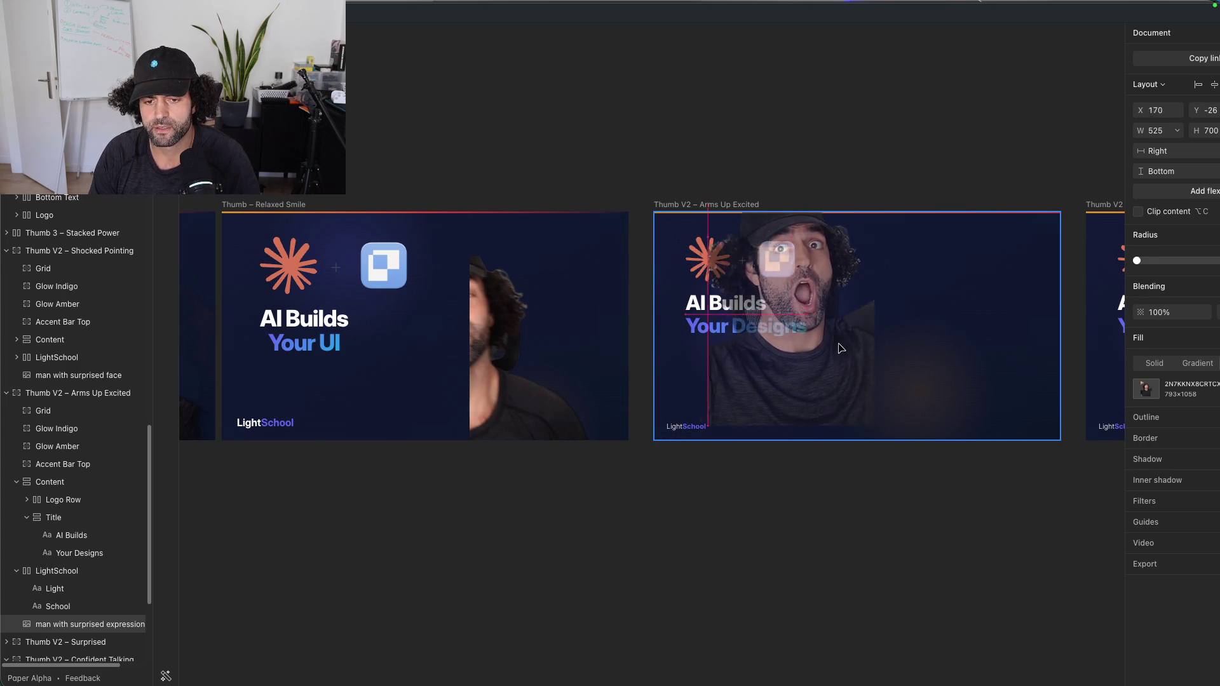
{"action": "mouse_move", "coordinate": [842, 351]}
{"action": "left_mouse_down"}
{"action": "mouse_move", "coordinate": [787, 392]}
{"action": "mouse_move", "coordinate": [796, 426]}
{"action": "left_mouse_up"}
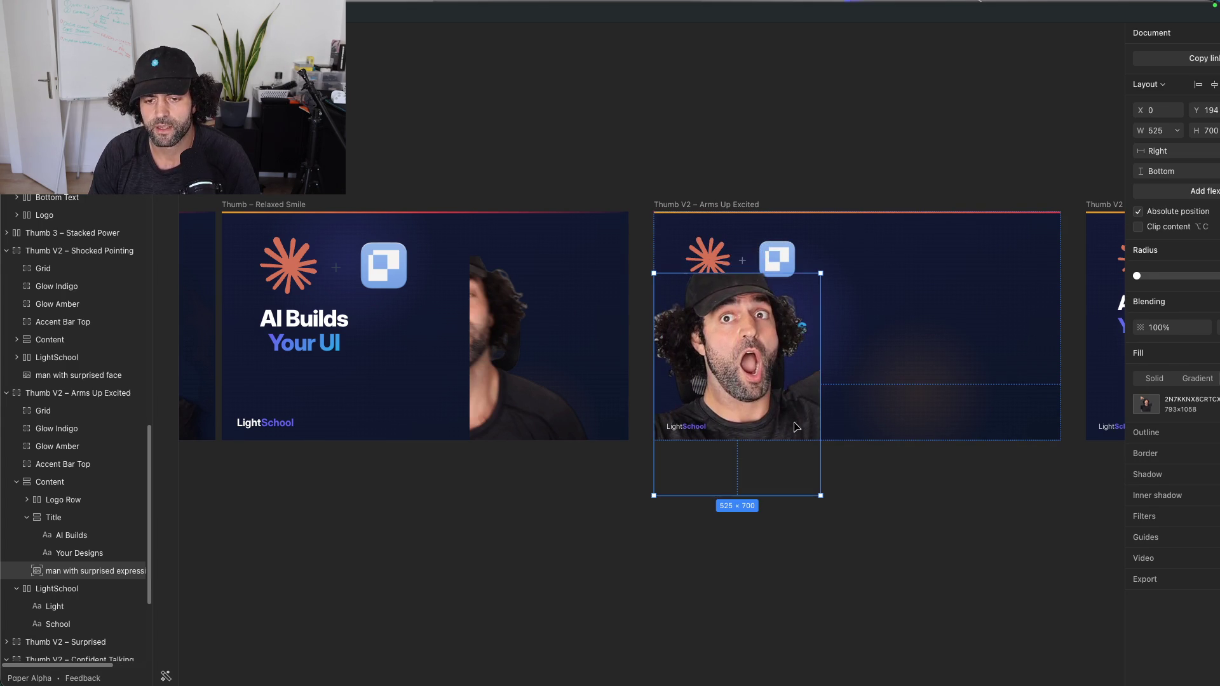
Step: Move the logo row and AI Builds title together, with the cutout below the title
{"action": "left_click", "coordinate": [781, 263]}
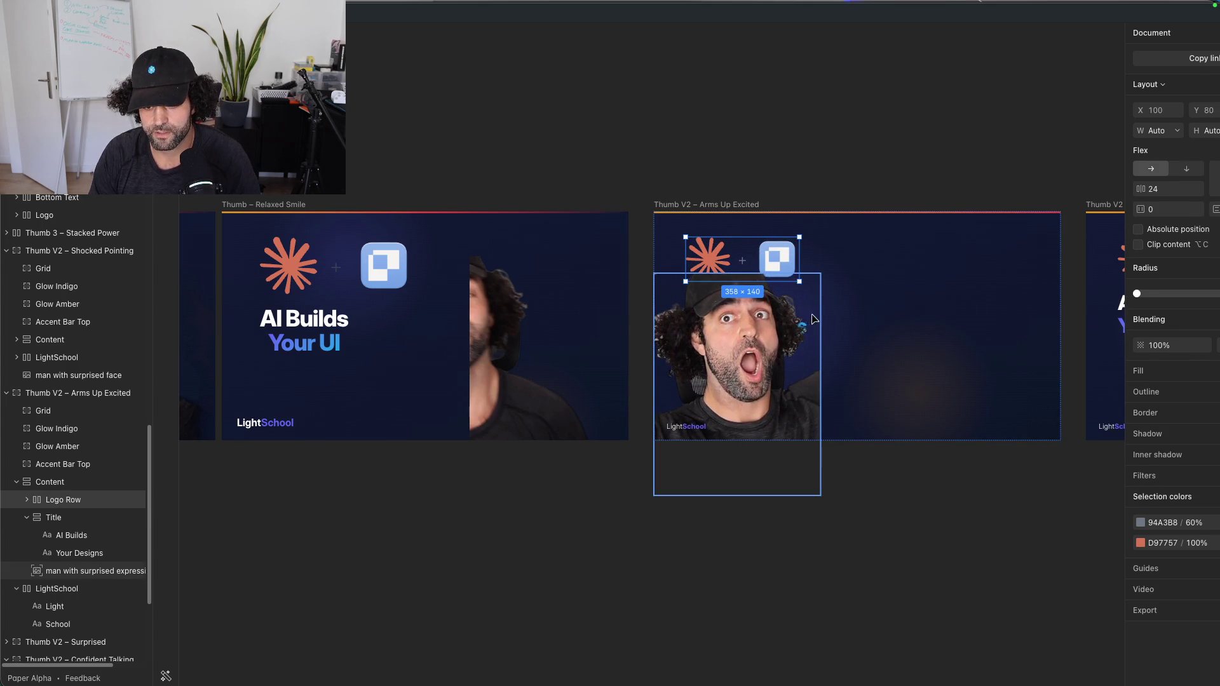
{"action": "left_click_drag", "start_coordinate": [777, 344], "coordinate": [768, 448]}
{"action": "left_click", "coordinate": [772, 322]}
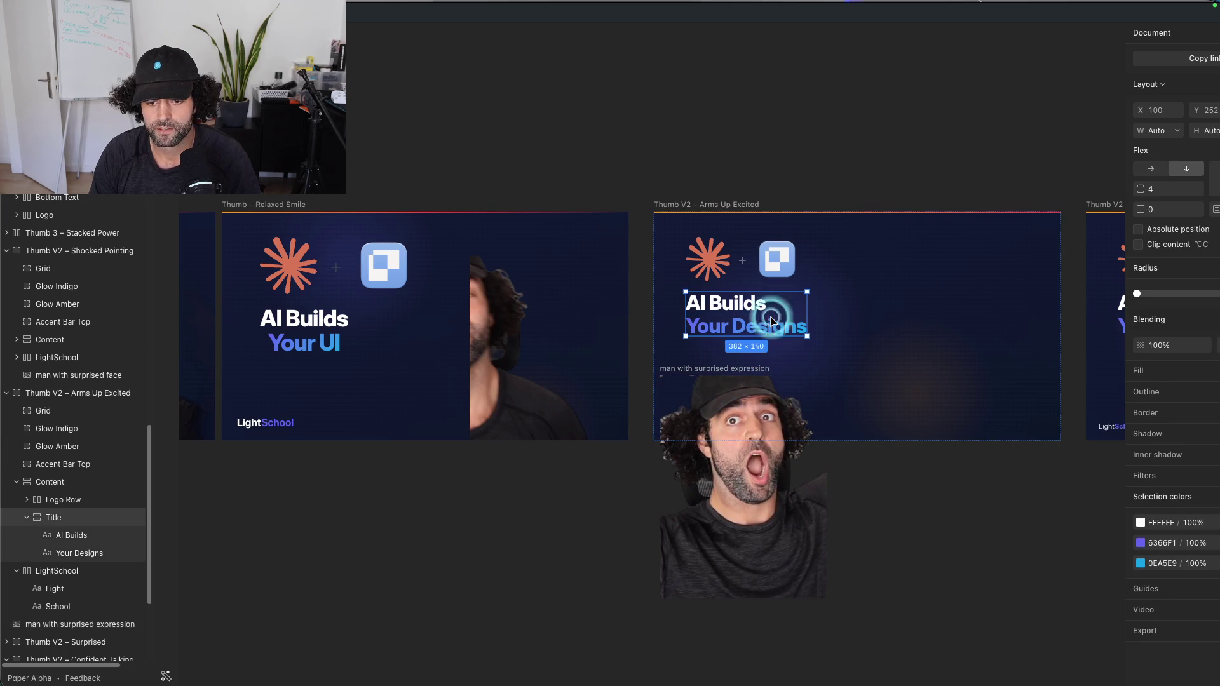
{"action": "left_click", "coordinate": [776, 259], "text": "shift"}
{"action": "left_click_drag", "start_coordinate": [776, 258], "coordinate": [977, 294]}
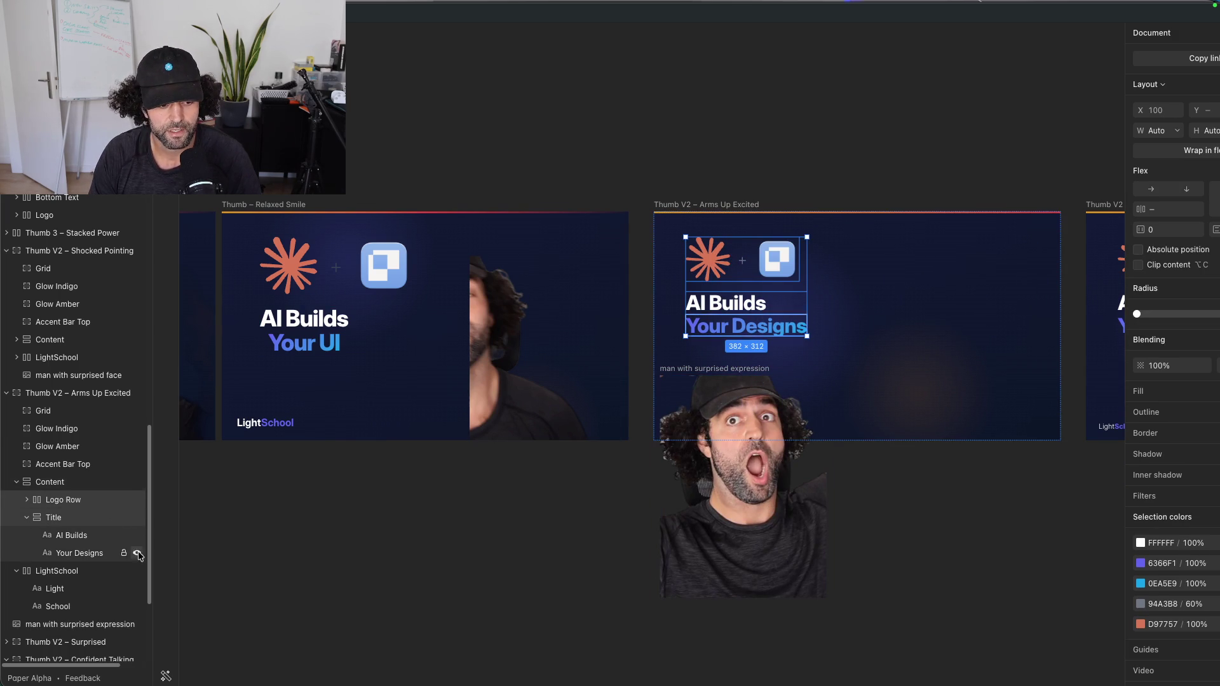
Step: Toggle the Content and LightSchool layer groups and place the man cutout on the right side
{"action": "left_click", "coordinate": [18, 482]}
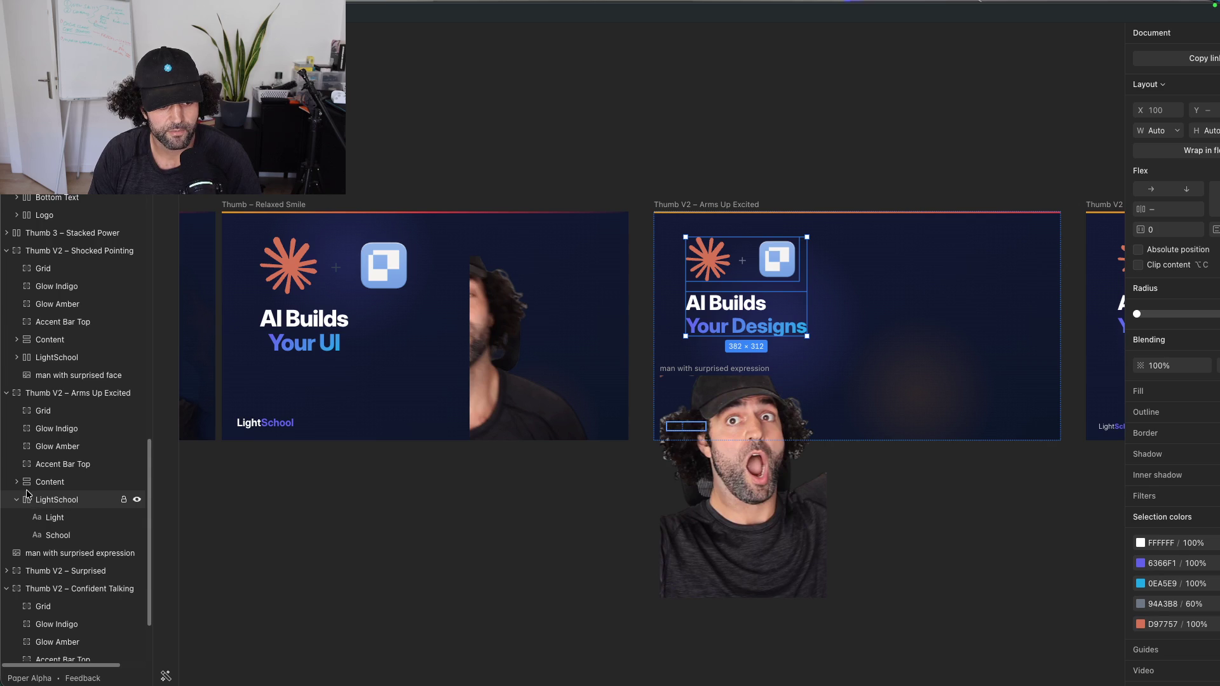
{"action": "left_click", "coordinate": [766, 452]}
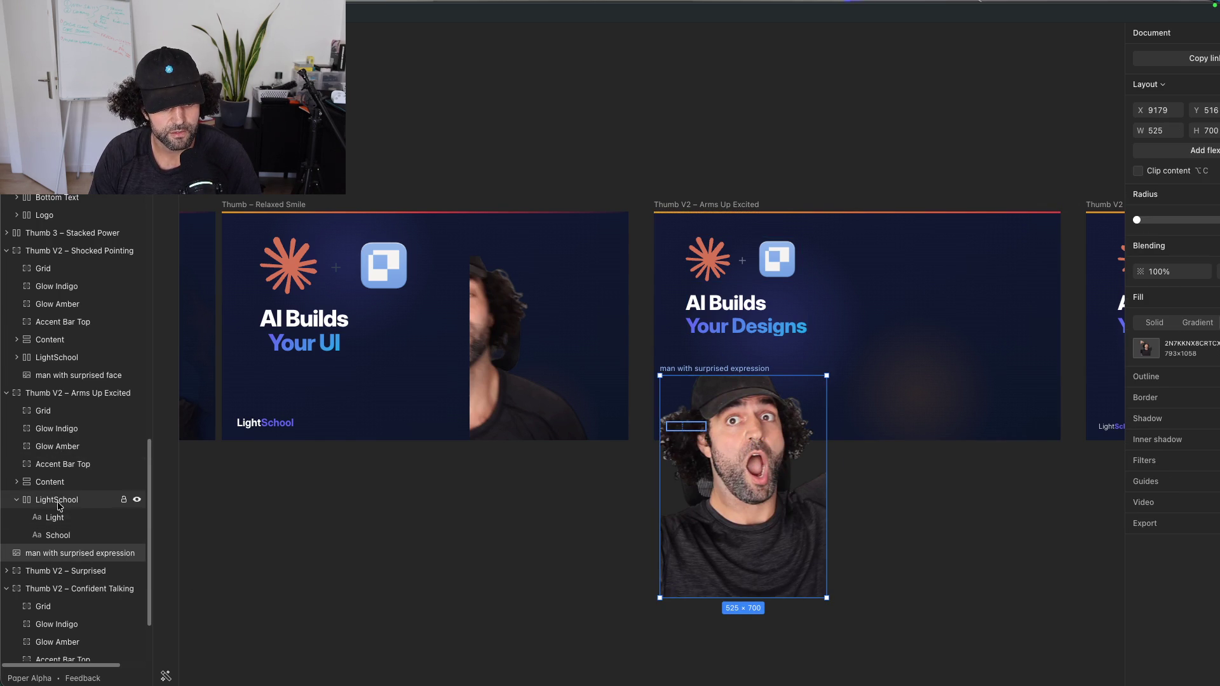
{"action": "left_click", "coordinate": [18, 500]}
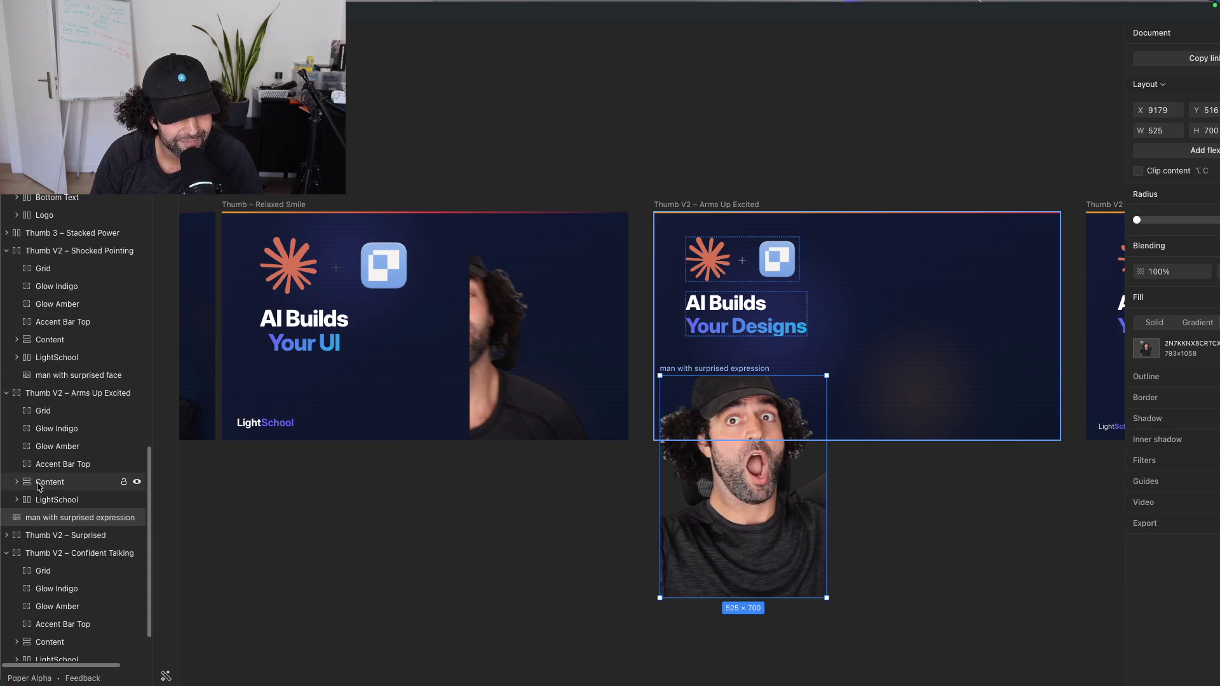
{"action": "left_click", "coordinate": [39, 483]}
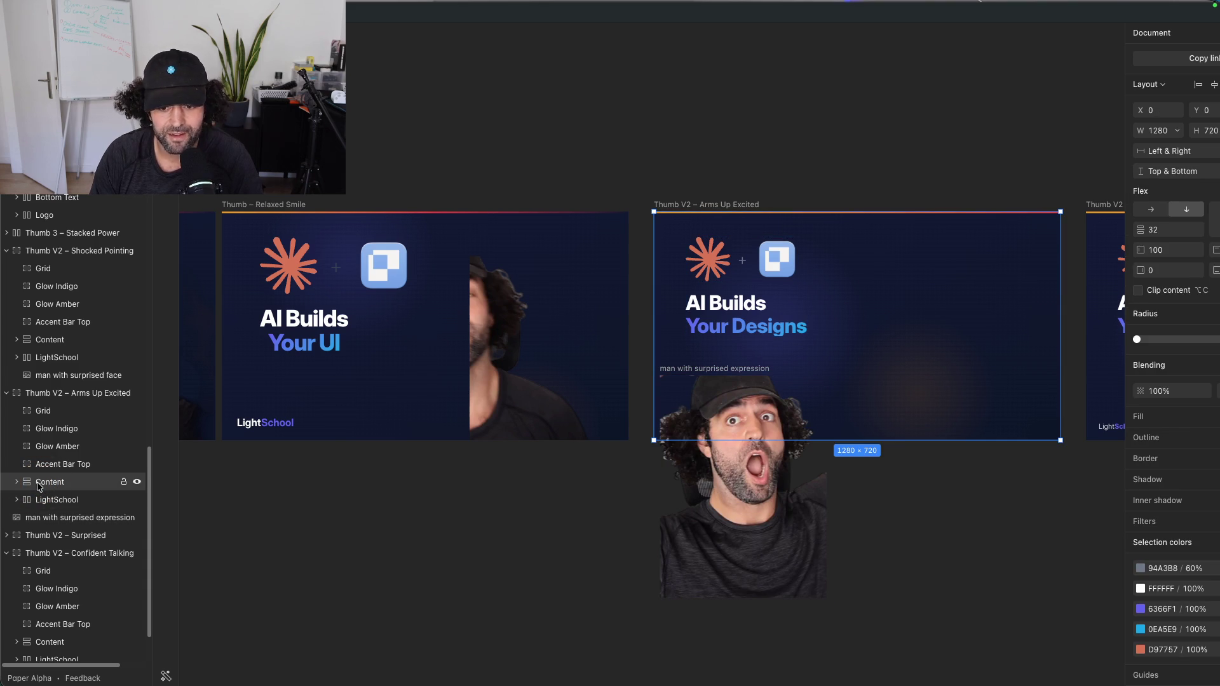
{"action": "left_click", "coordinate": [21, 486]}
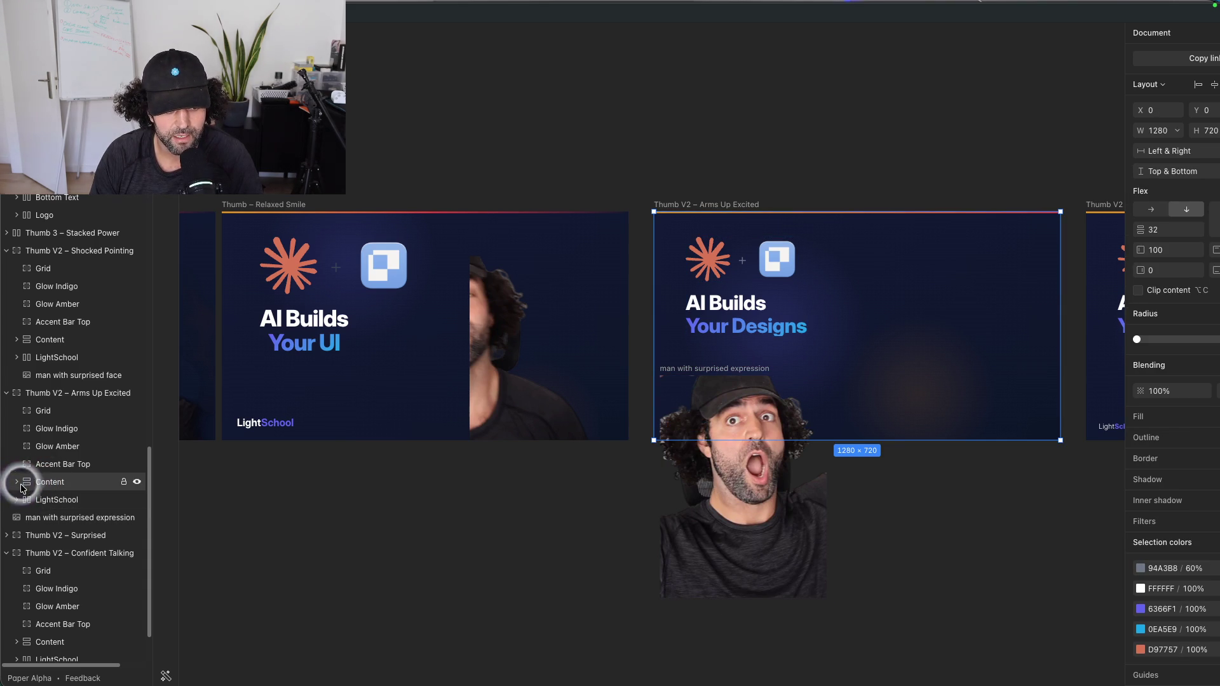
{"action": "left_click", "coordinate": [17, 482]}
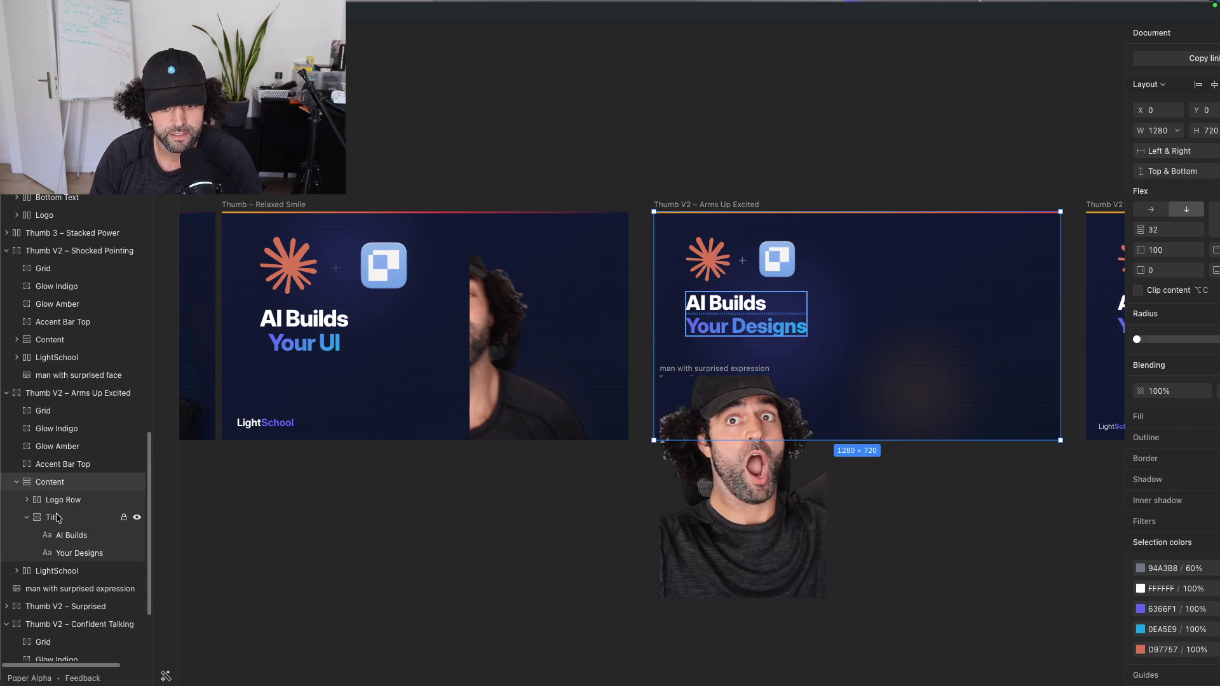
{"action": "left_click", "coordinate": [63, 484]}
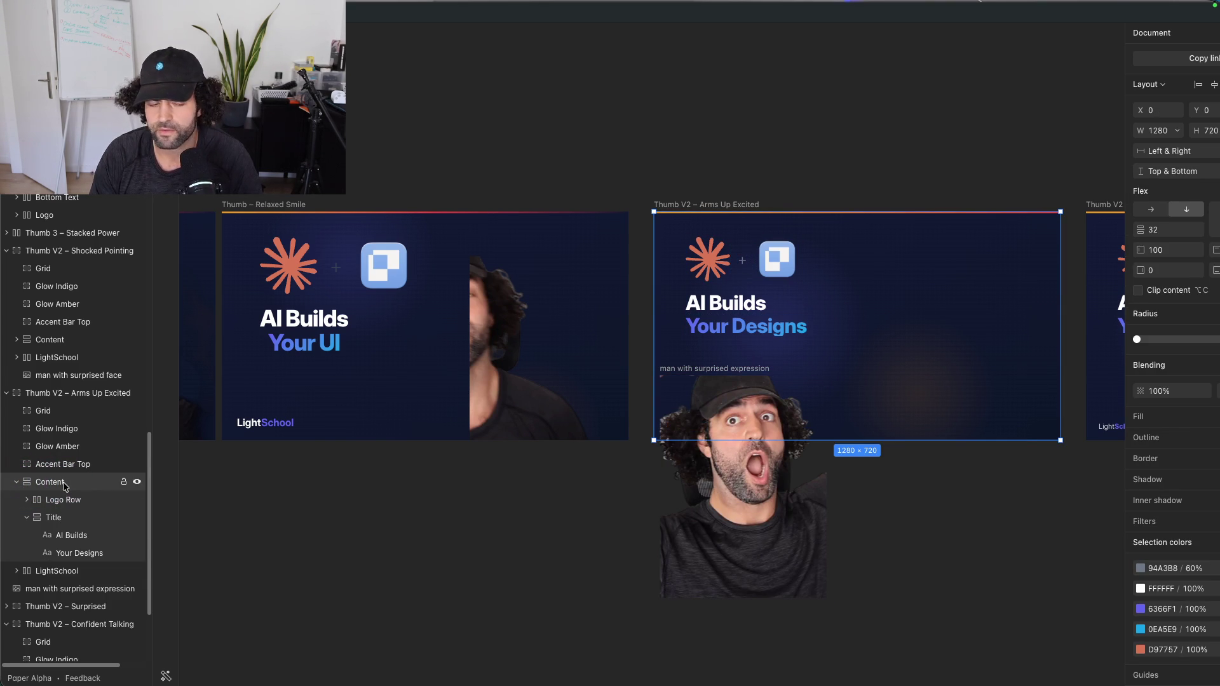
{"action": "left_click", "coordinate": [17, 482]}
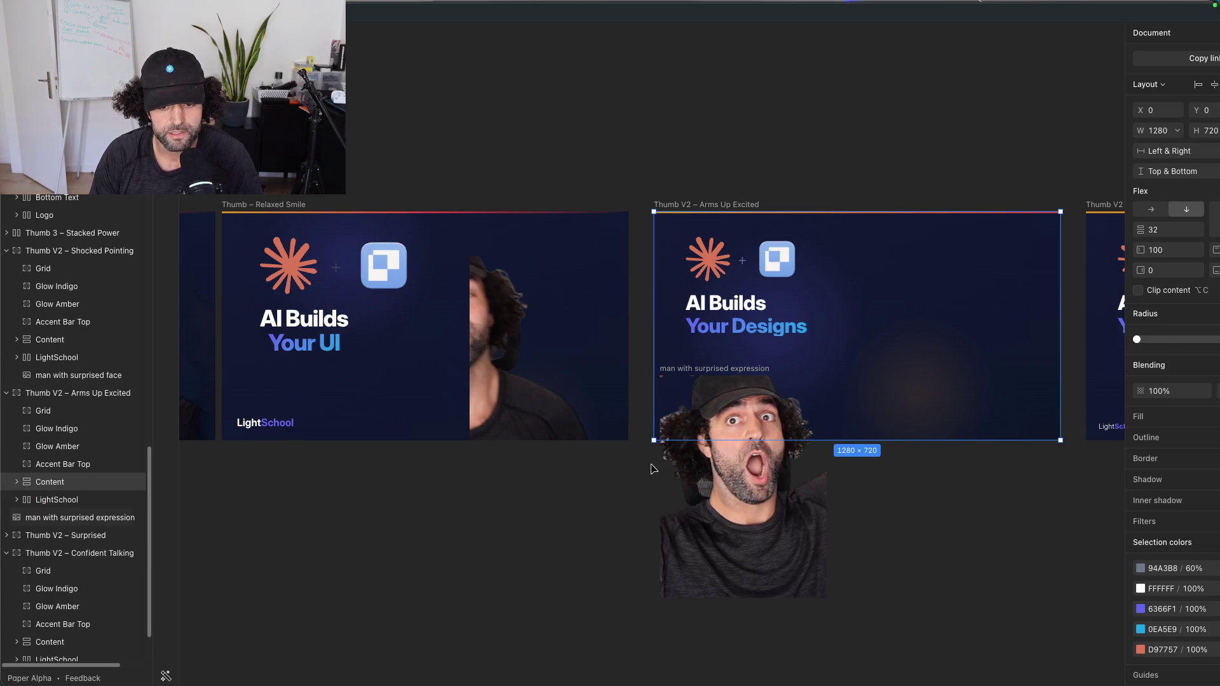
{"action": "left_click", "coordinate": [709, 481]}
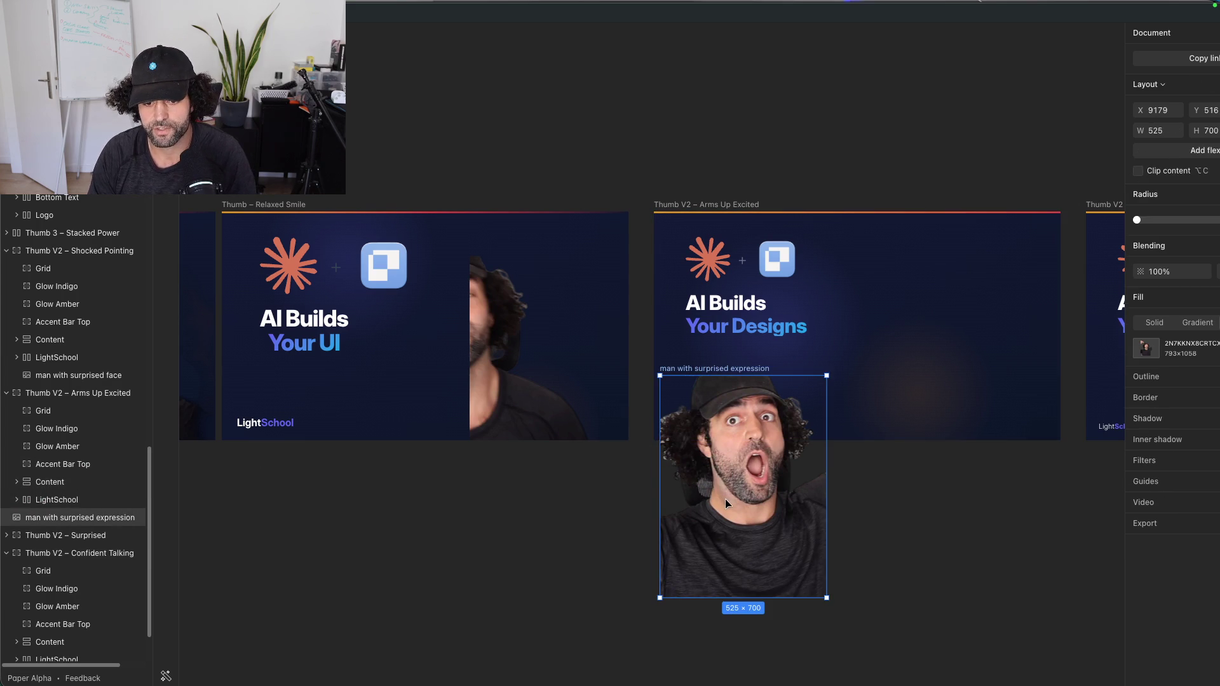
{"action": "mouse_move", "coordinate": [742, 513]}
{"action": "left_mouse_down"}
{"action": "mouse_move", "coordinate": [970, 392]}
{"action": "mouse_move", "coordinate": [959, 356]}
{"action": "left_mouse_up"}
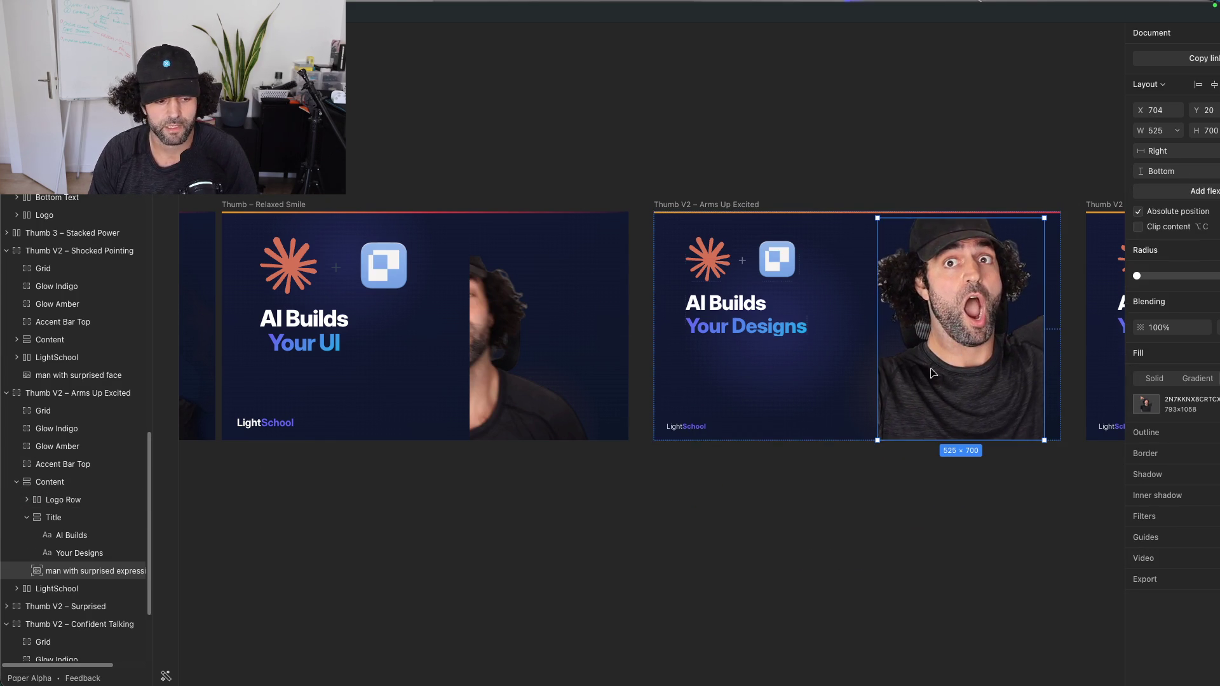
{"action": "left_click", "coordinate": [93, 573]}
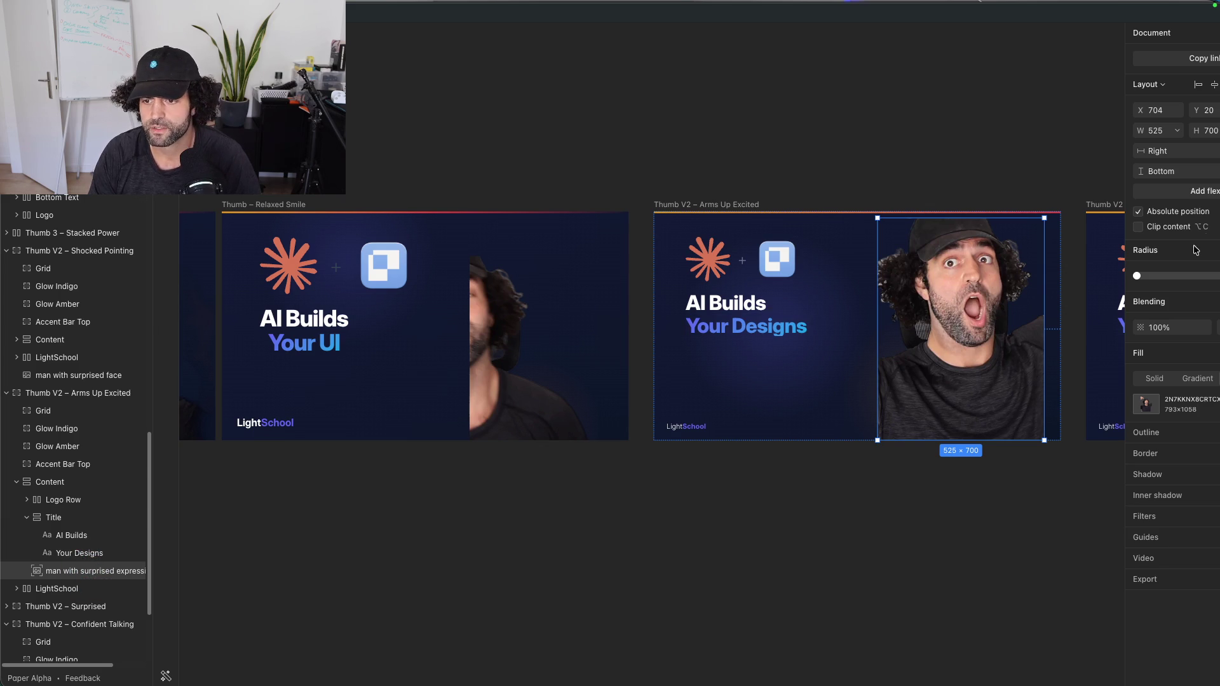
{"action": "left_click", "coordinate": [1124, 155]}
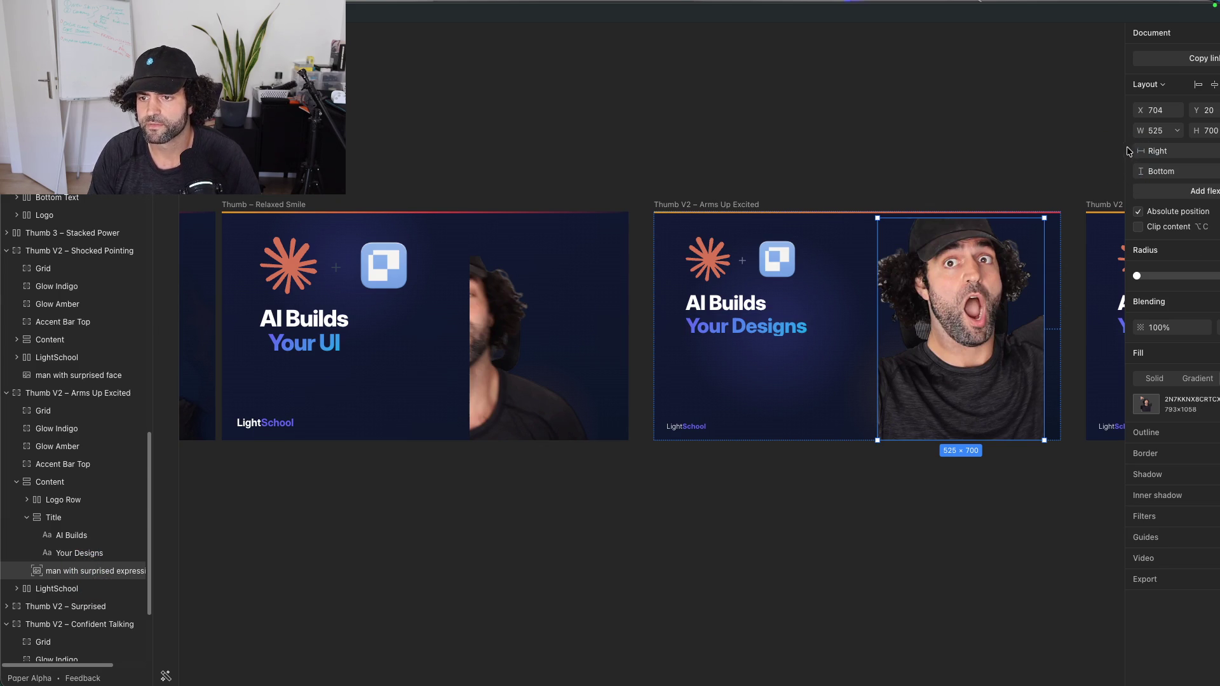
Step: Move and enlarge the Paper window to nearly fill the screen
{"action": "left_click_drag", "start_coordinate": [1165, 13], "coordinate": [1051, 21]}
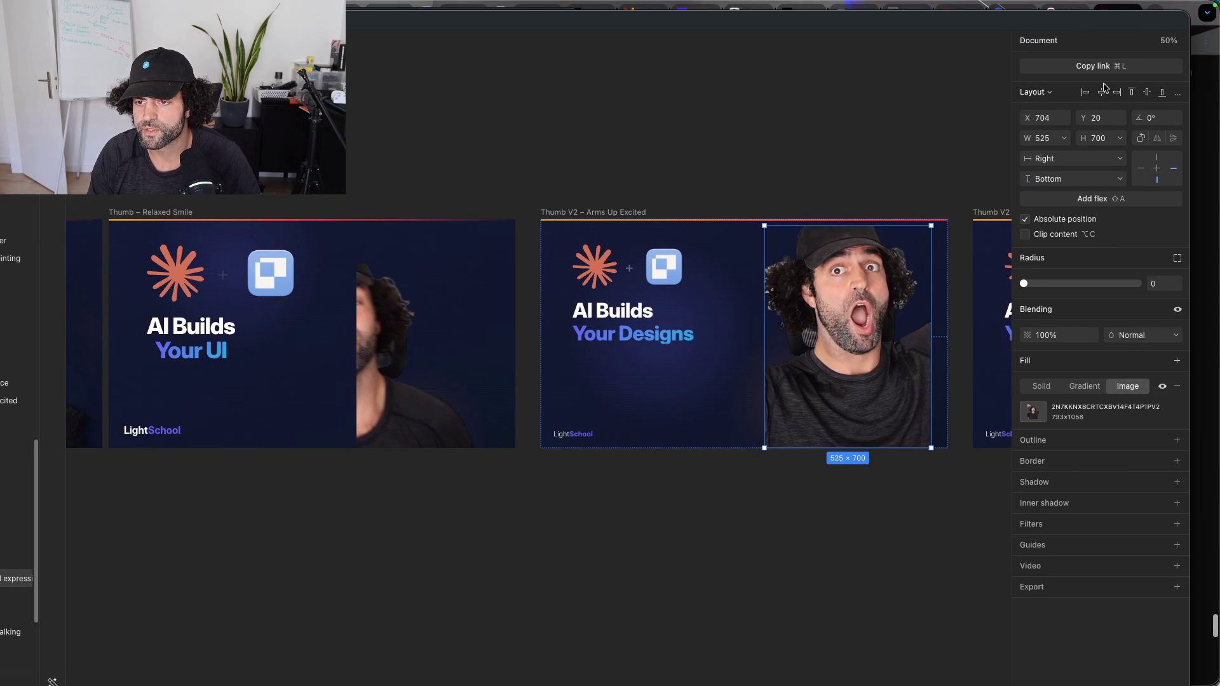
{"action": "left_click_drag", "start_coordinate": [1186, 15], "coordinate": [1032, 42]}
{"action": "double_click", "coordinate": [1030, 54]}
{"action": "left_click_drag", "start_coordinate": [1154, 4], "coordinate": [1145, 4]}
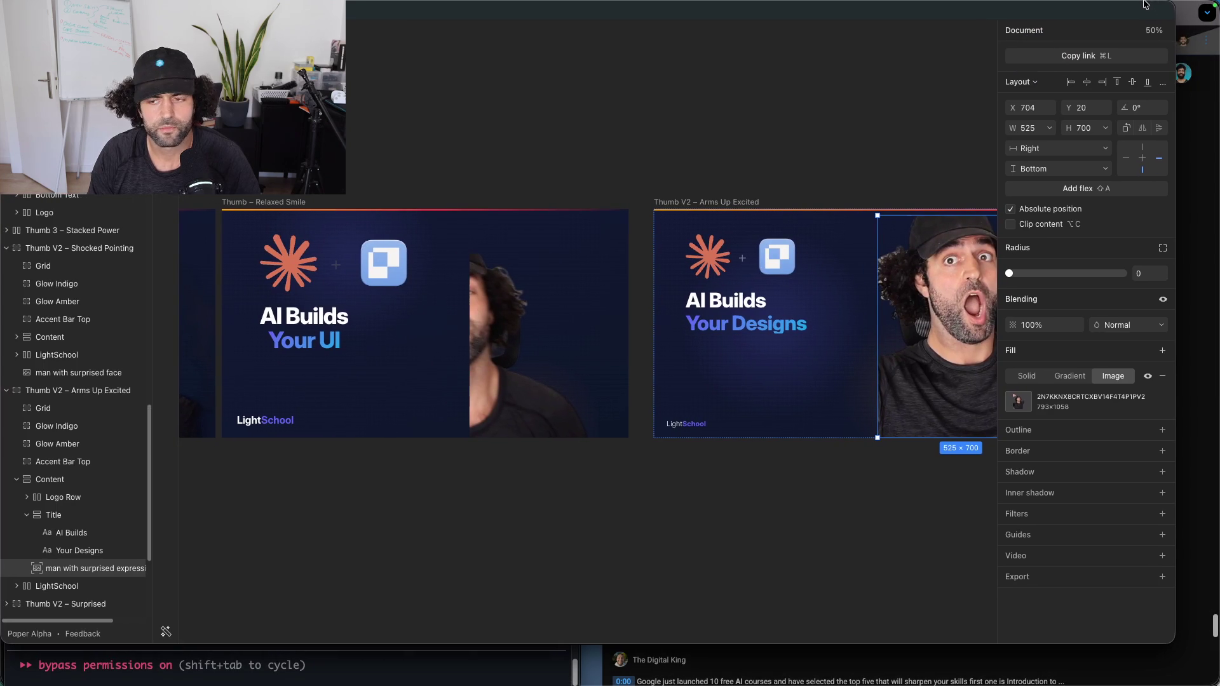
{"action": "left_click_drag", "start_coordinate": [1172, 54], "coordinate": [1216, 53]}
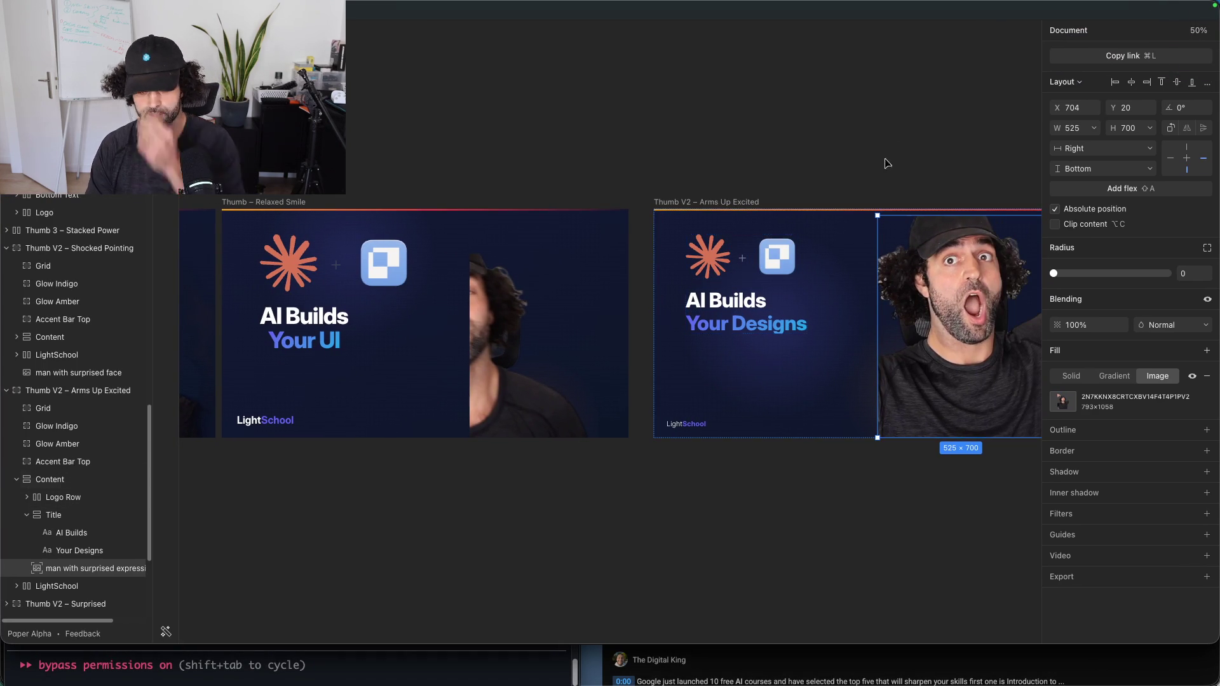
Step: Deselect the cutout photo and collapse the Arms Up Excited Content group in Layers
{"action": "left_click", "coordinate": [922, 83]}
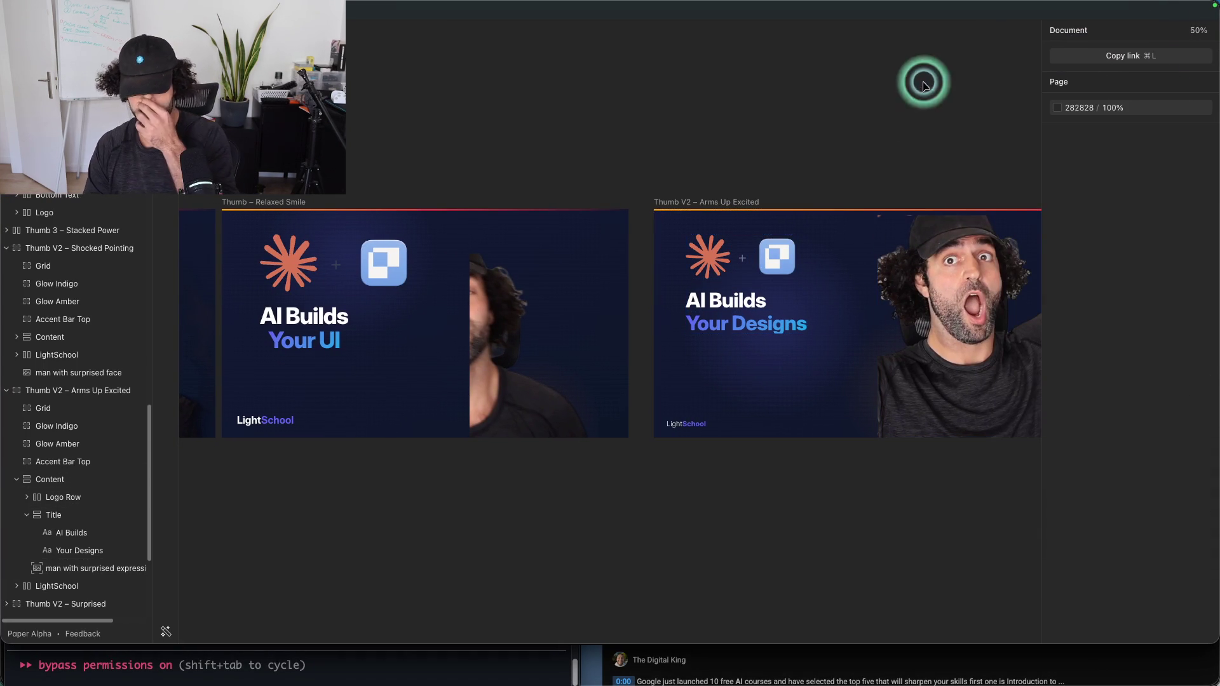
{"action": "left_click", "coordinate": [16, 479]}
{"action": "left_click", "coordinate": [16, 480]}
{"action": "left_click", "coordinate": [16, 480]}
{"action": "left_click", "coordinate": [539, 153]}
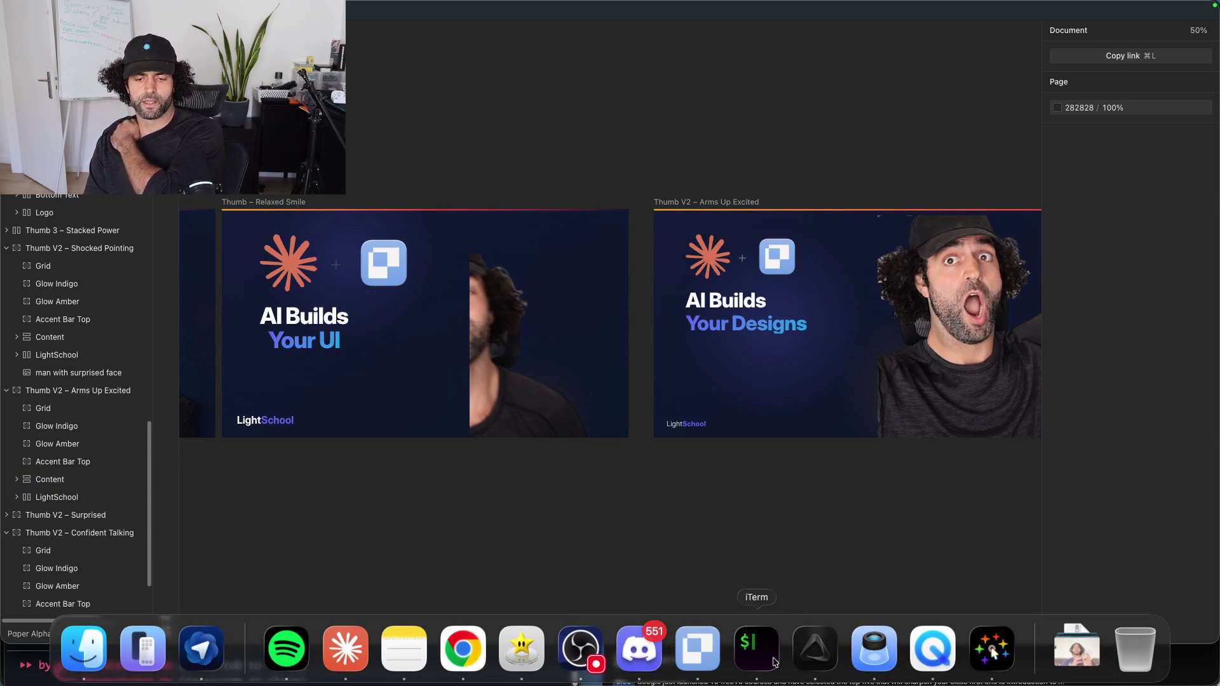
Step: Dictate a THUMBNAIL_MASTER.md rule banning nesting elements in HTML containers, keeping everything draggable
{"action": "left_click", "coordinate": [772, 658]}
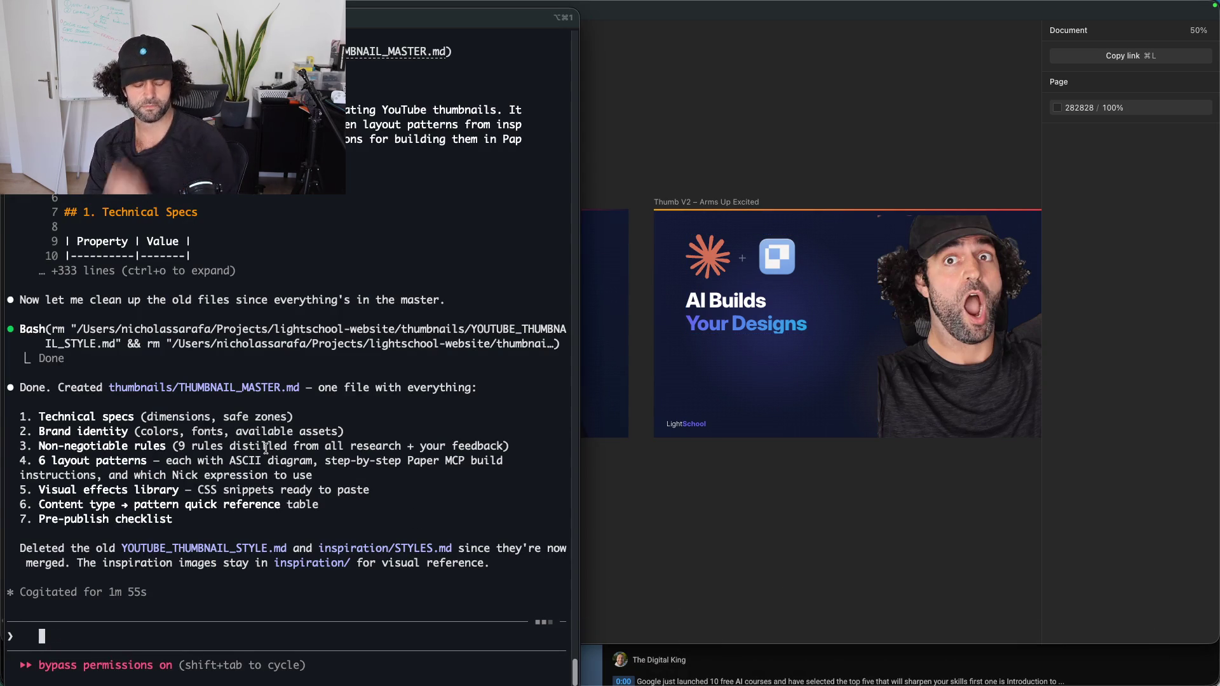
{"action": "key", "text": "alt+space"}
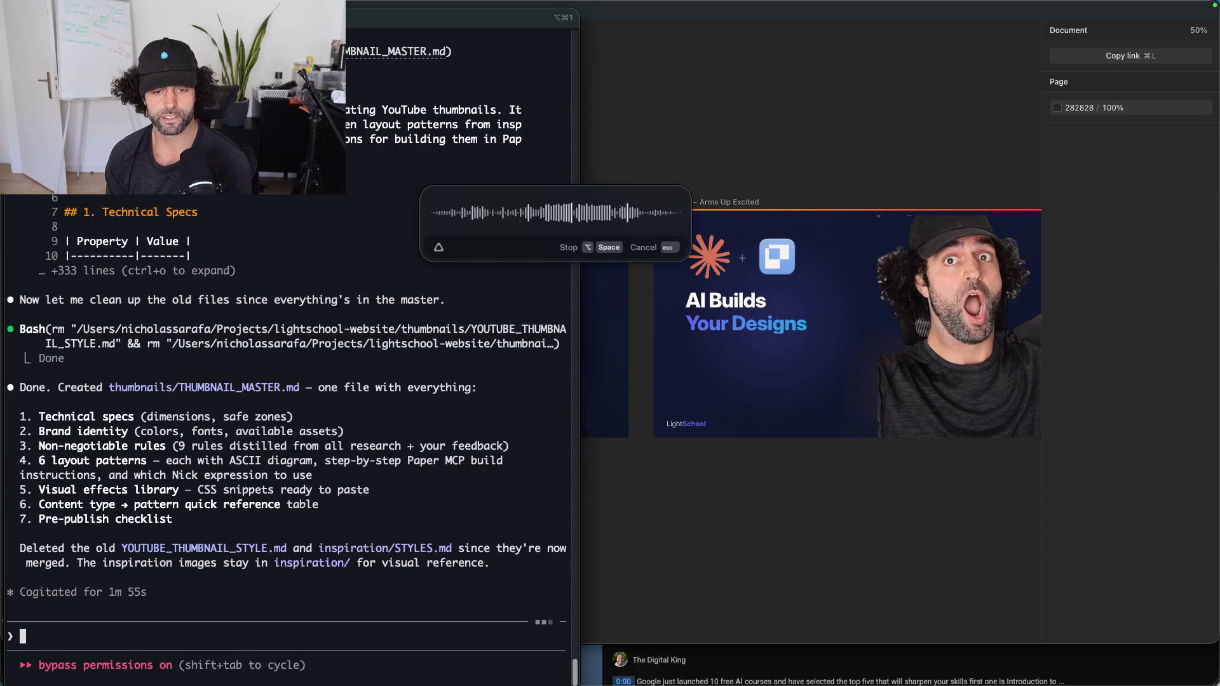
{"action": "key", "text": "alt+space"}
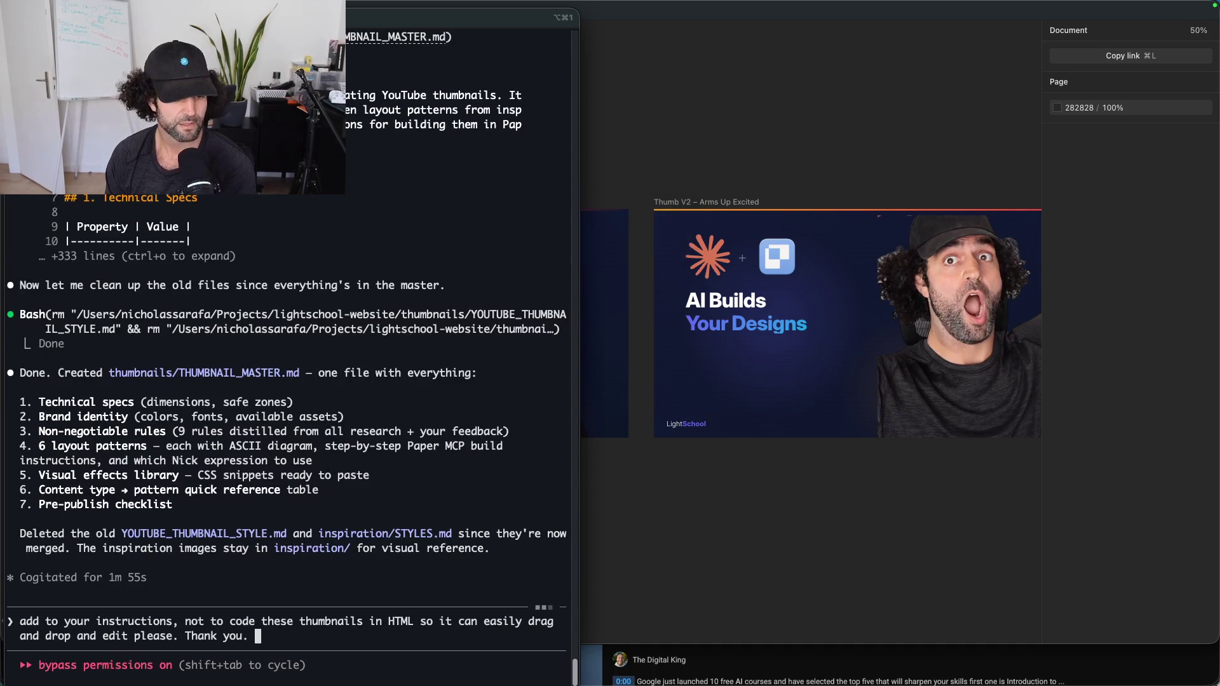
{"action": "key", "text": "Return"}
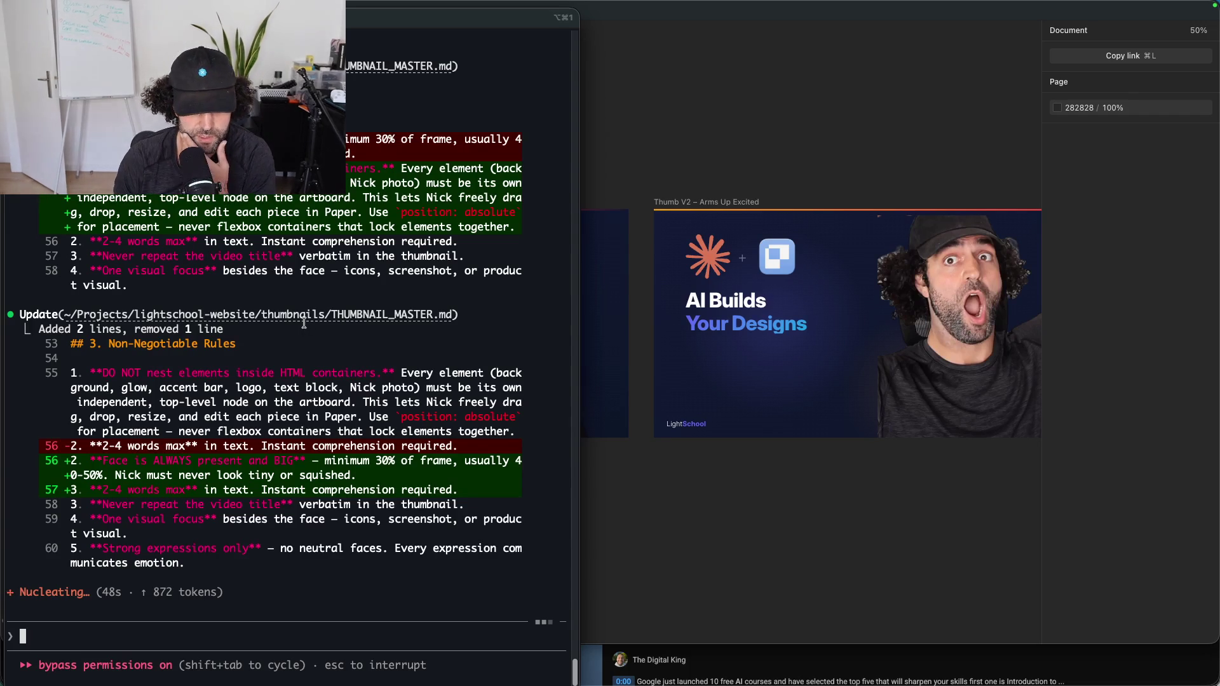
{"action": "left_click", "coordinate": [925, 198]}
Step: Pan around the Paper canvas to review the existing thumbnails, deselecting the active element
{"action": "scroll", "coordinate": [477, 476], "scroll_direction": "left", "scroll_amount": 10}
{"action": "left_click", "coordinate": [423, 406]}
{"action": "scroll", "coordinate": [732, 280], "scroll_direction": "up", "scroll_amount": 3}
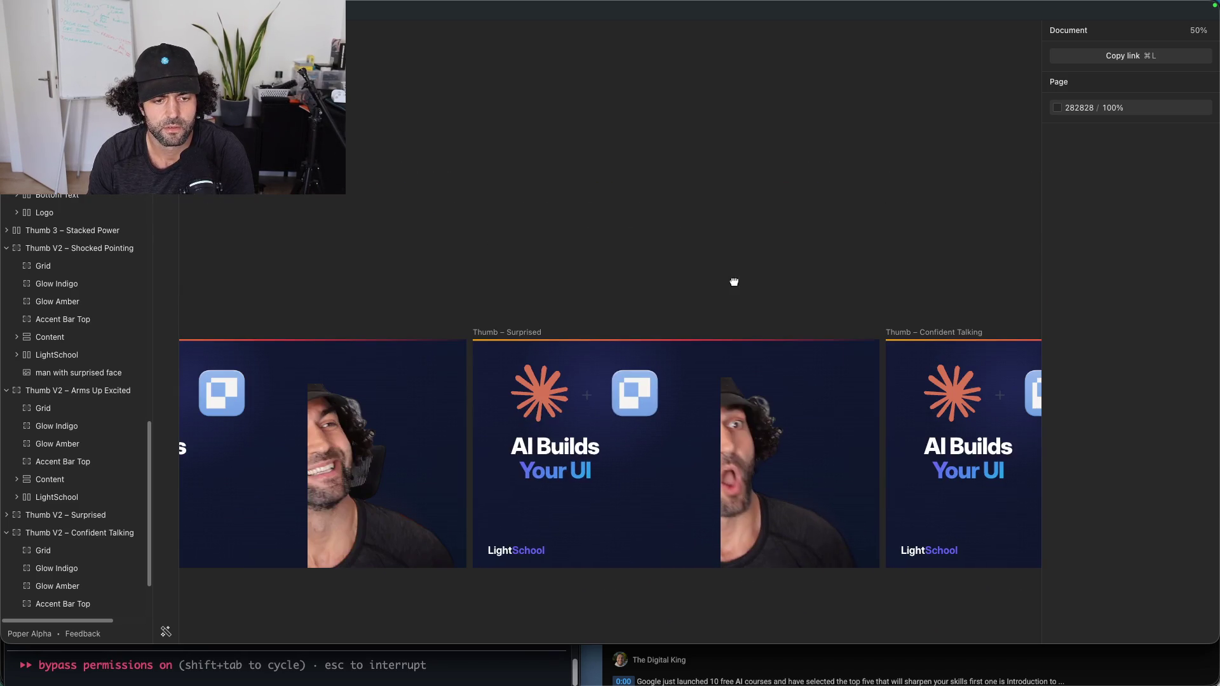
{"action": "left_click", "coordinate": [316, 220]}
{"action": "scroll", "coordinate": [544, 229], "scroll_direction": "left", "scroll_amount": 10}
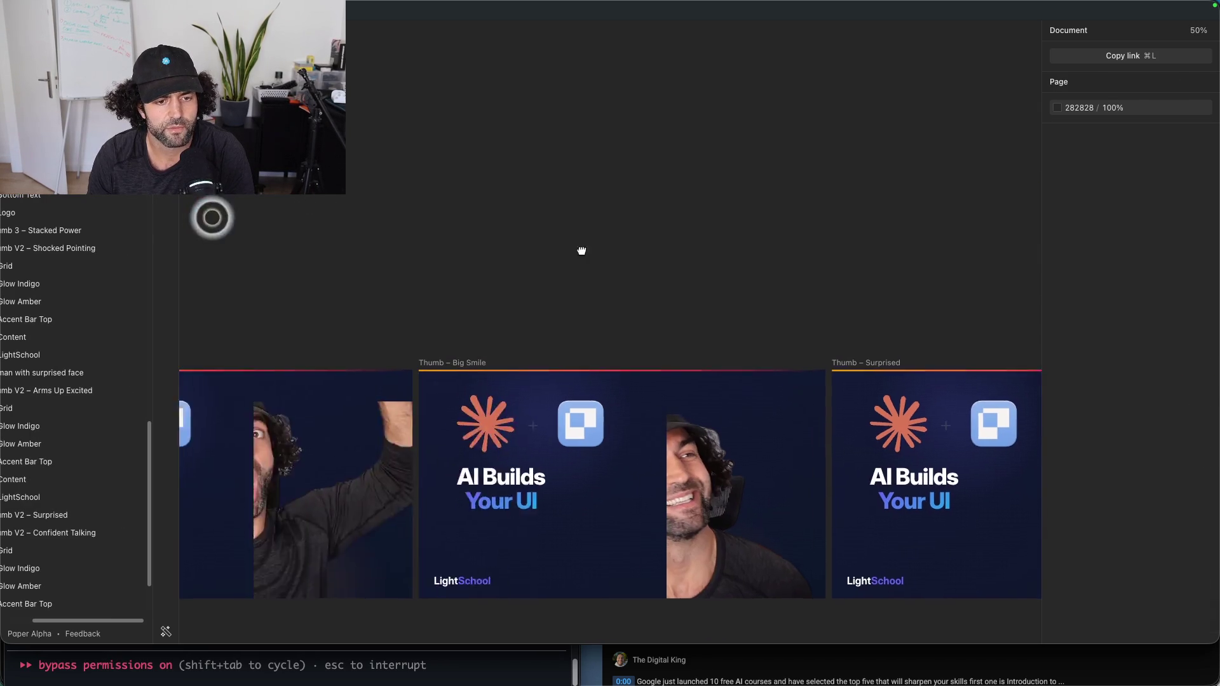
Step: Check the terminal's progress, then narrow Paper so it sits beside the terminal
{"action": "mouse_move", "coordinate": [442, 677]}
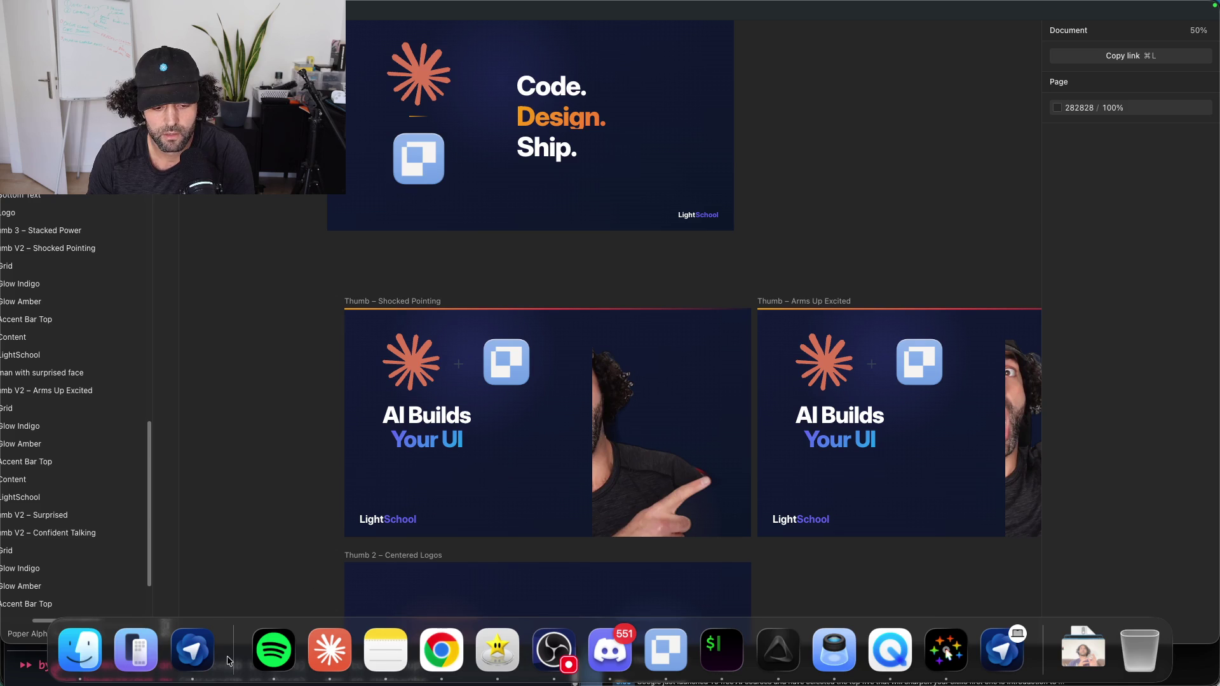
{"action": "left_click", "coordinate": [721, 651]}
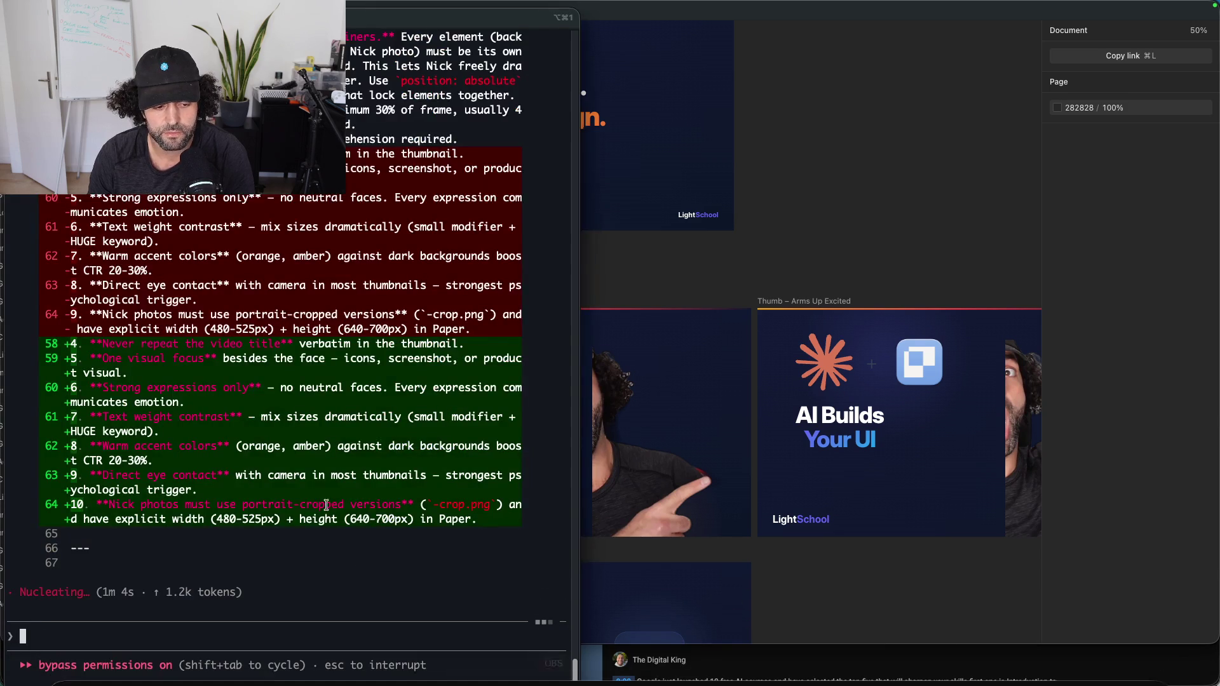
{"action": "mouse_move", "coordinate": [690, 683]}
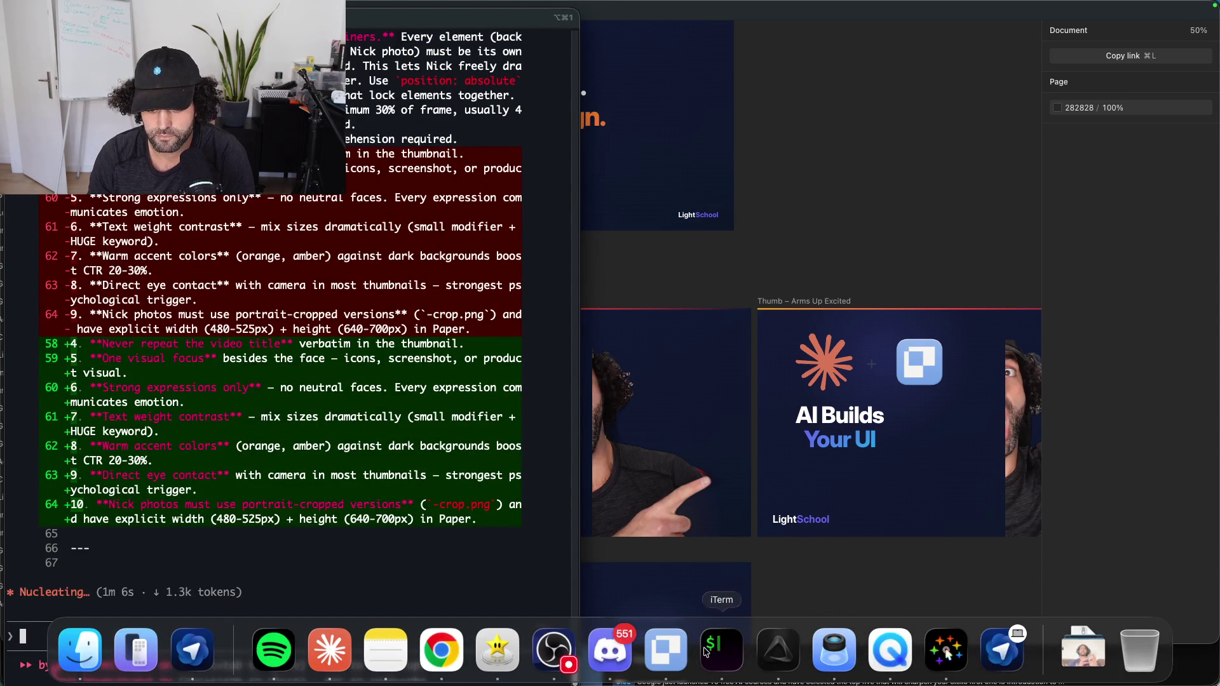
{"action": "left_click", "coordinate": [676, 651]}
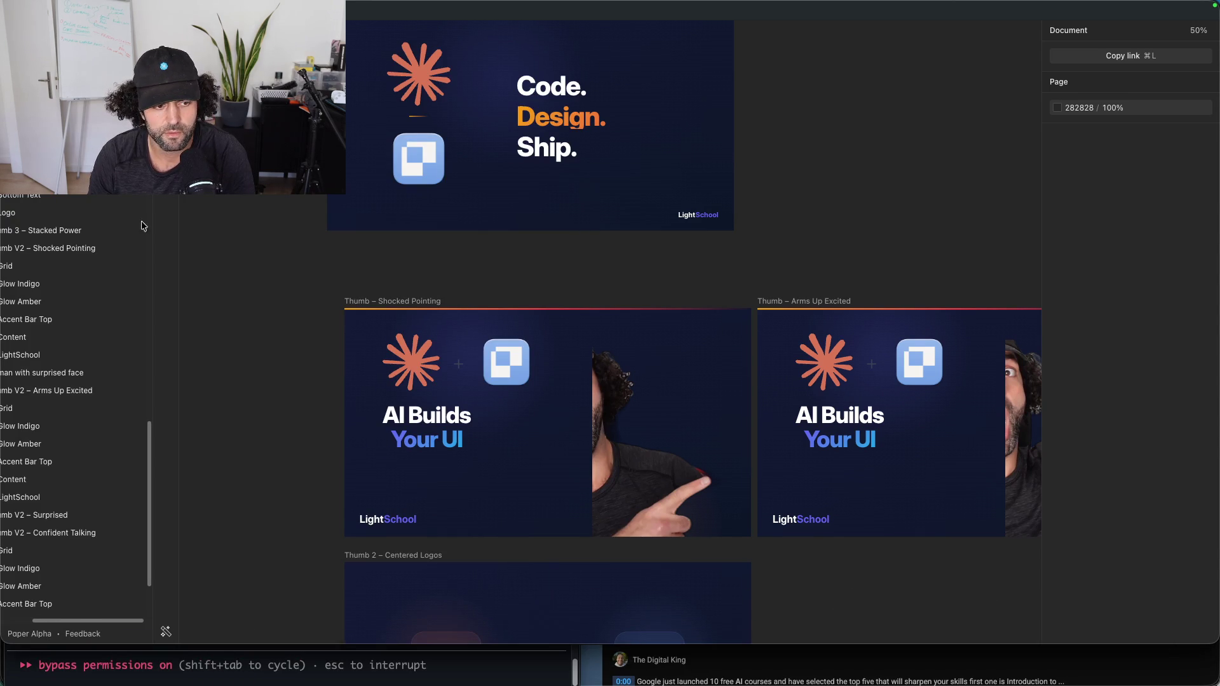
{"action": "left_click_drag", "start_coordinate": [1, 160], "coordinate": [579, 160]}
{"action": "left_click", "coordinate": [125, 332]}
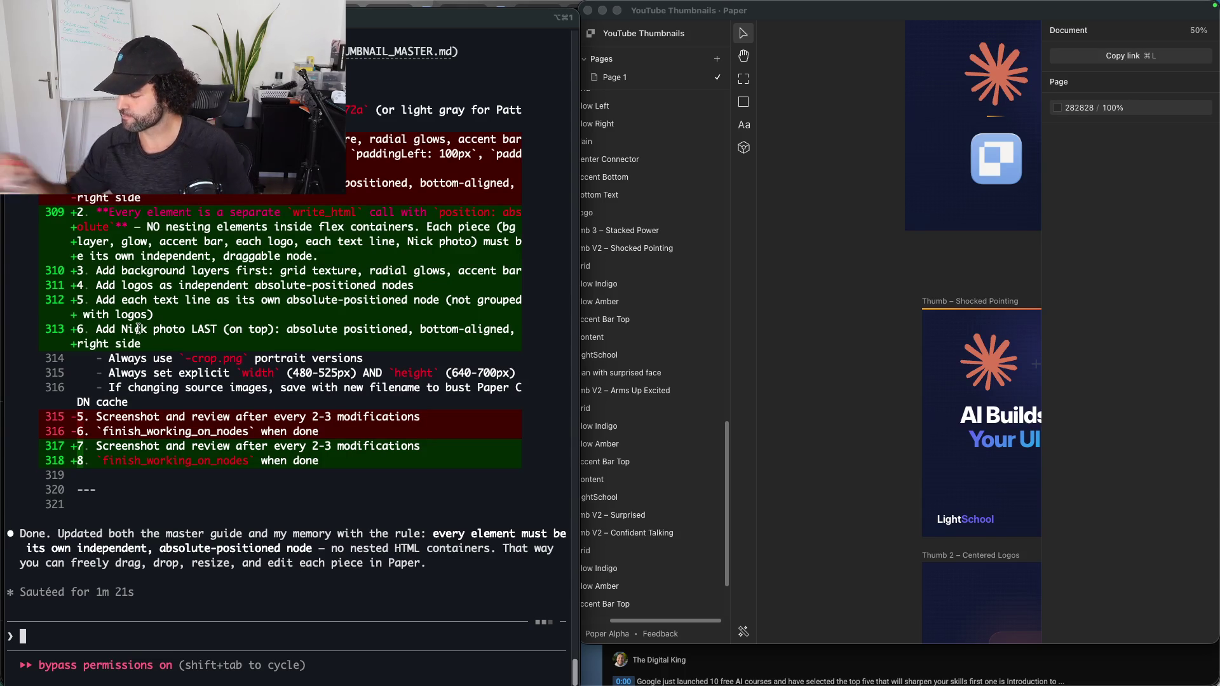
Step: Dictate and send 'run the generator again and create new thumbnails in the style, please' to Claude Code
{"action": "type", "text": "run t"}
{"action": "key", "text": "BackSpace"}
{"action": "key", "text": "BackSpace"}
{"action": "key", "text": "BackSpace"}
{"action": "key", "text": "alt+space"}
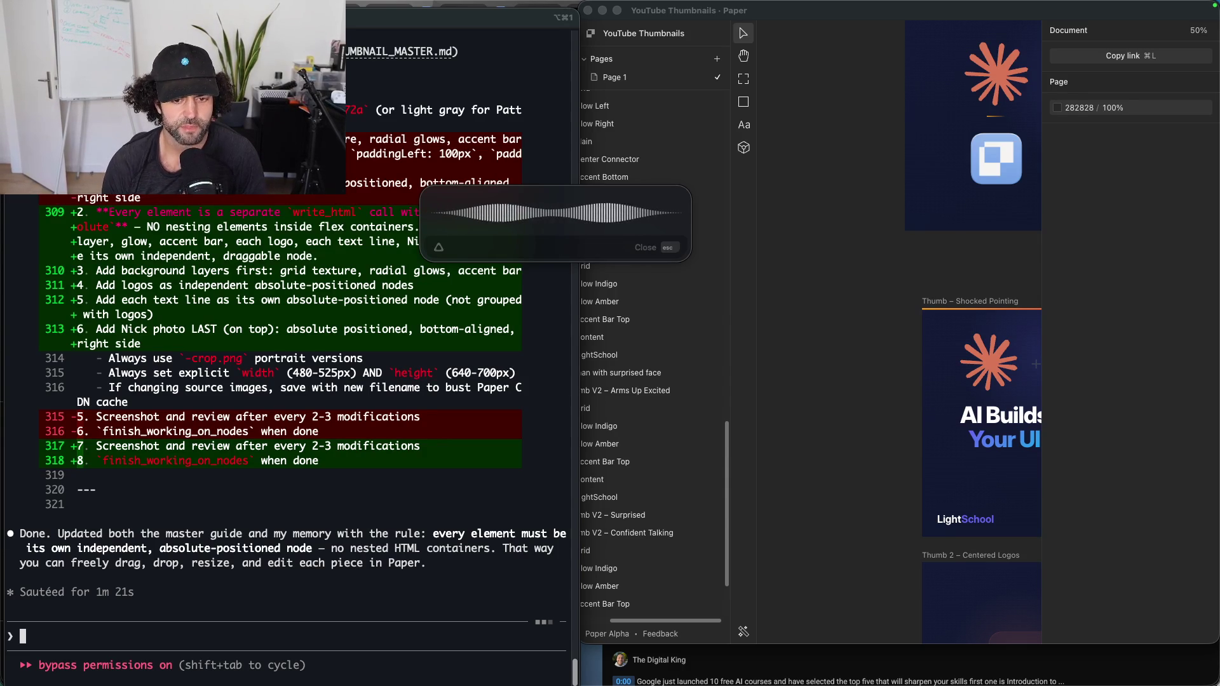
{"action": "key", "text": "alt+space"}
{"action": "key", "text": "Return"}
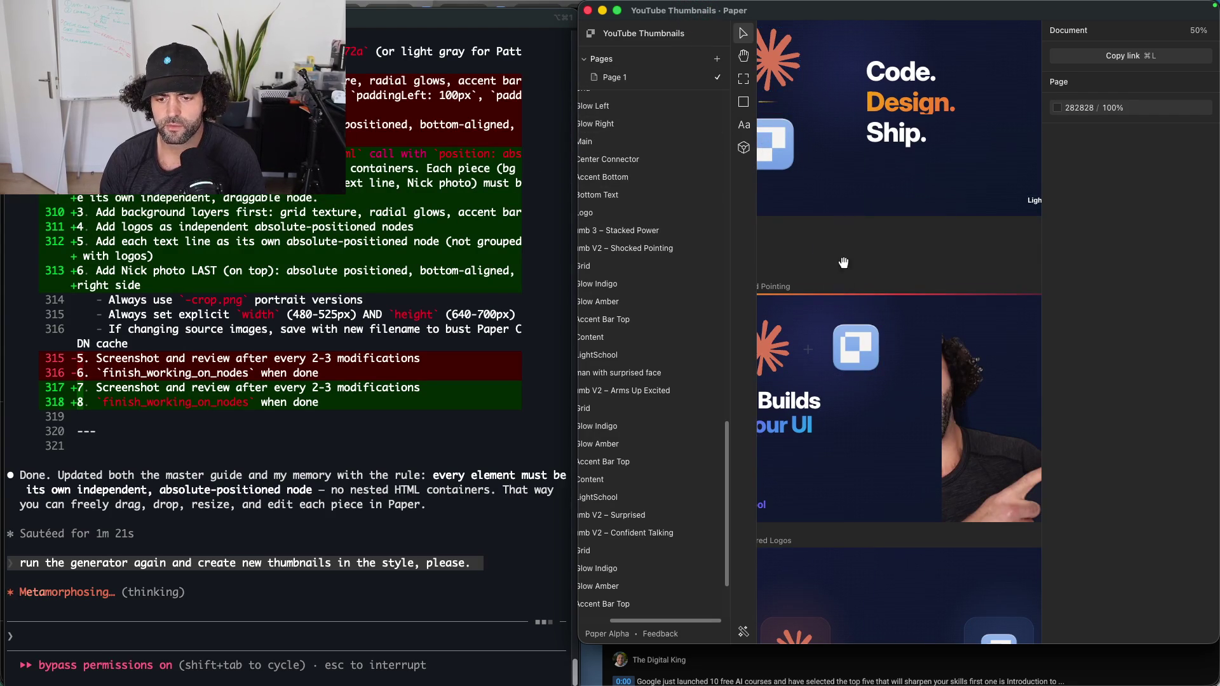
Step: Scroll the Paper canvas to watch for the new thumbnails appearing
{"action": "scroll", "coordinate": [843, 263], "scroll_direction": "down", "scroll_amount": 5}
{"action": "scroll", "coordinate": [877, 413], "scroll_direction": "down", "scroll_amount": 5}
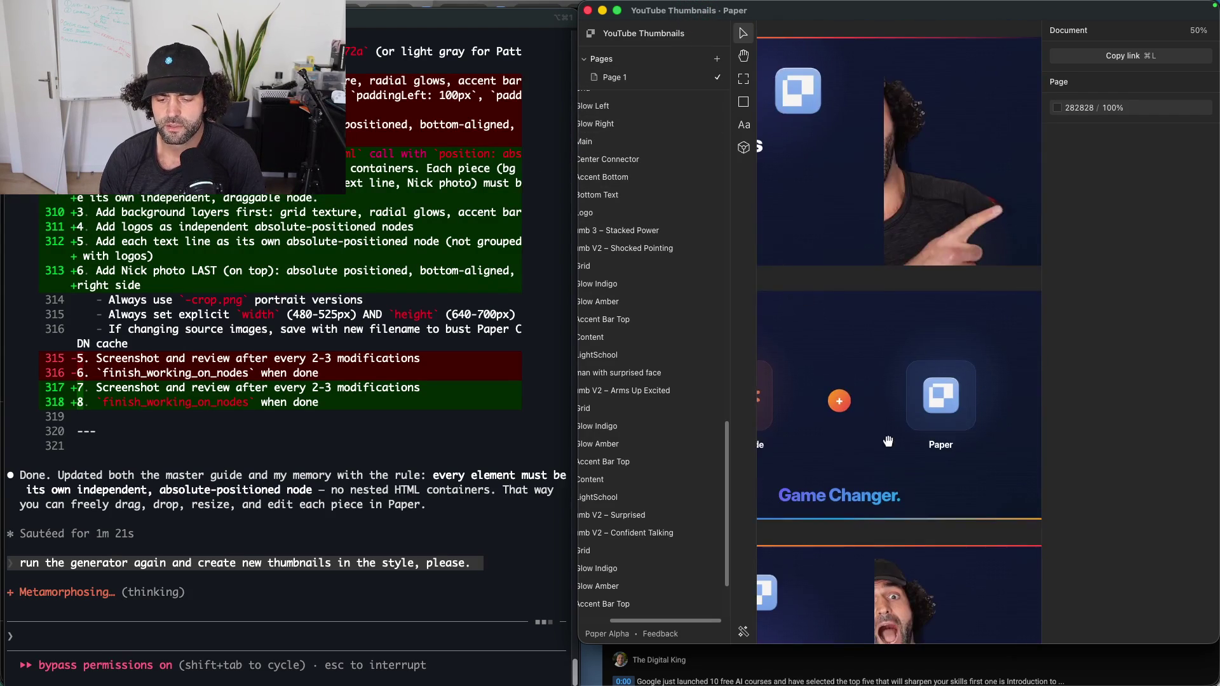
{"action": "scroll", "coordinate": [886, 440], "scroll_direction": "down", "scroll_amount": 5}
{"action": "scroll", "coordinate": [892, 217], "scroll_direction": "right", "scroll_amount": 5}
{"action": "scroll", "coordinate": [892, 217], "scroll_direction": "left", "scroll_amount": 5}
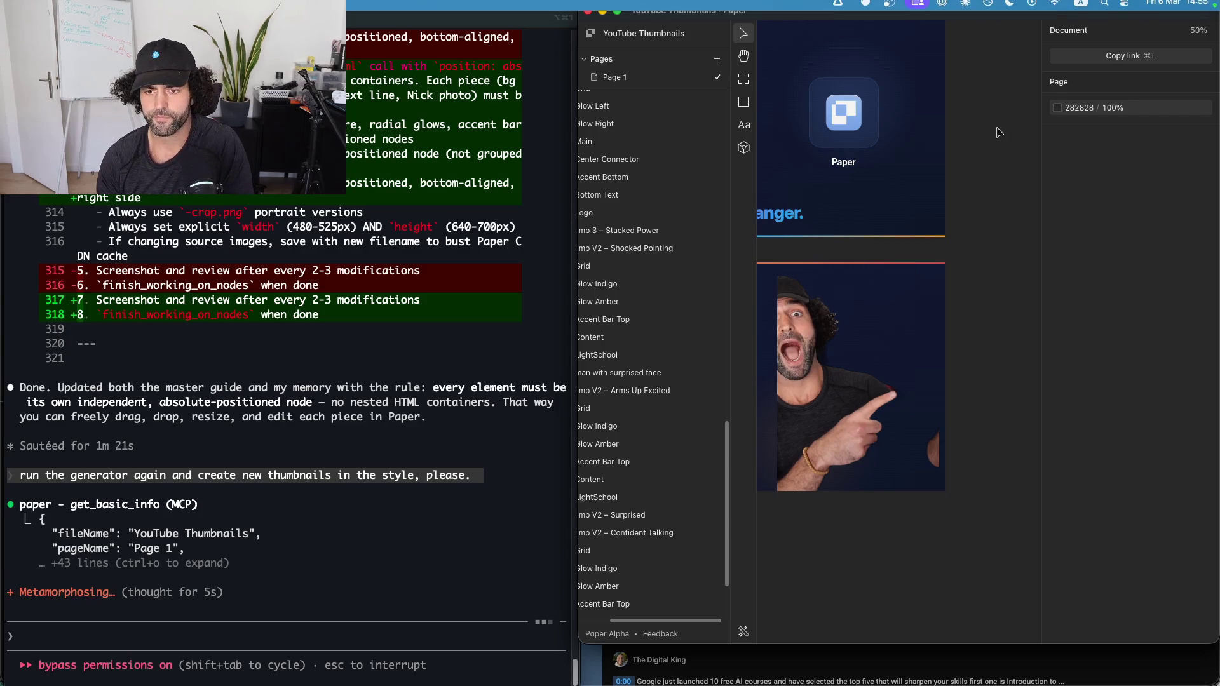
{"action": "scroll", "coordinate": [964, 218], "scroll_direction": "down", "scroll_amount": 10}
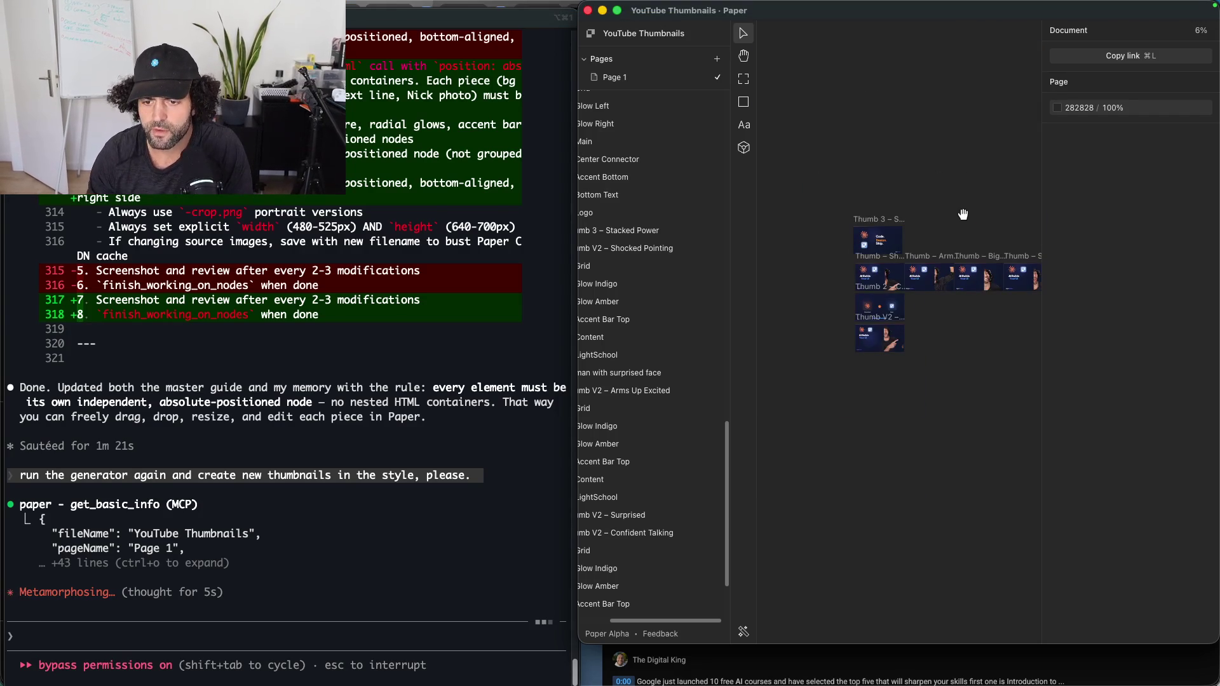
Step: Maximize Paper, zoom in, and pan until the empty P1–P6 artboards show beside the thumbnails
{"action": "left_click_drag", "start_coordinate": [956, 204], "coordinate": [768, 207]}
{"action": "left_click_drag", "start_coordinate": [952, 159], "coordinate": [844, 143]}
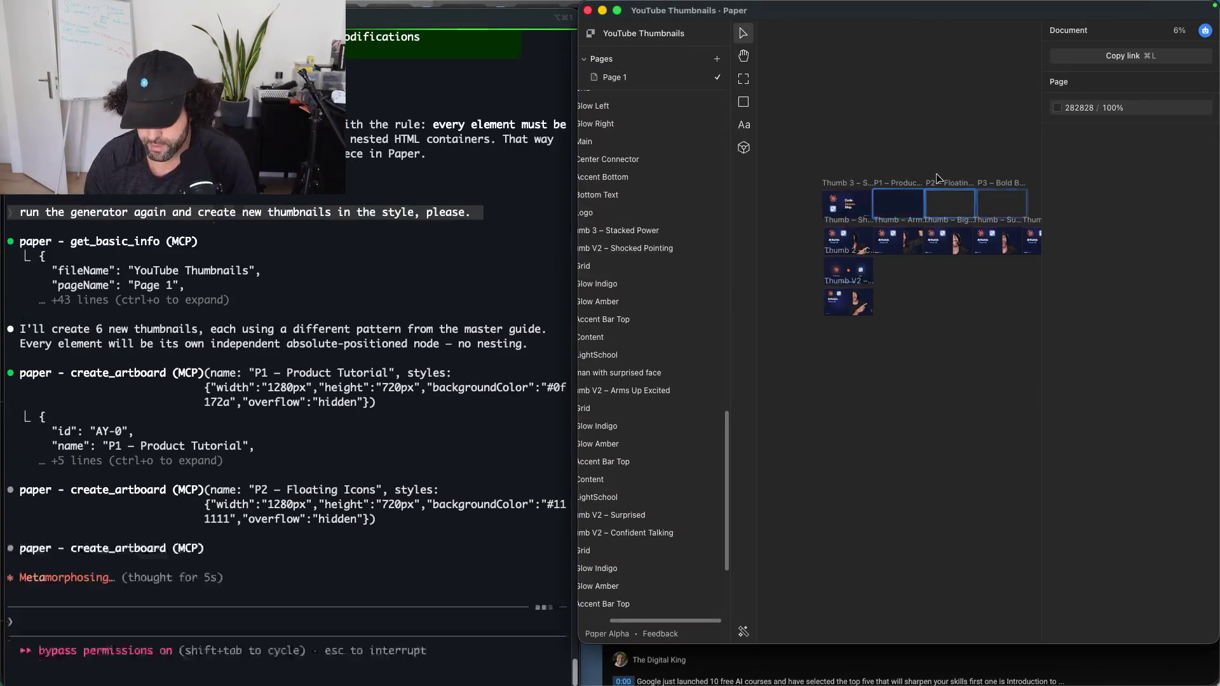
{"action": "scroll", "coordinate": [938, 177], "scroll_direction": "up", "scroll_amount": 5}
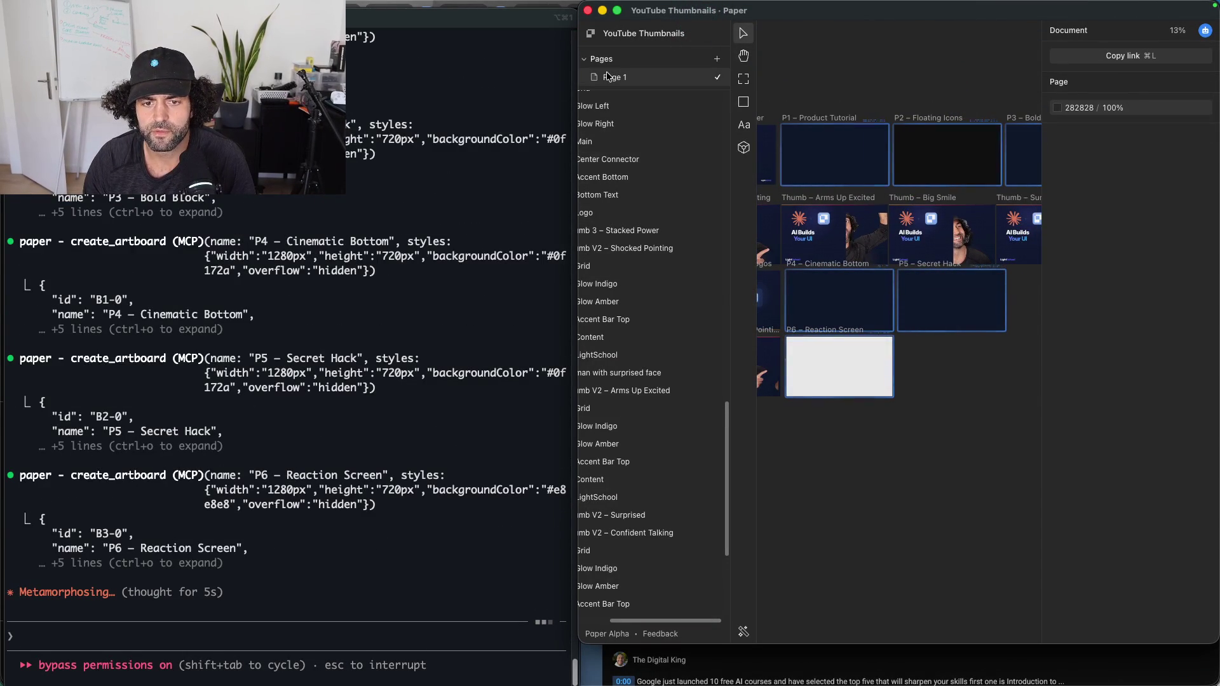
{"action": "double_click", "coordinate": [700, 20]}
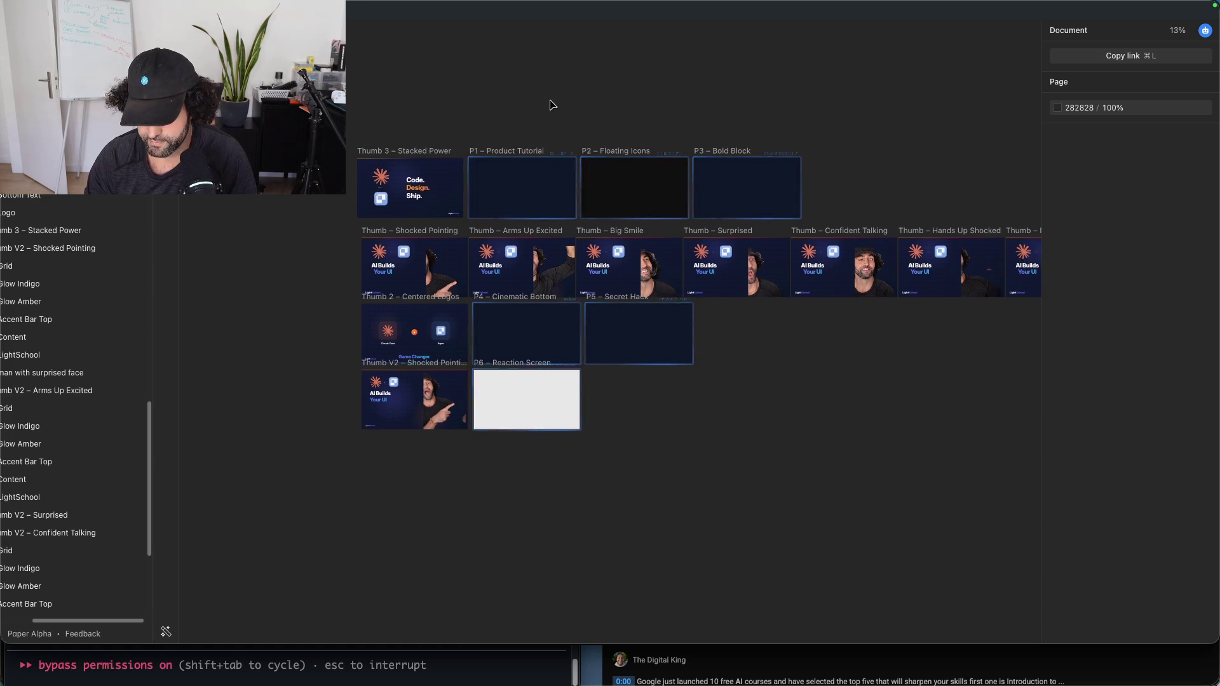
{"action": "key", "text": "super+equal"}
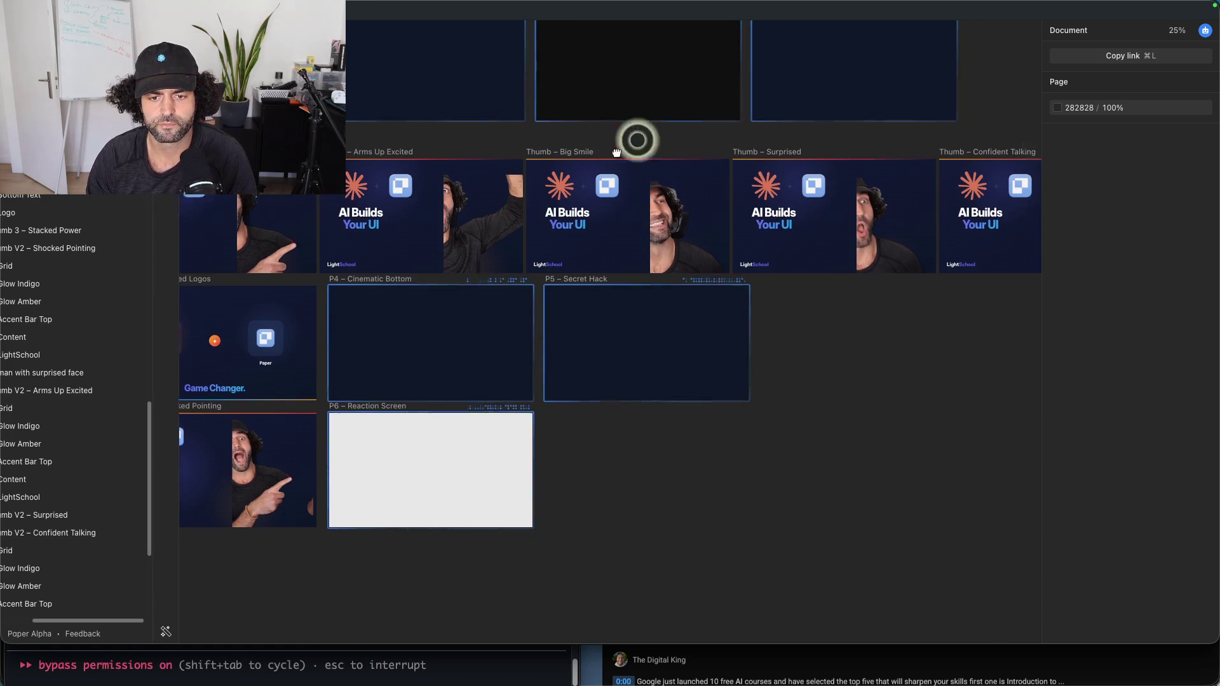
{"action": "left_click_drag", "start_coordinate": [630, 142], "coordinate": [613, 264]}
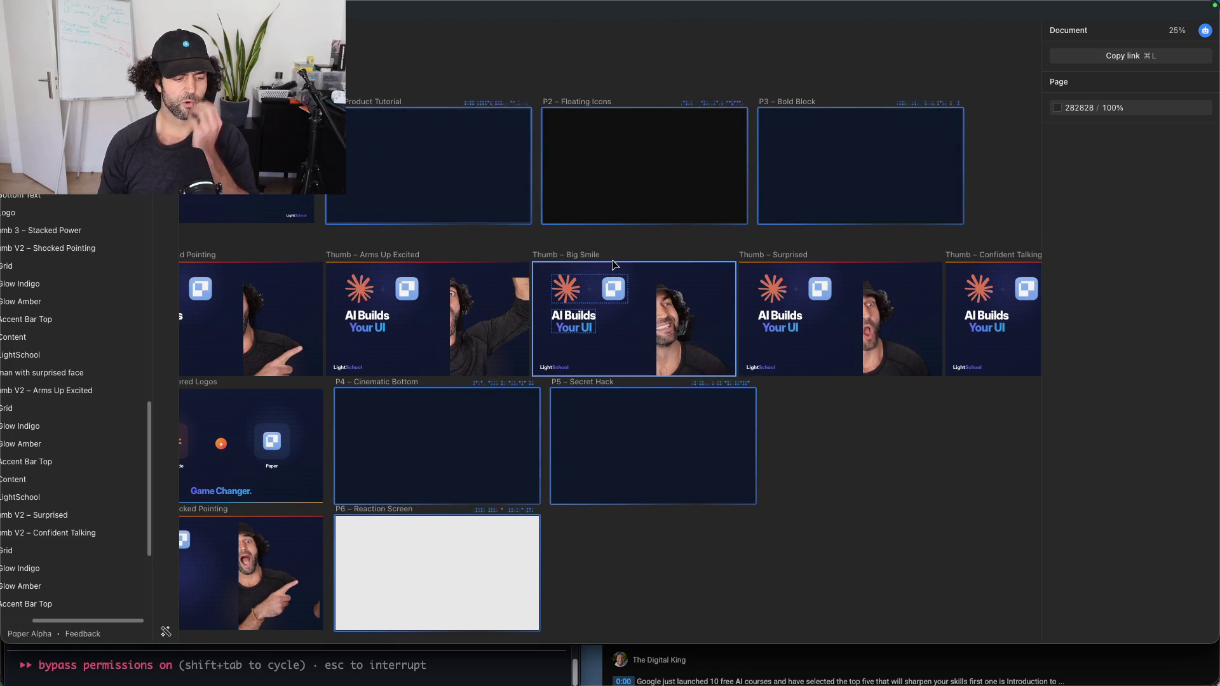
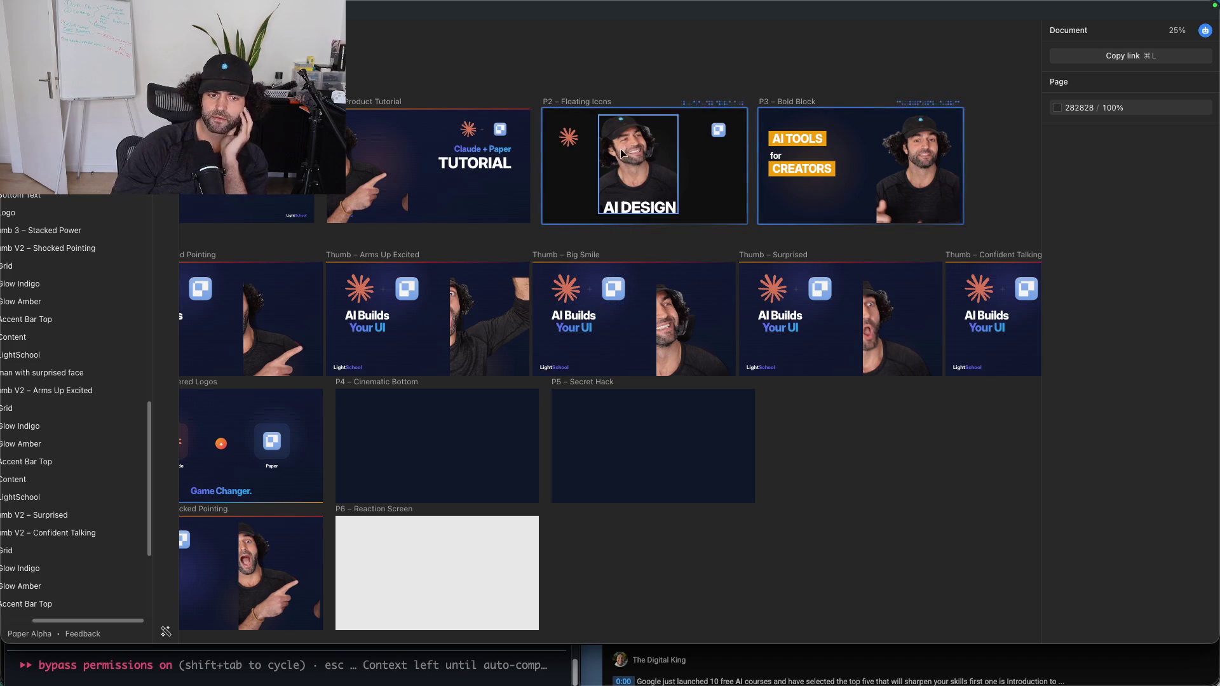
Step: Move the surprised pointing photo into the Warm Glow layer, enlarge it and shift it down in P1
{"action": "left_click", "coordinate": [389, 138]}
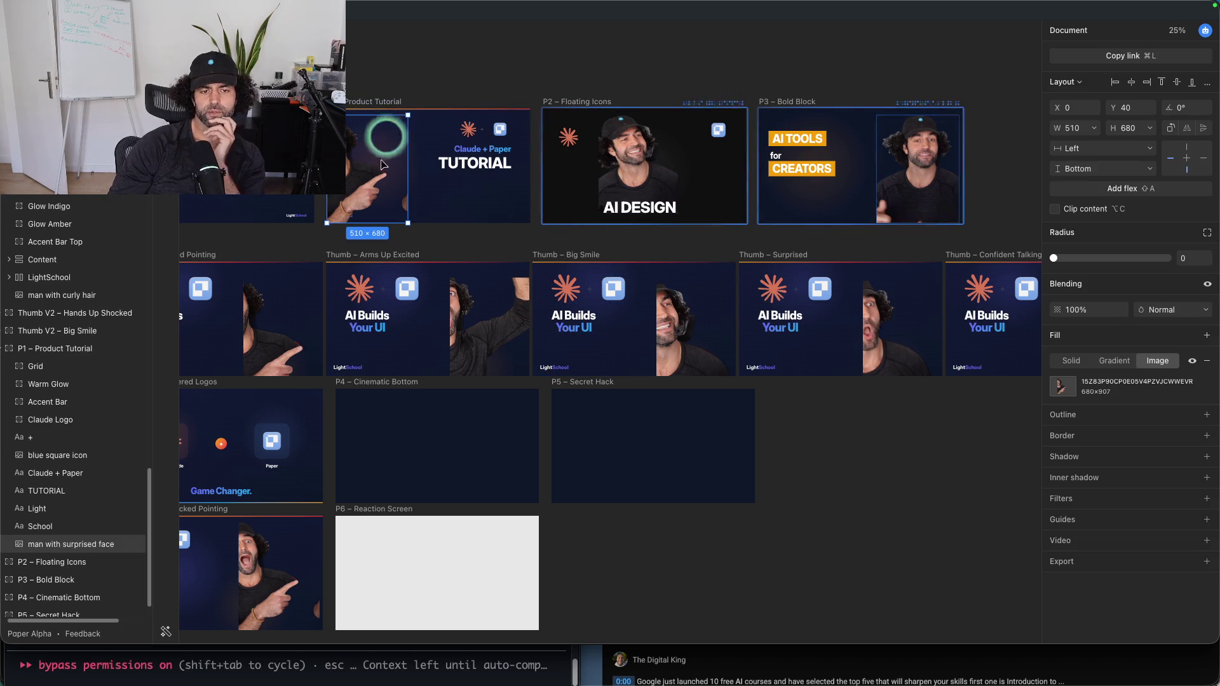
{"action": "mouse_move", "coordinate": [395, 162]}
{"action": "left_mouse_down"}
{"action": "mouse_move", "coordinate": [373, 178]}
{"action": "mouse_move", "coordinate": [372, 212]}
{"action": "left_mouse_up"}
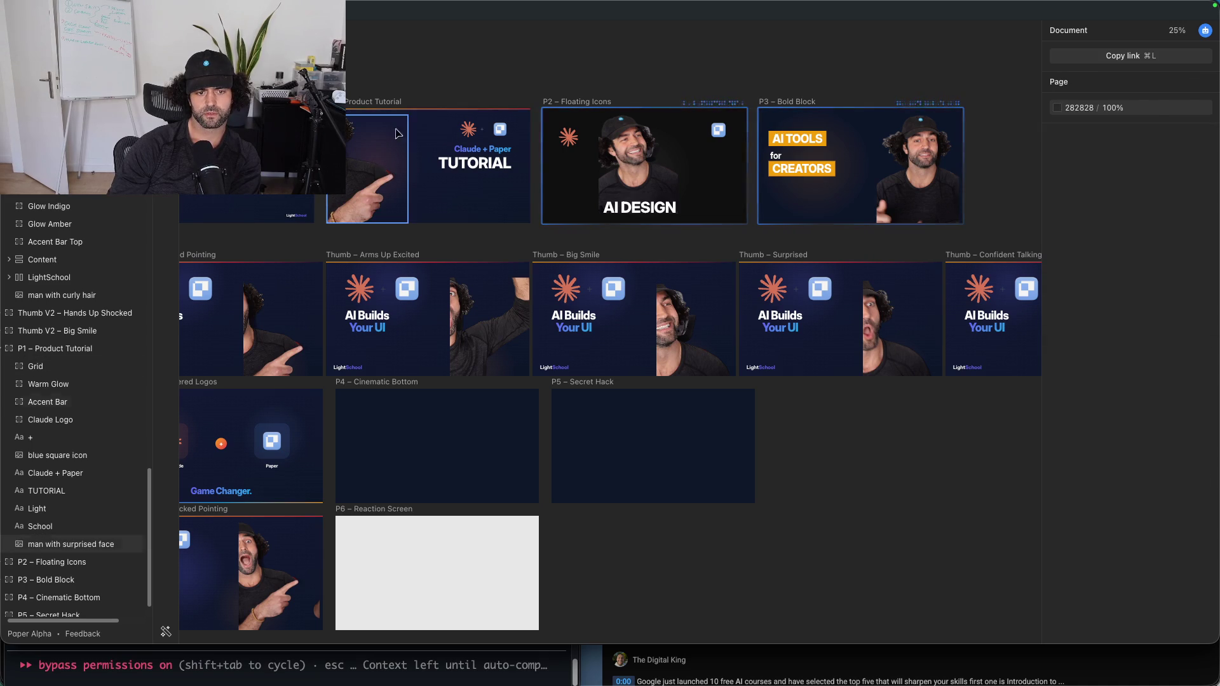
{"action": "left_click", "coordinate": [386, 170]}
{"action": "left_click_drag", "start_coordinate": [409, 116], "coordinate": [456, 86]}
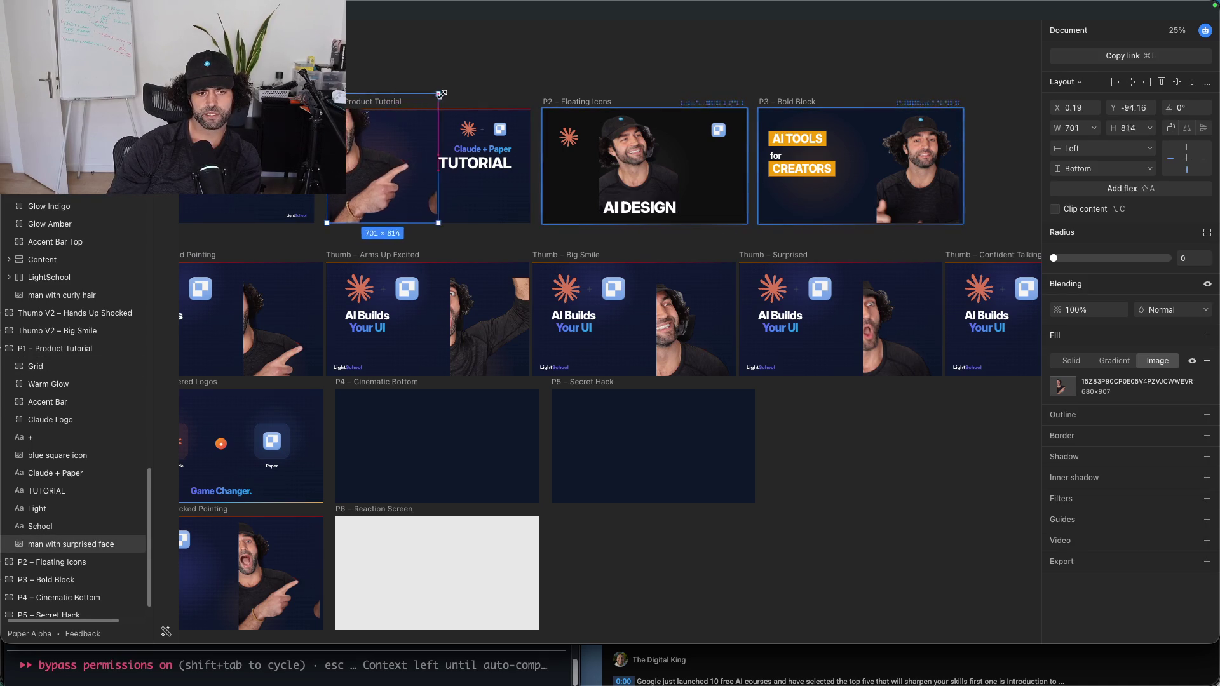
{"action": "left_click_drag", "start_coordinate": [399, 170], "coordinate": [401, 191]}
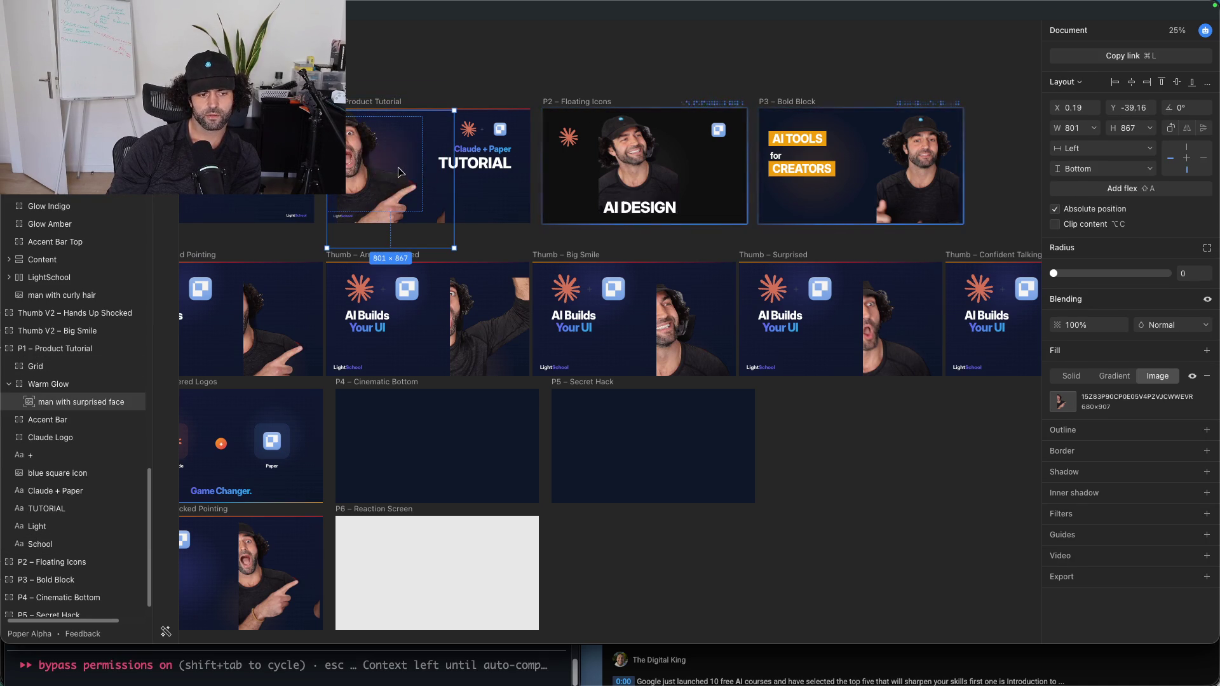
Step: Reselect the photo from the layers panel and shrink it to 694×684 to fit the frame
{"action": "left_click", "coordinate": [51, 383]}
{"action": "left_click", "coordinate": [55, 403]}
{"action": "left_click", "coordinate": [59, 385]}
{"action": "left_click", "coordinate": [70, 407]}
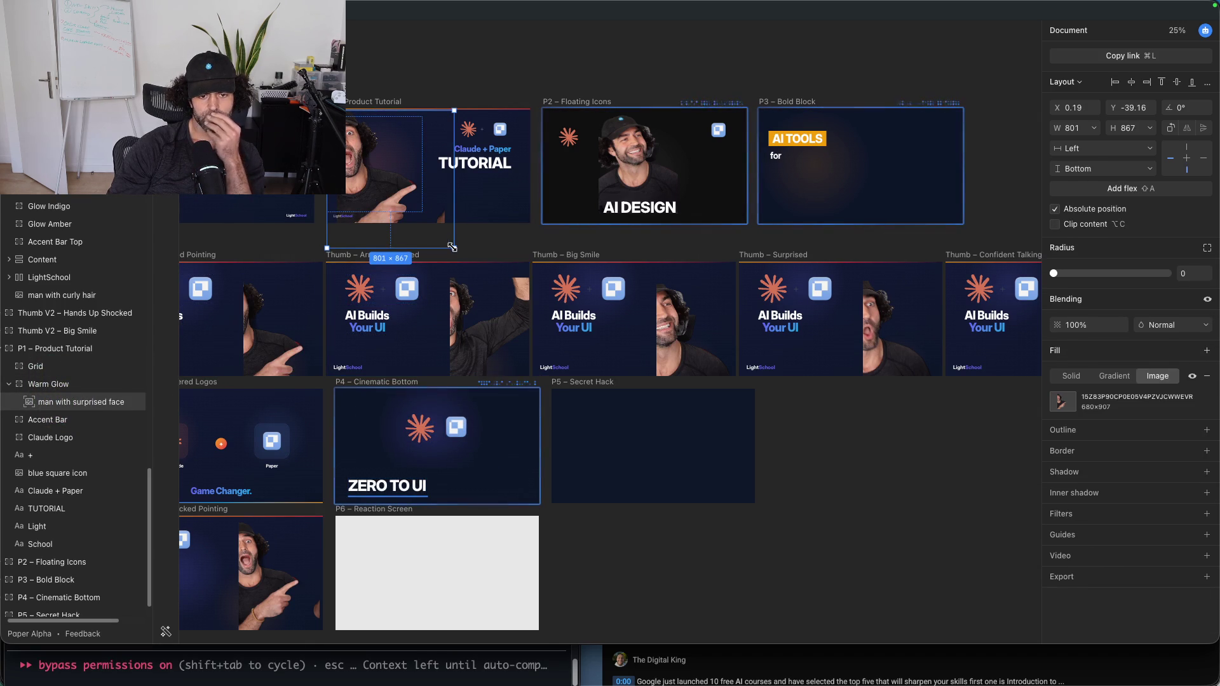
{"action": "mouse_move", "coordinate": [454, 248]}
{"action": "left_mouse_down"}
{"action": "mouse_move", "coordinate": [418, 218]}
{"action": "mouse_move", "coordinate": [434, 217]}
{"action": "left_mouse_up"}
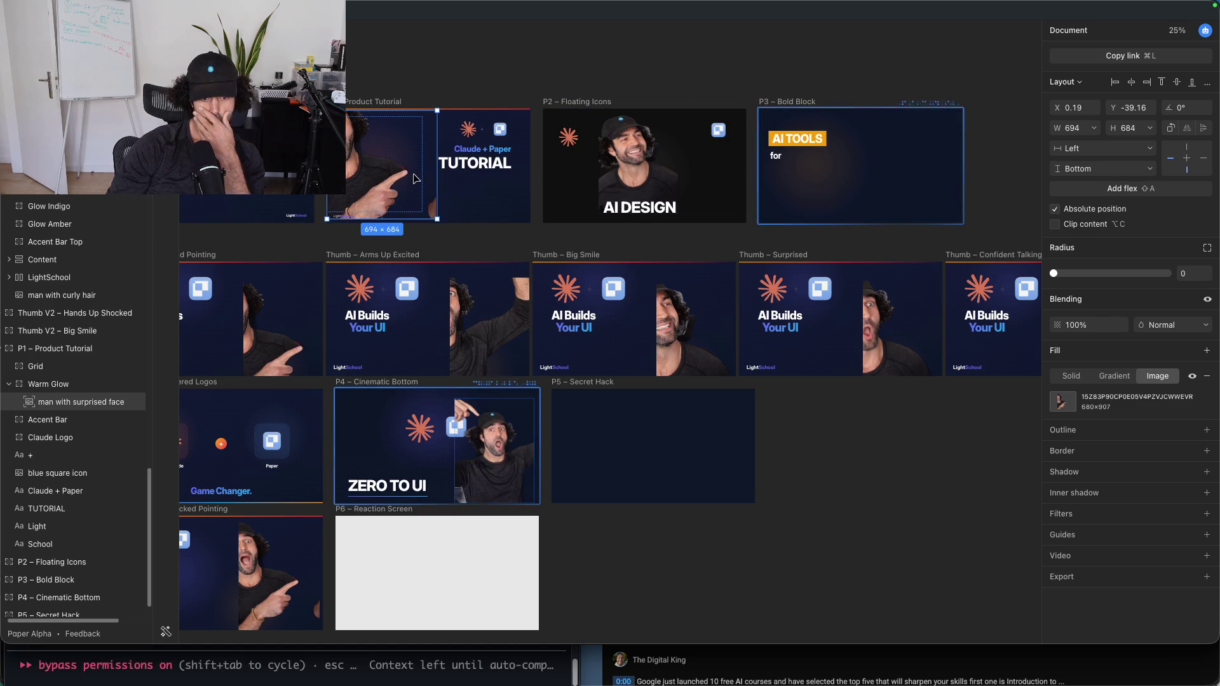
{"action": "left_click", "coordinate": [489, 69]}
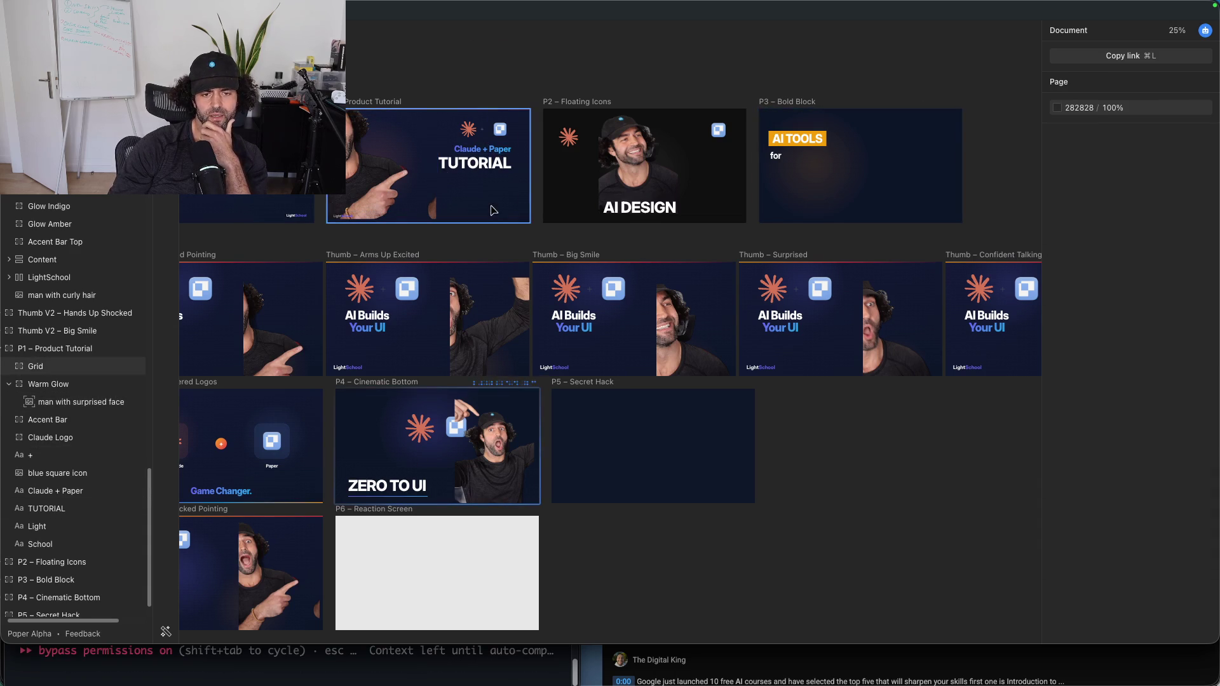
Step: Enlarge the TUTORIAL title, Claude + Paper line, blue square icon and Claude logo together in P1
{"action": "left_click", "coordinate": [512, 184]}
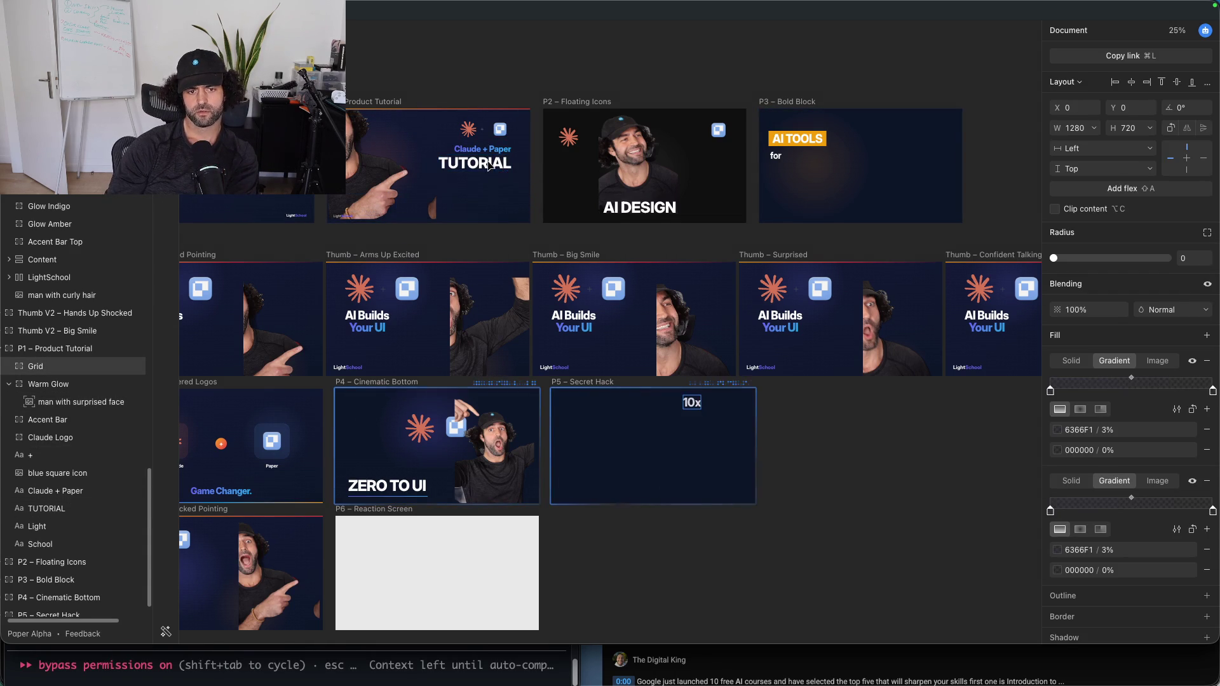
{"action": "left_click", "coordinate": [493, 166]}
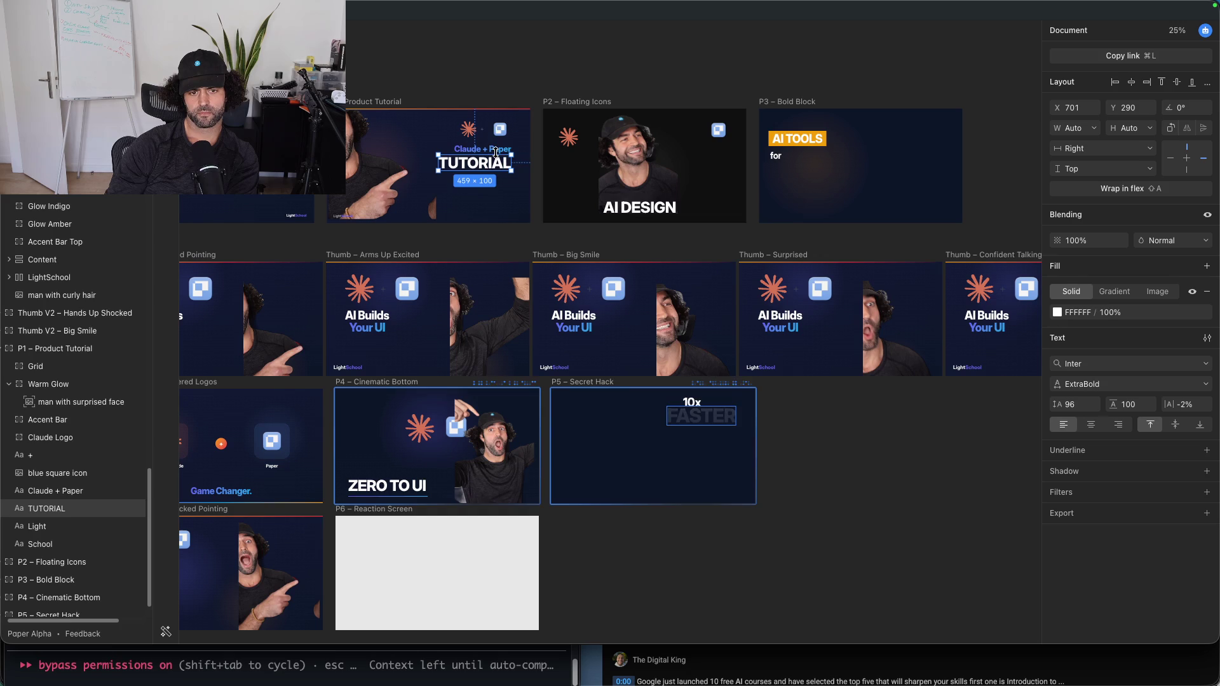
{"action": "left_click", "coordinate": [499, 152], "text": "shift"}
{"action": "left_click", "coordinate": [500, 129], "text": "shift"}
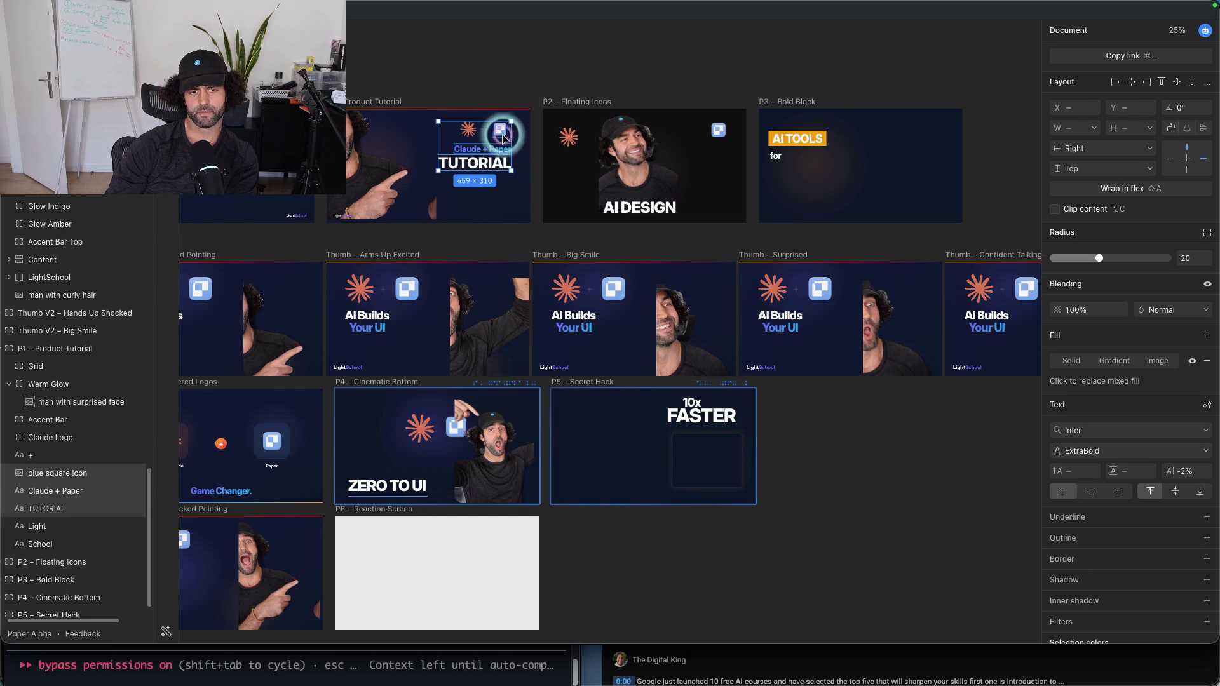
{"action": "left_click", "coordinate": [469, 129], "text": "shift"}
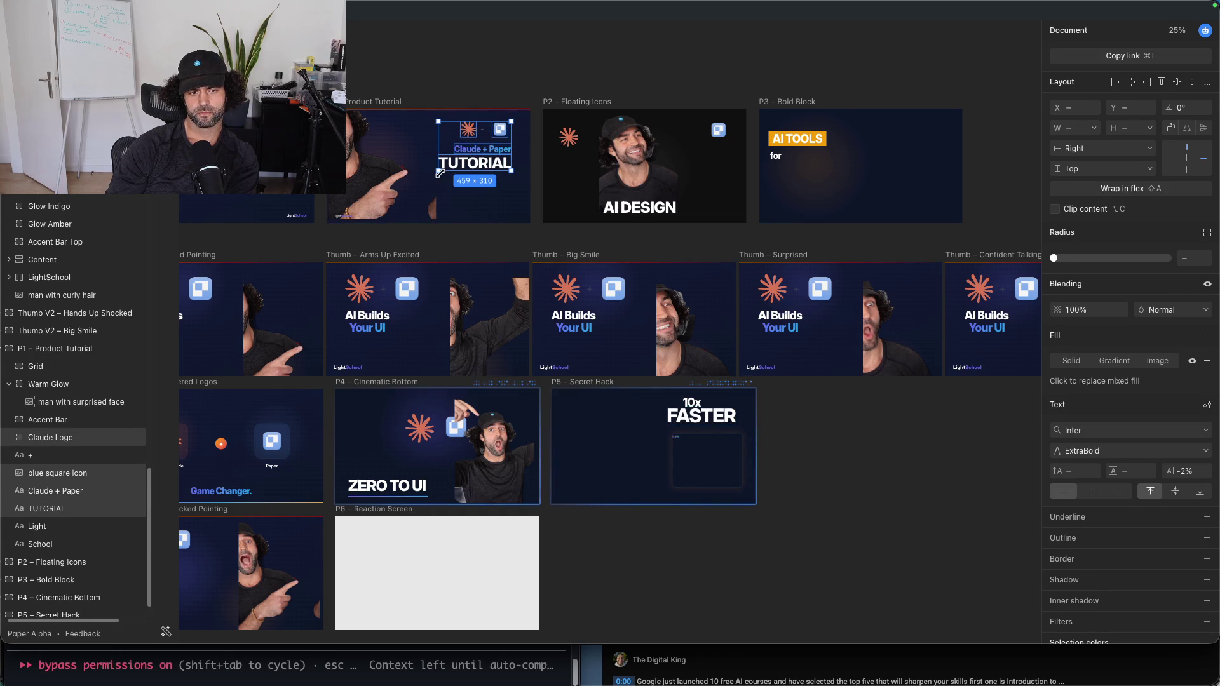
{"action": "left_click_drag", "start_coordinate": [439, 173], "coordinate": [419, 189]}
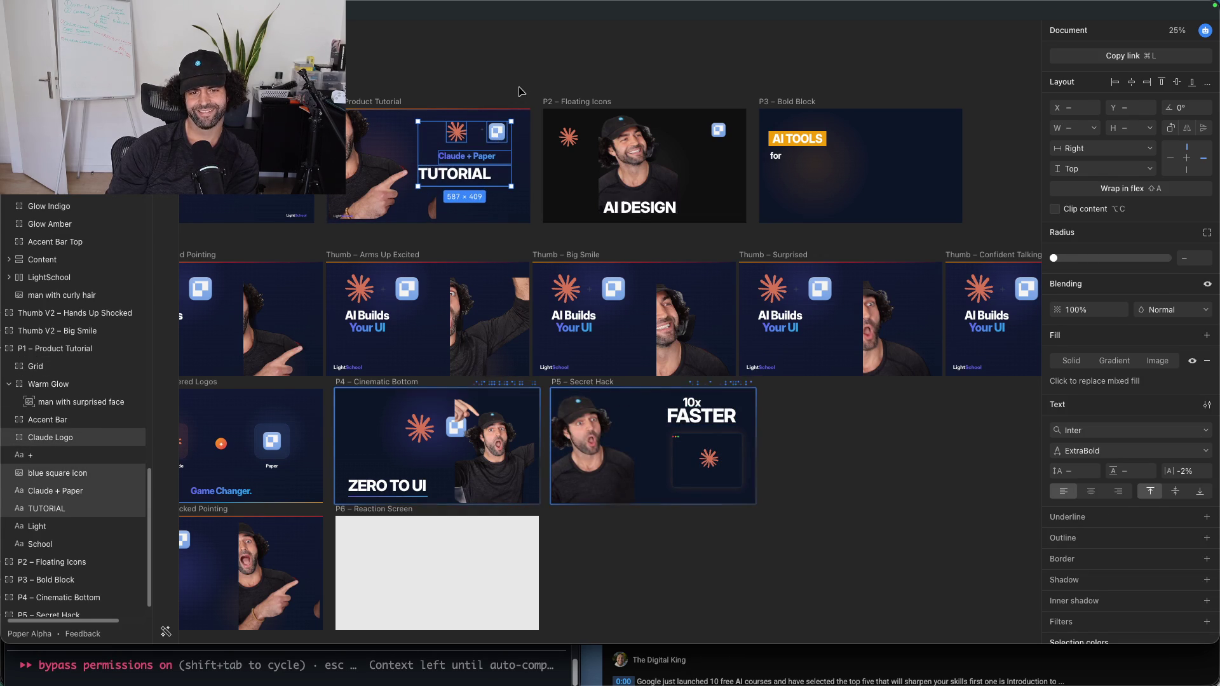
{"action": "left_click_drag", "start_coordinate": [511, 122], "coordinate": [522, 117]}
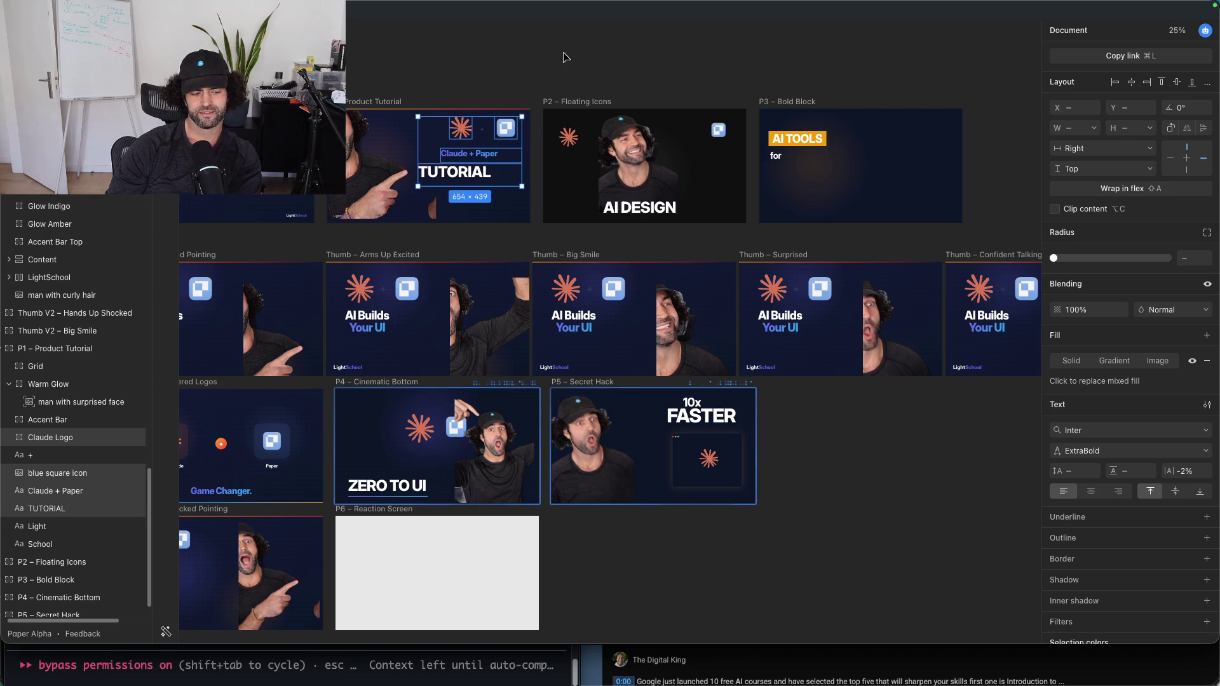
{"action": "left_click", "coordinate": [602, 42]}
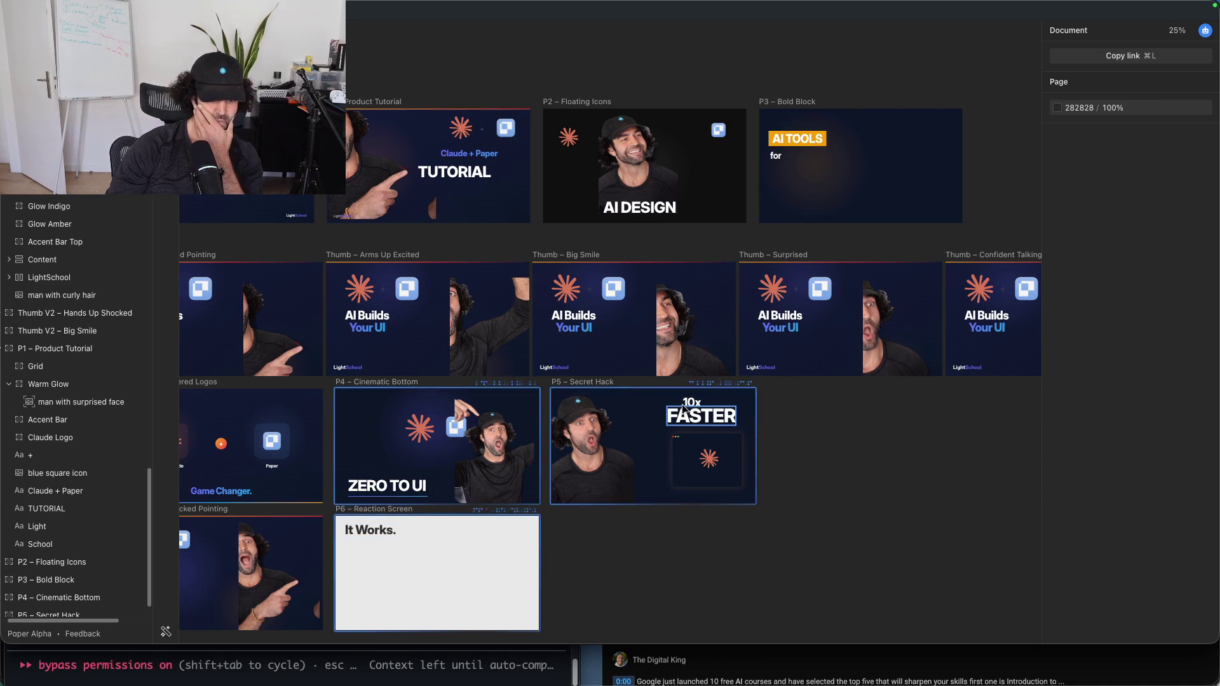
{"action": "mouse_move", "coordinate": [512, 683]}
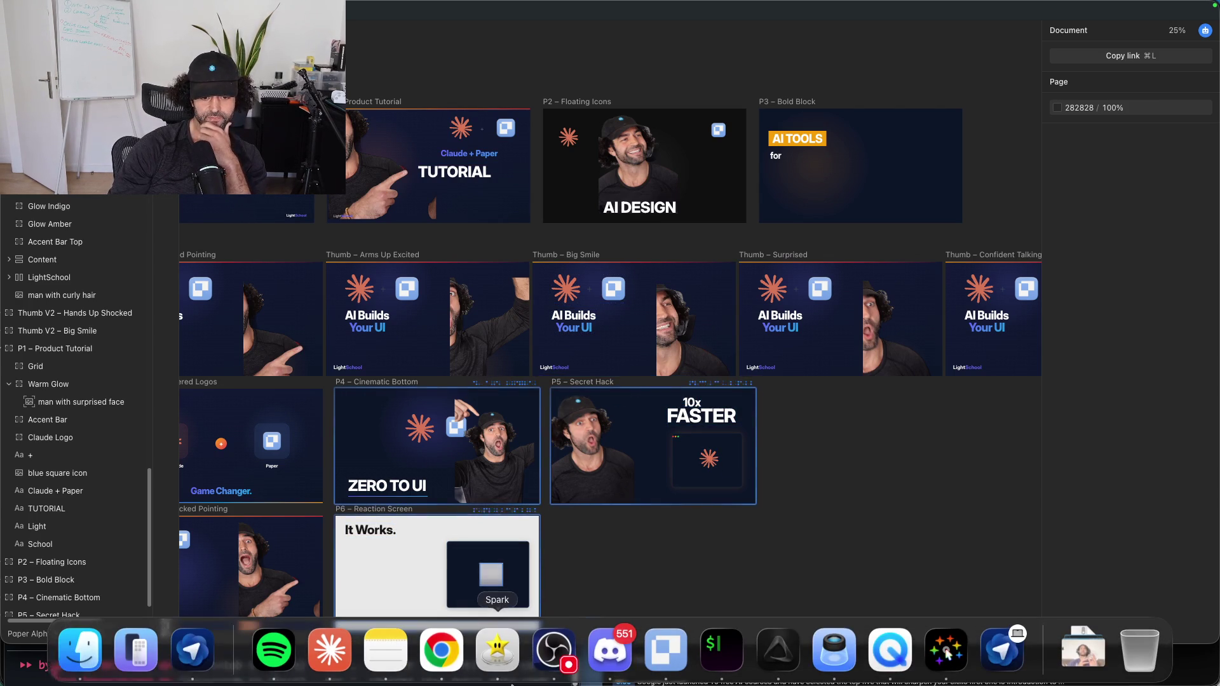
Step: Dictate to Claude Code a three-words-max rule for YouTube thumbnails to add to its instructions
{"action": "left_click", "coordinate": [714, 665]}
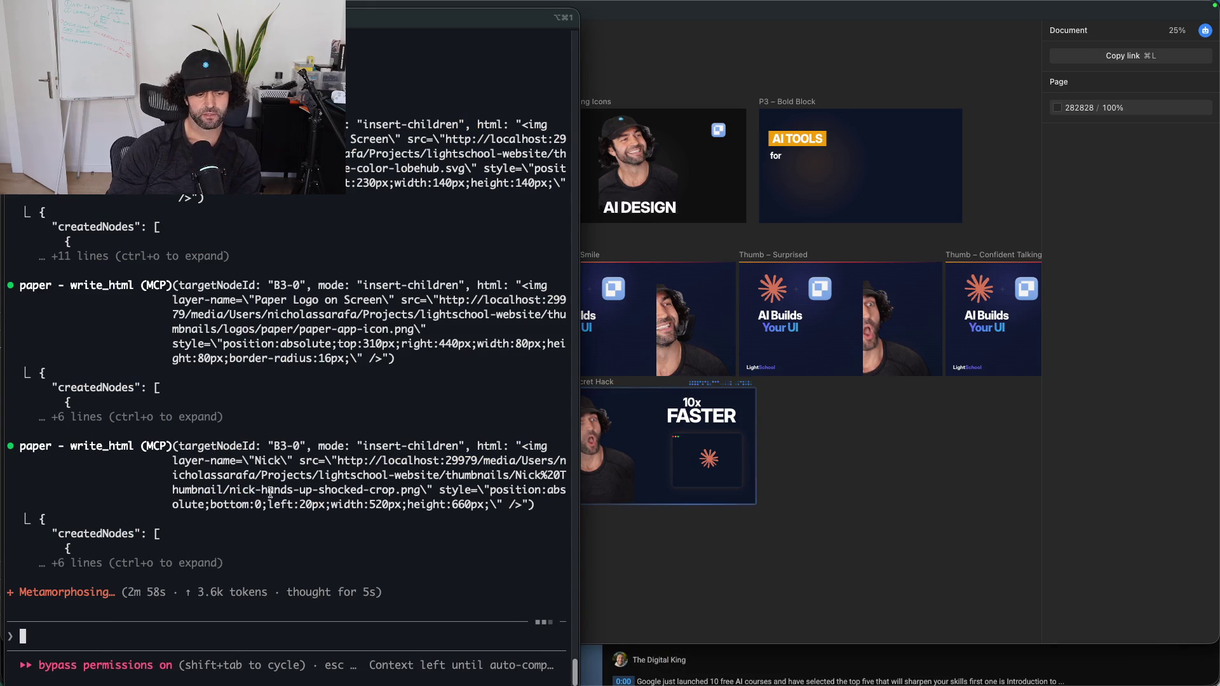
{"action": "key", "text": "alt+space"}
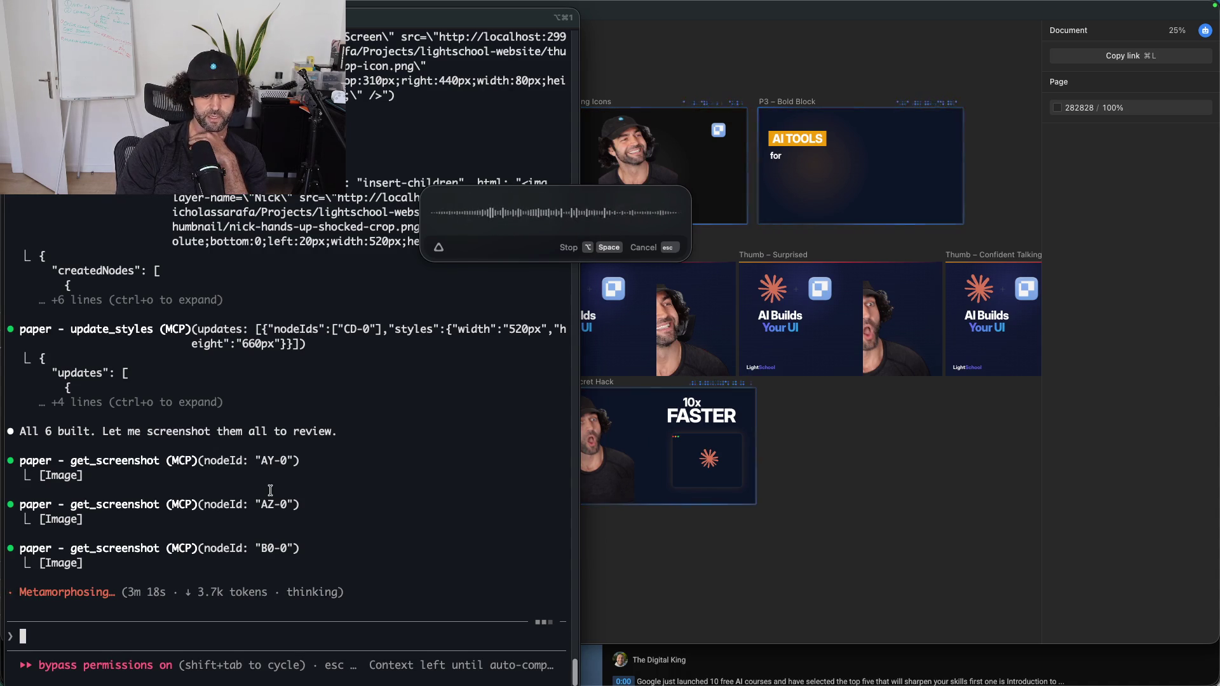
{"action": "key", "text": "alt+space"}
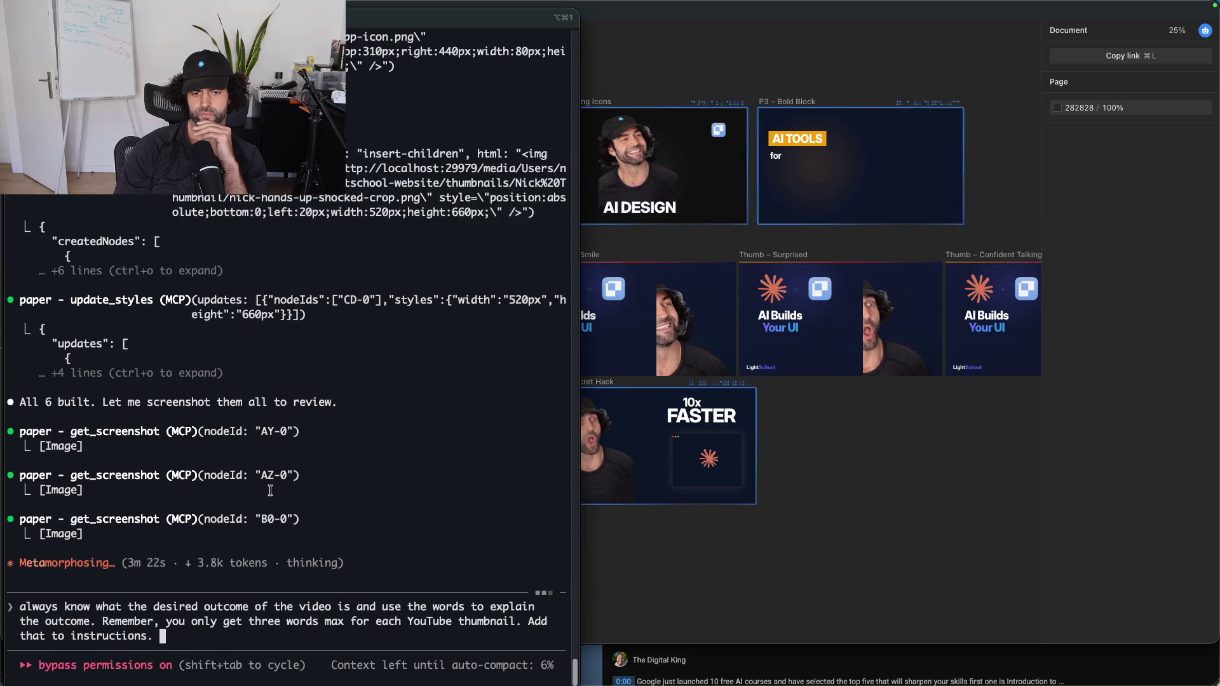
{"action": "key", "text": "Return"}
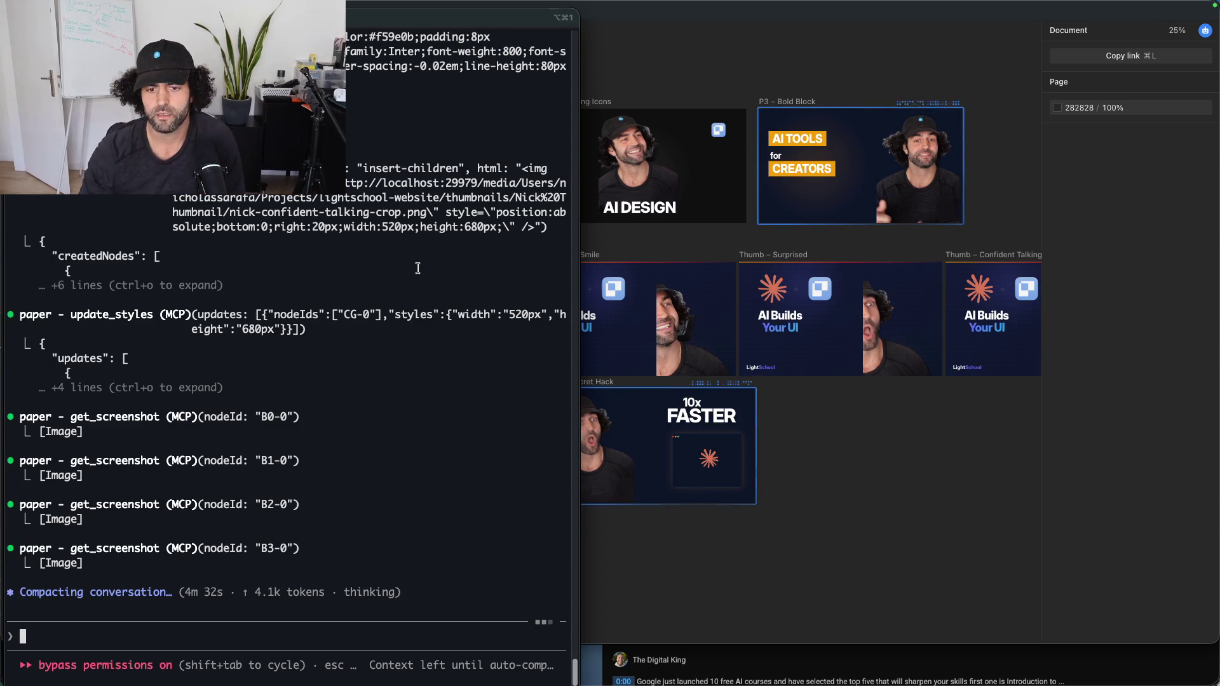
{"action": "left_click", "coordinate": [919, 505]}
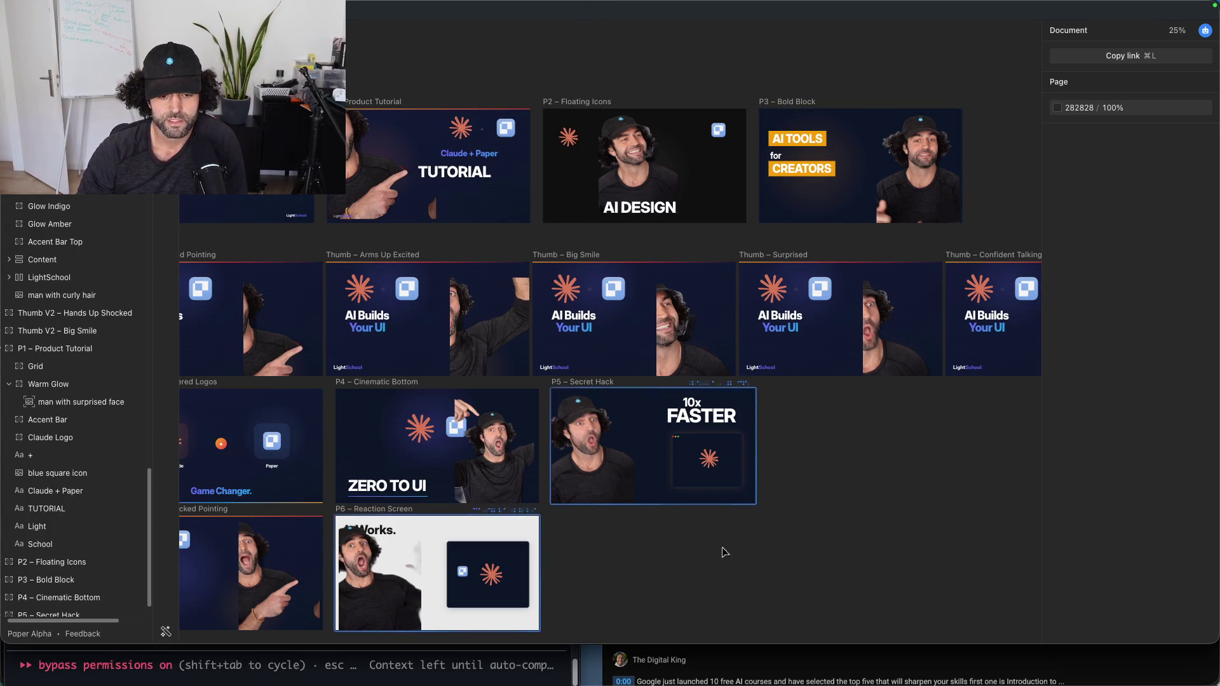
Step: Pan the Paper canvas to P5 – Secret Hack and select its surprised man photo
{"action": "left_click", "coordinate": [662, 539]}
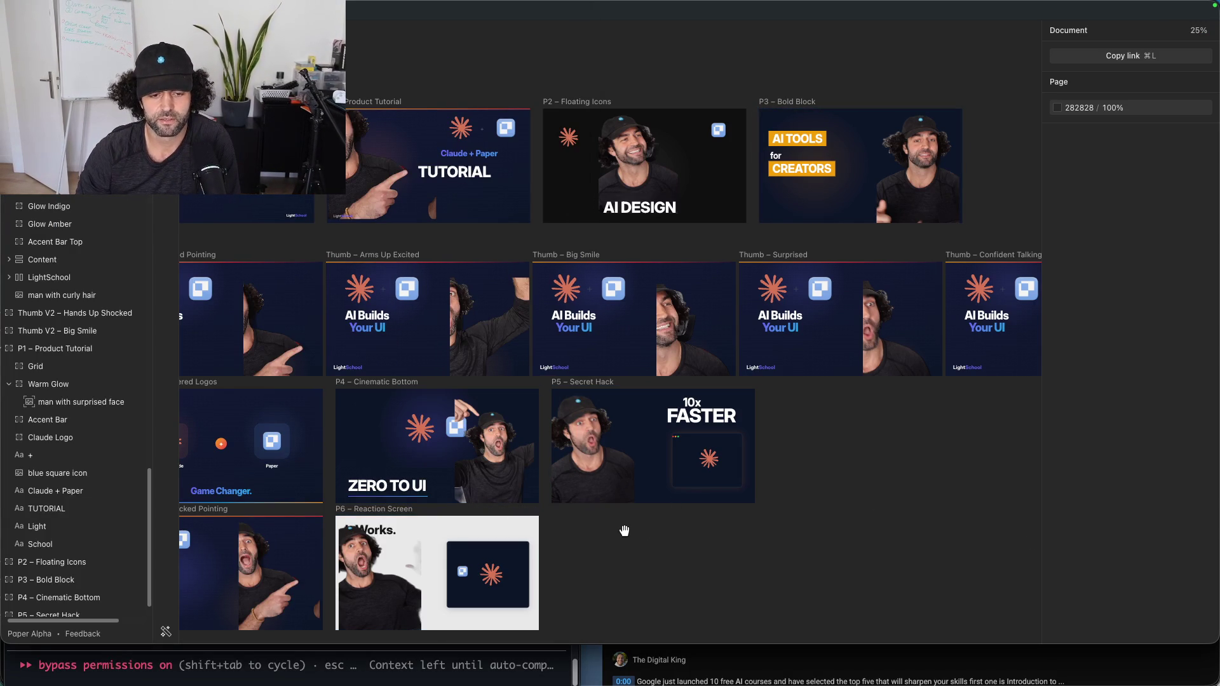
{"action": "scroll", "coordinate": [624, 531], "scroll_direction": "left", "scroll_amount": 3}
{"action": "scroll", "coordinate": [740, 444], "scroll_direction": "down", "scroll_amount": 2}
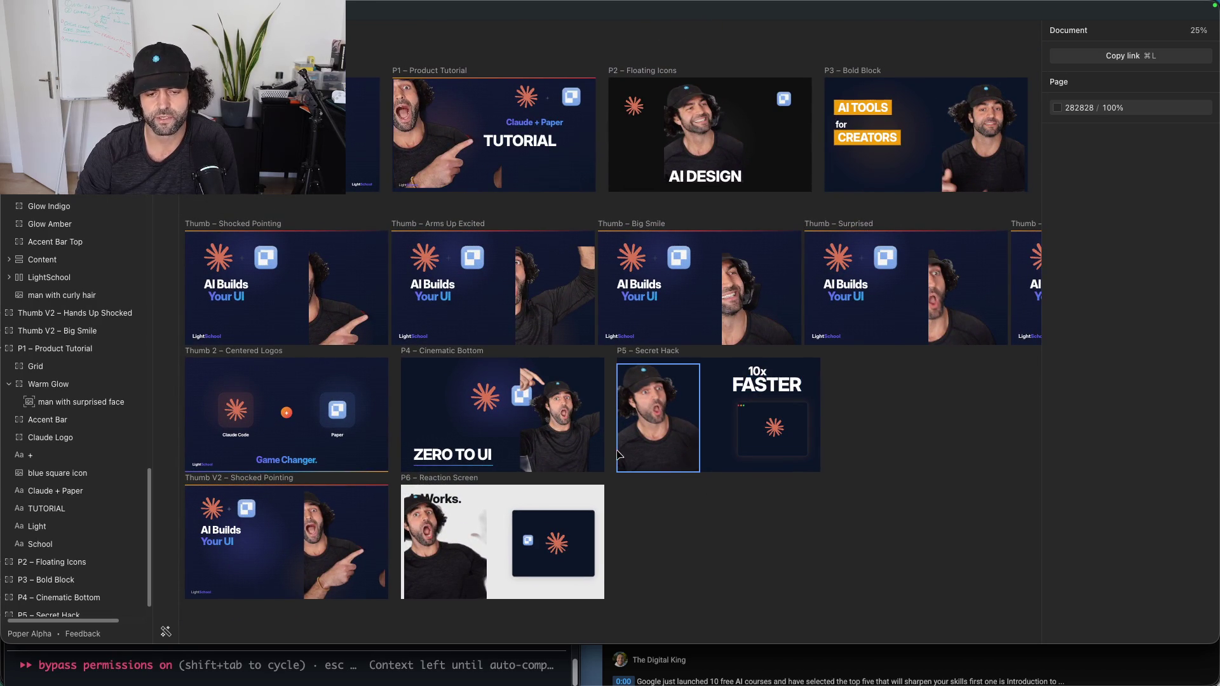
{"action": "left_click", "coordinate": [674, 394]}
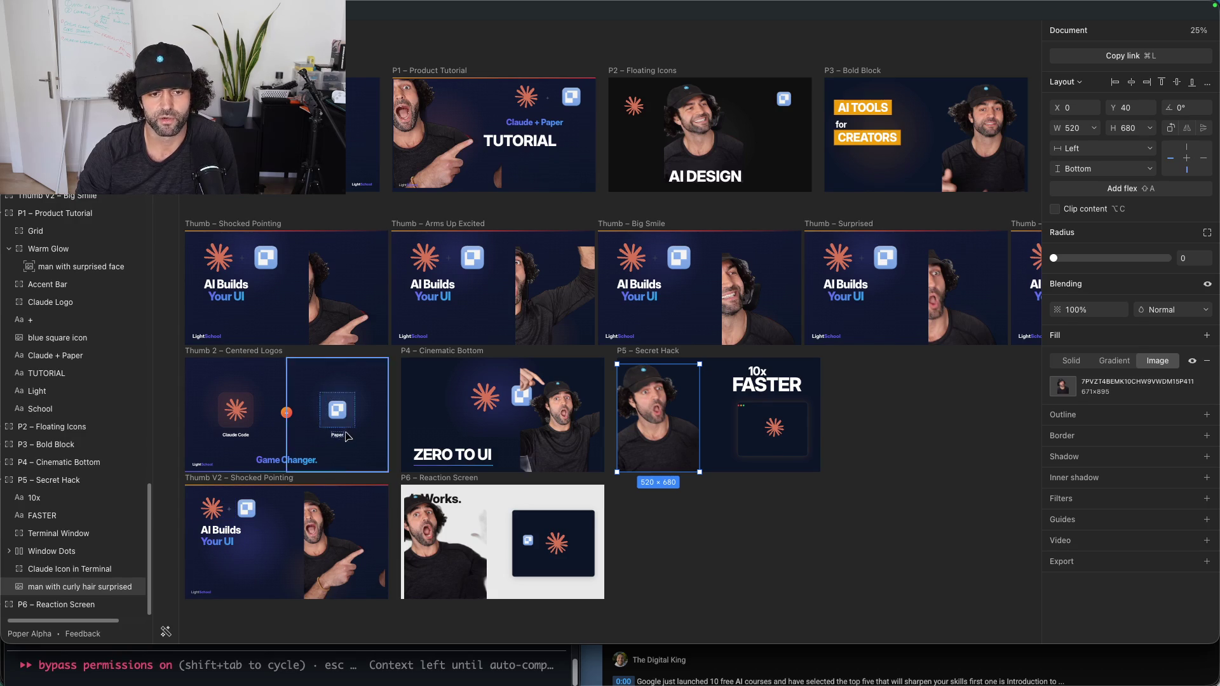
{"action": "mouse_move", "coordinate": [197, 677]}
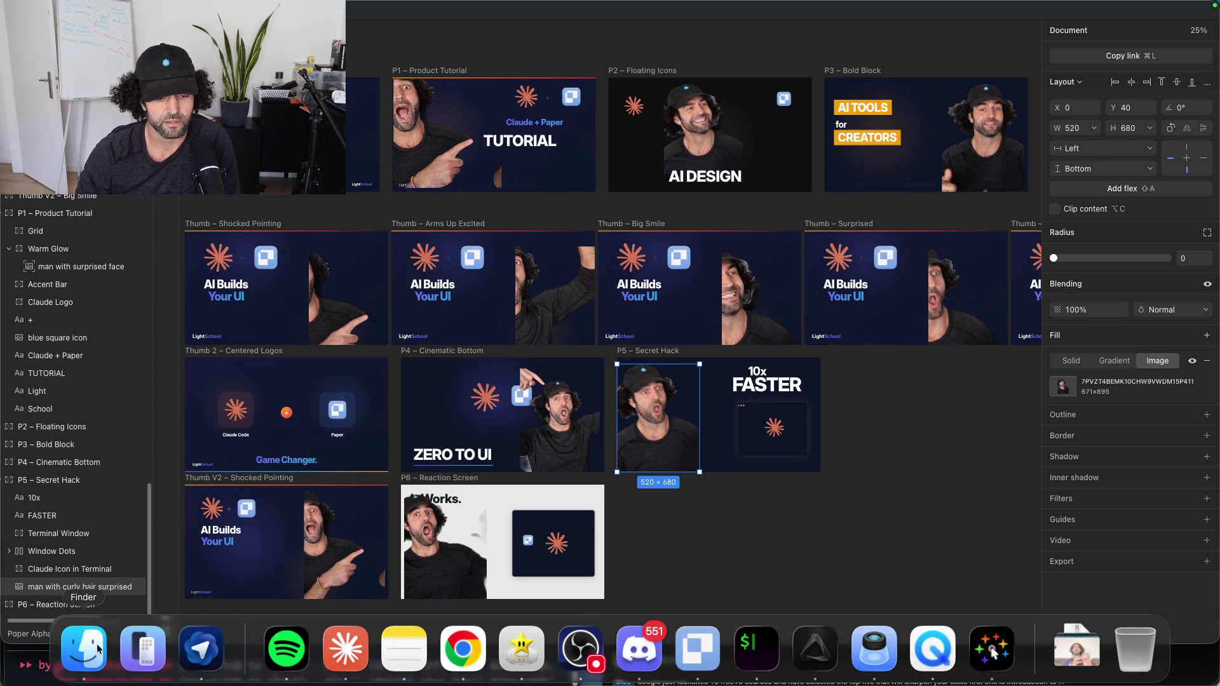
Step: Dictate a follow-up so Claude Code updates THUMBNAIL_MASTER.md to a three-word text maximum
{"action": "left_click", "coordinate": [748, 646]}
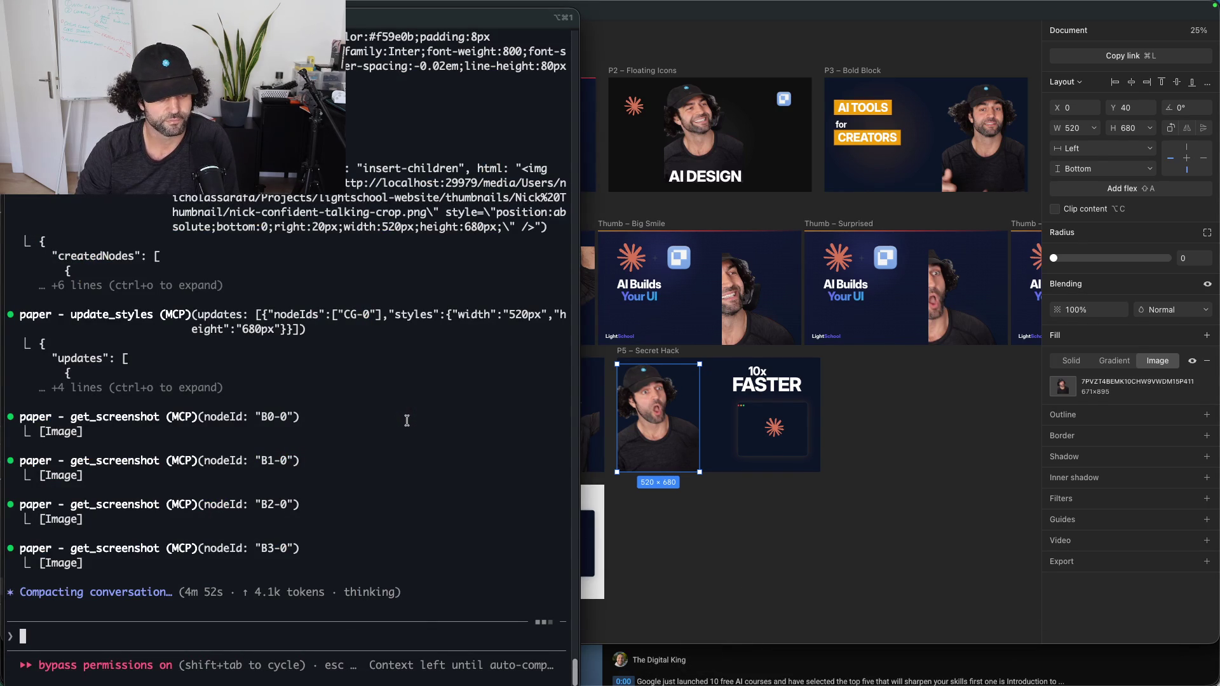
{"action": "type", "text": "delete"}
{"action": "key", "text": "BackSpace"}
{"action": "key", "text": "BackSpace"}
{"action": "key", "text": "BackSpace"}
{"action": "key", "text": "BackSpace"}
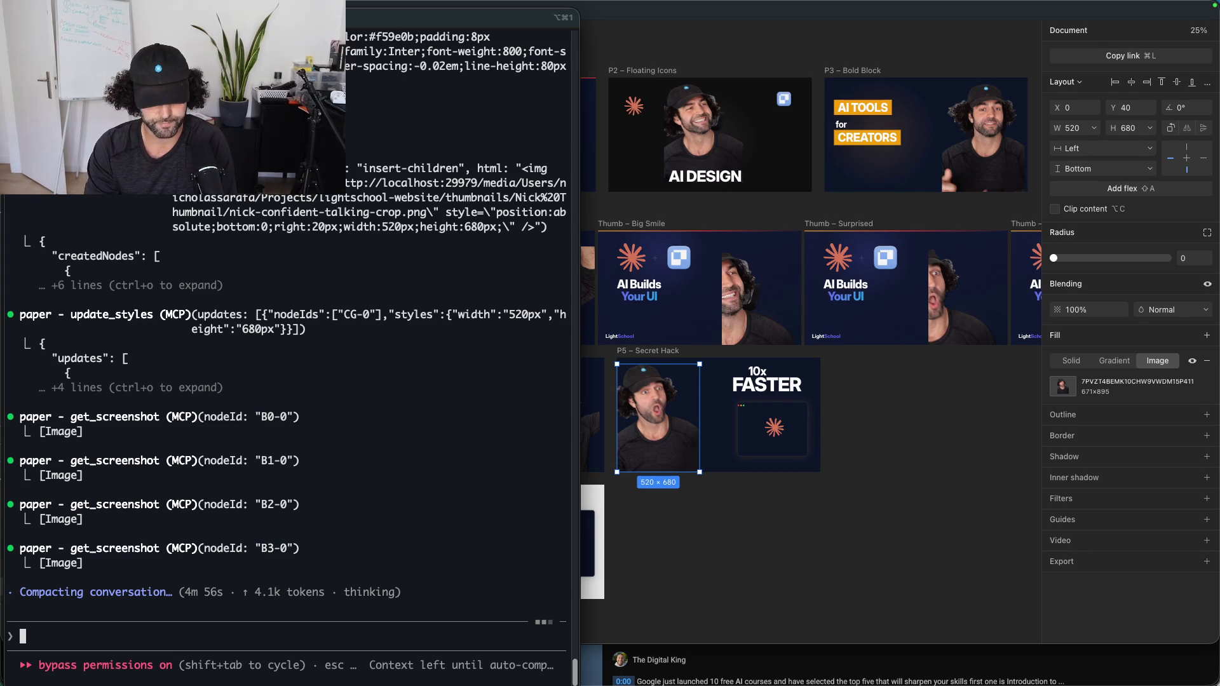
{"action": "key", "text": "alt+space"}
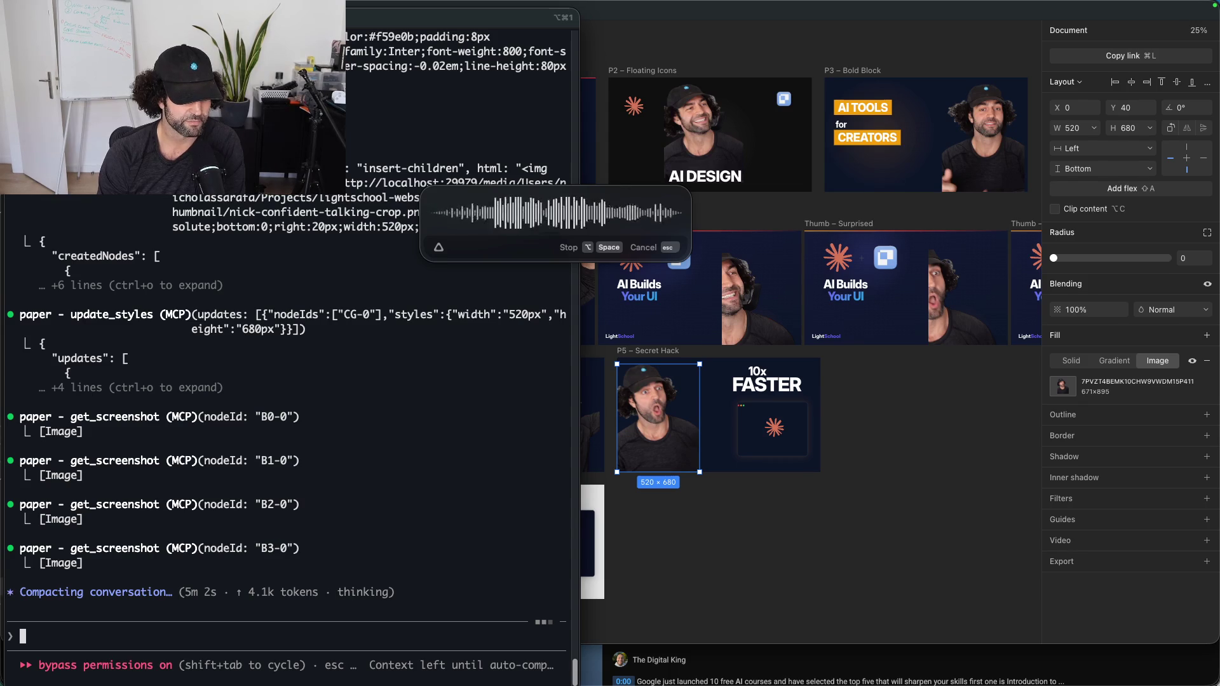
{"action": "key", "text": "alt+space"}
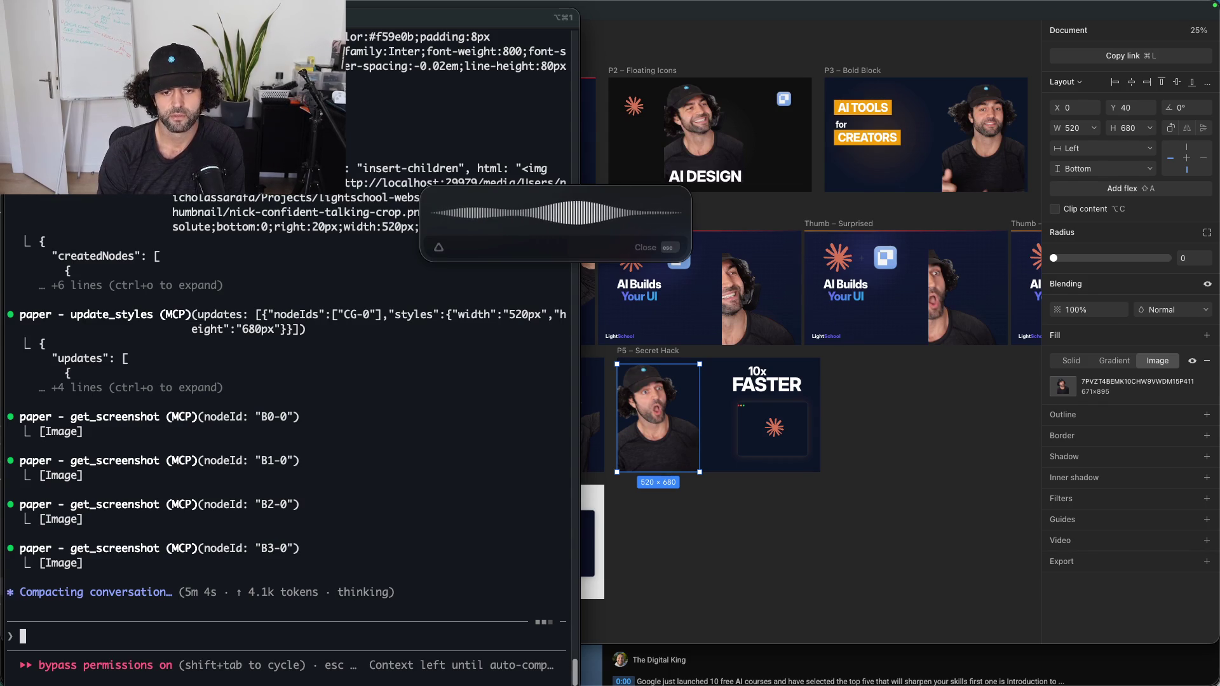
{"action": "key", "text": "Return"}
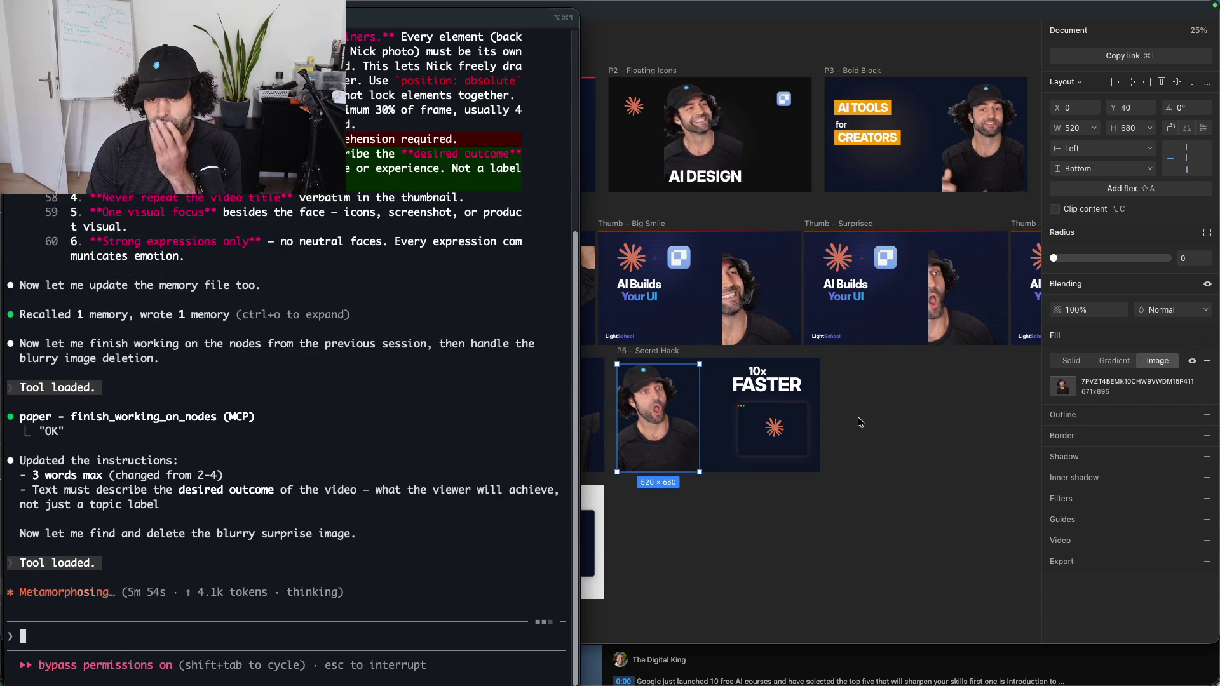
{"action": "left_click", "coordinate": [820, 389]}
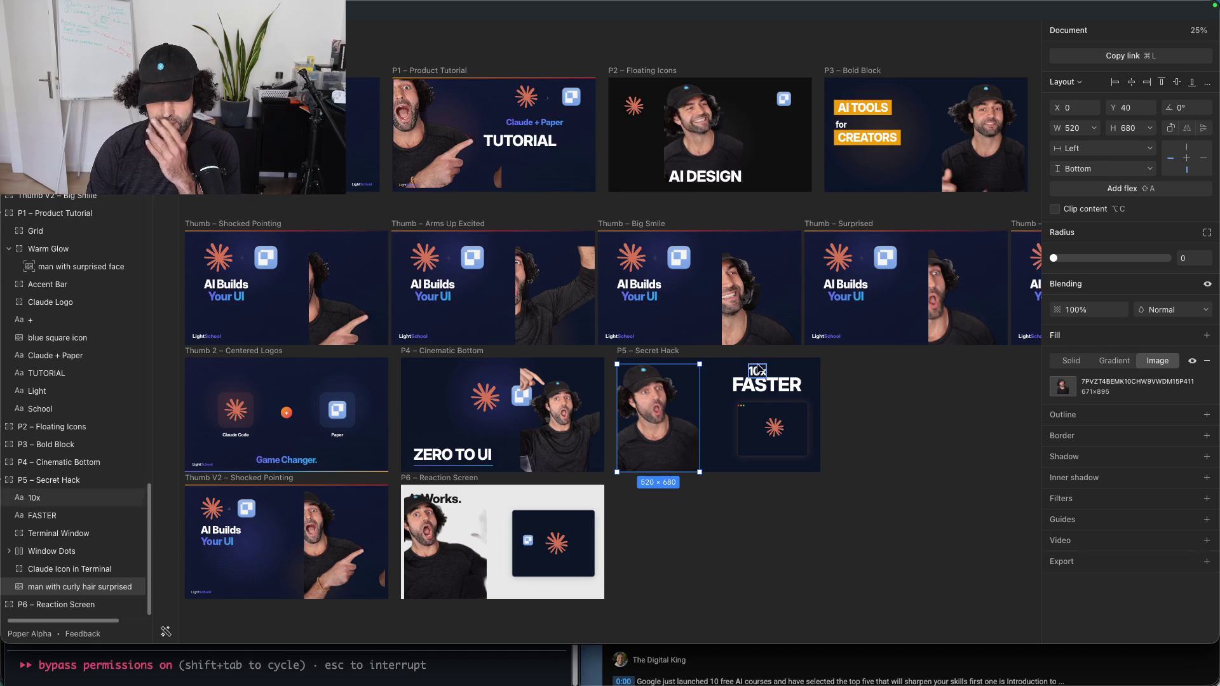
{"action": "mouse_move", "coordinate": [427, 684]}
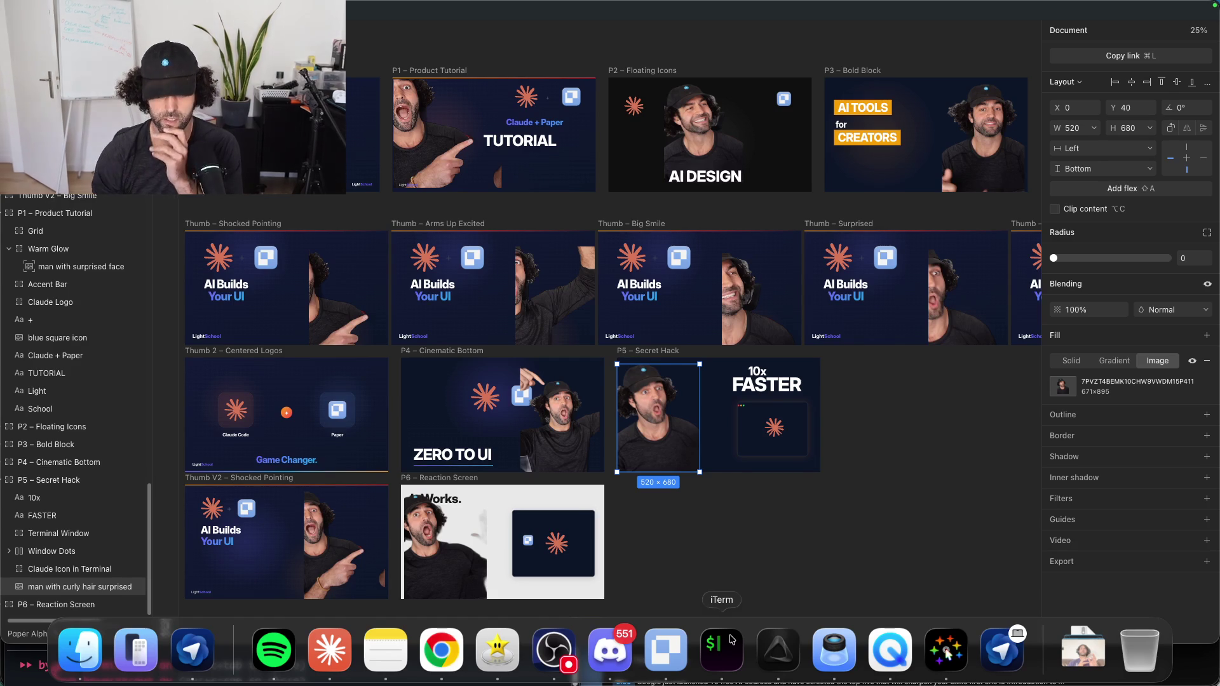
{"action": "left_click", "coordinate": [690, 554]}
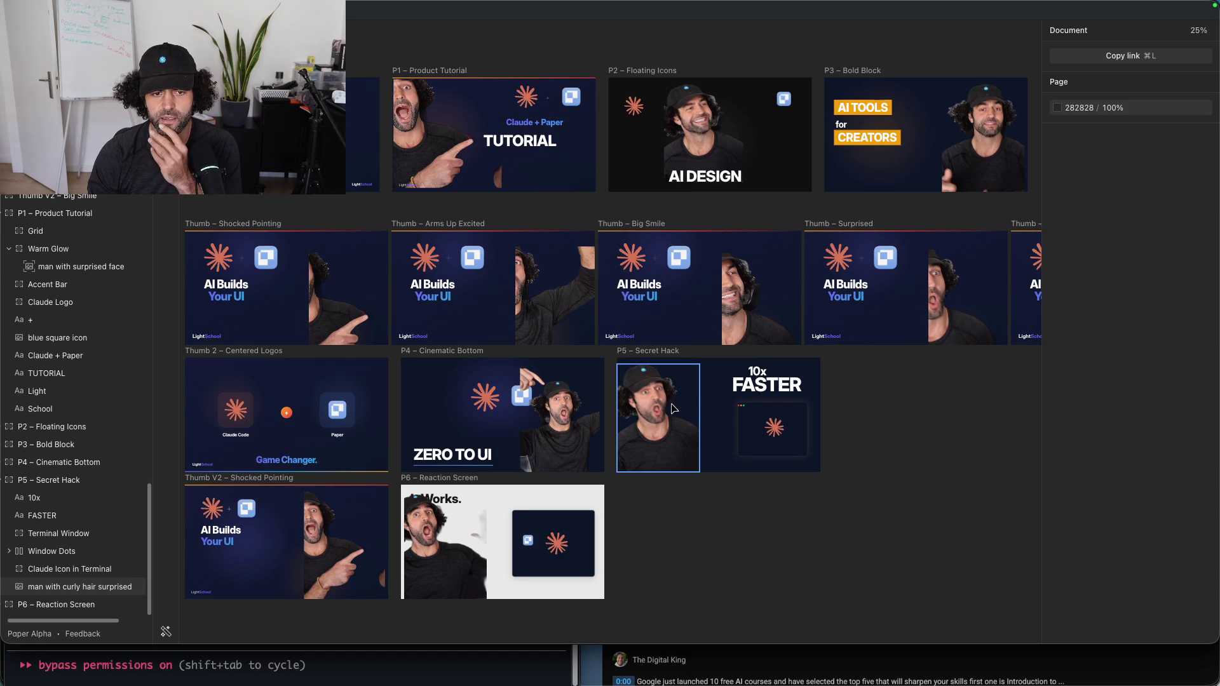
{"action": "left_click_drag", "start_coordinate": [432, 153], "coordinate": [659, 443]}
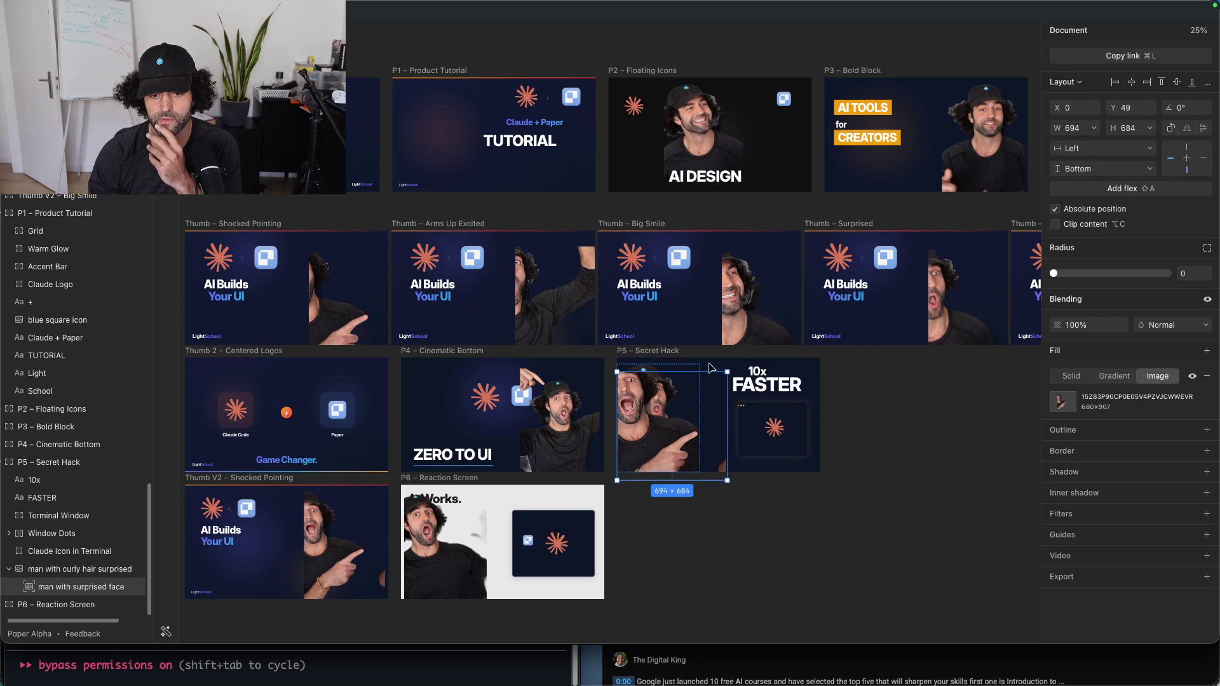
Step: Delete P5's curly-hair photo and place the 694×684 pointing photo from P1 in its spot
{"action": "left_click_drag", "start_coordinate": [680, 455], "coordinate": [688, 494]}
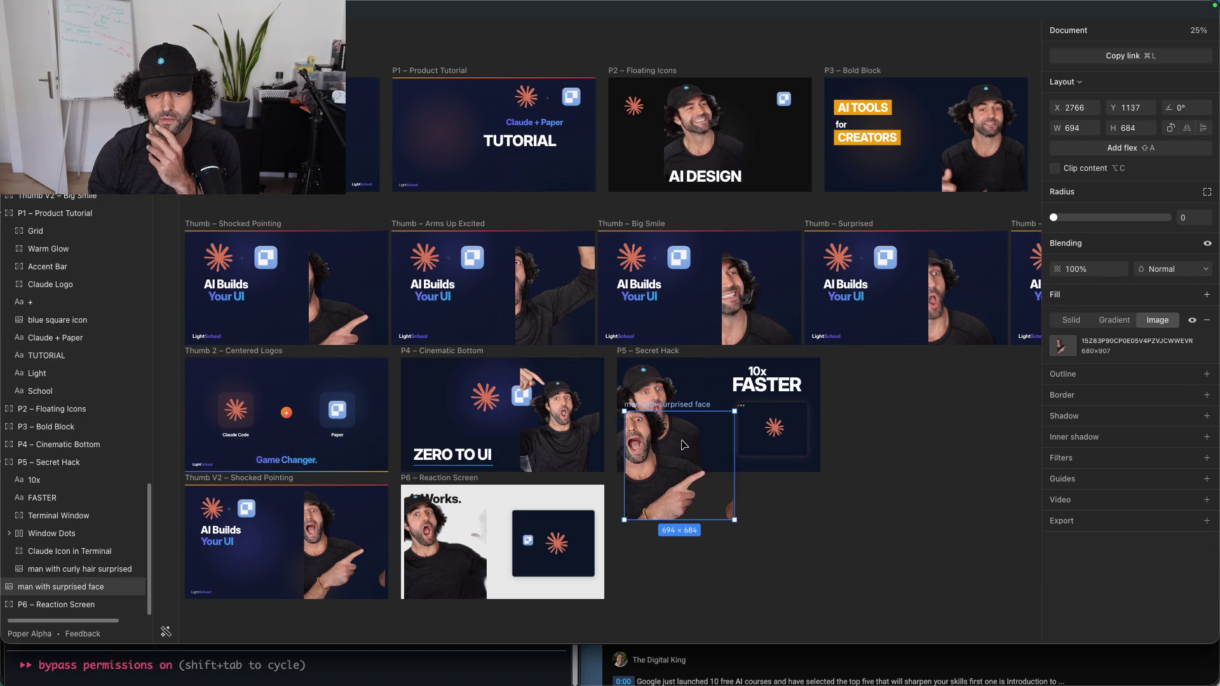
{"action": "left_click", "coordinate": [660, 384]}
{"action": "key", "text": "Delete"}
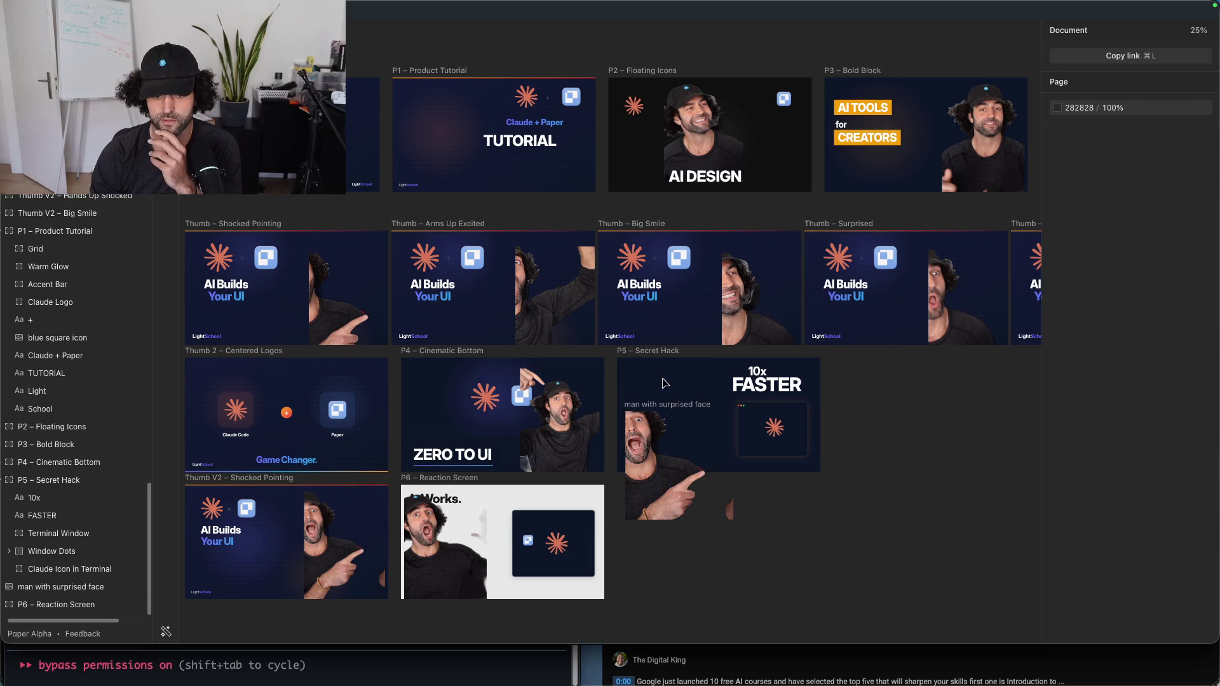
{"action": "mouse_move", "coordinate": [676, 508]}
{"action": "left_mouse_down"}
{"action": "mouse_move", "coordinate": [679, 463]}
{"action": "mouse_move", "coordinate": [711, 459]}
{"action": "left_mouse_up"}
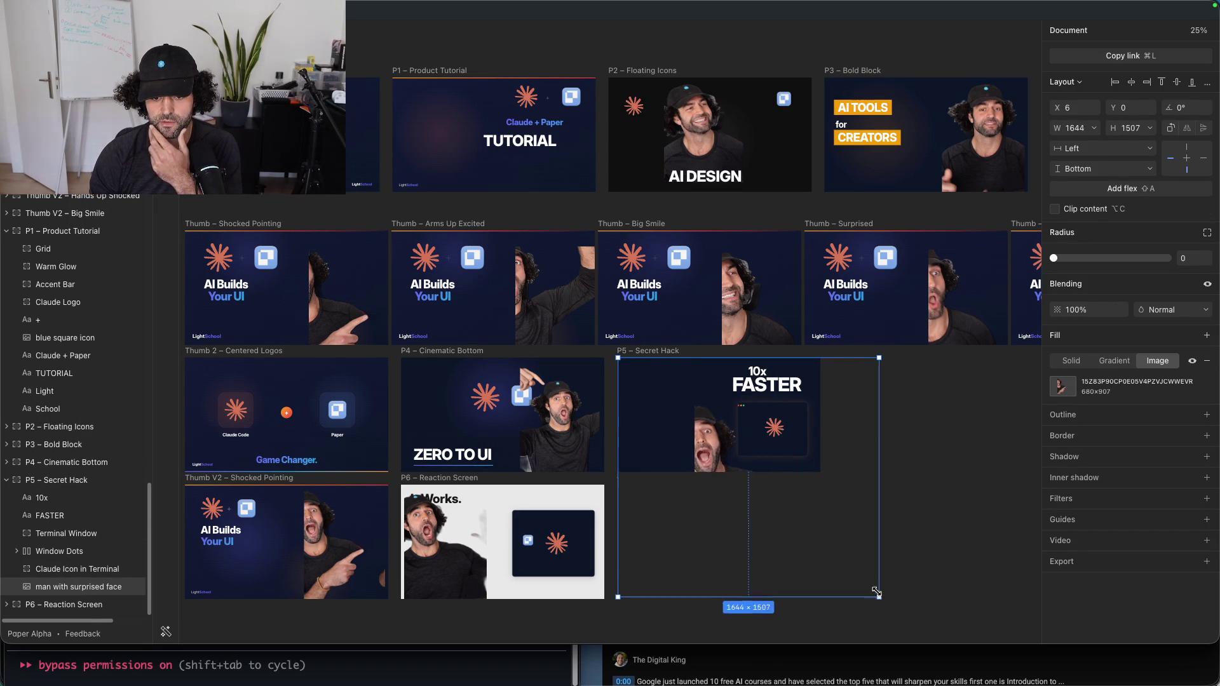
{"action": "left_click_drag", "start_coordinate": [777, 485], "coordinate": [845, 558]}
{"action": "key", "text": "super+z"}
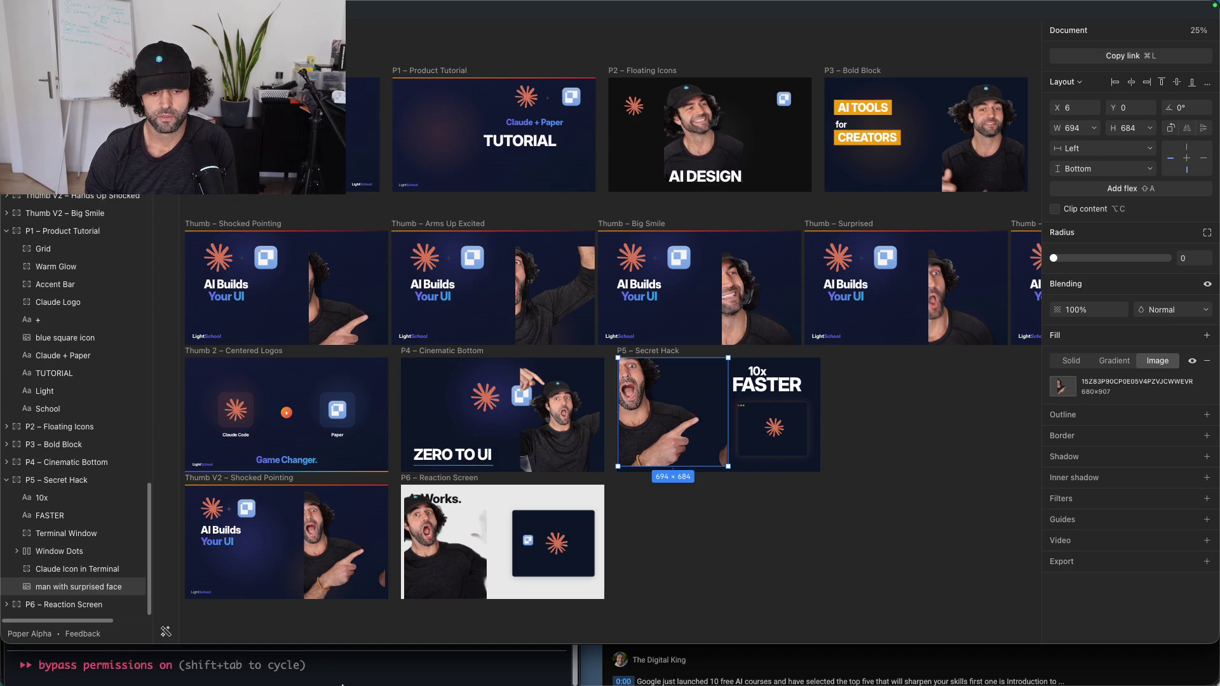
{"action": "mouse_move", "coordinate": [342, 680]}
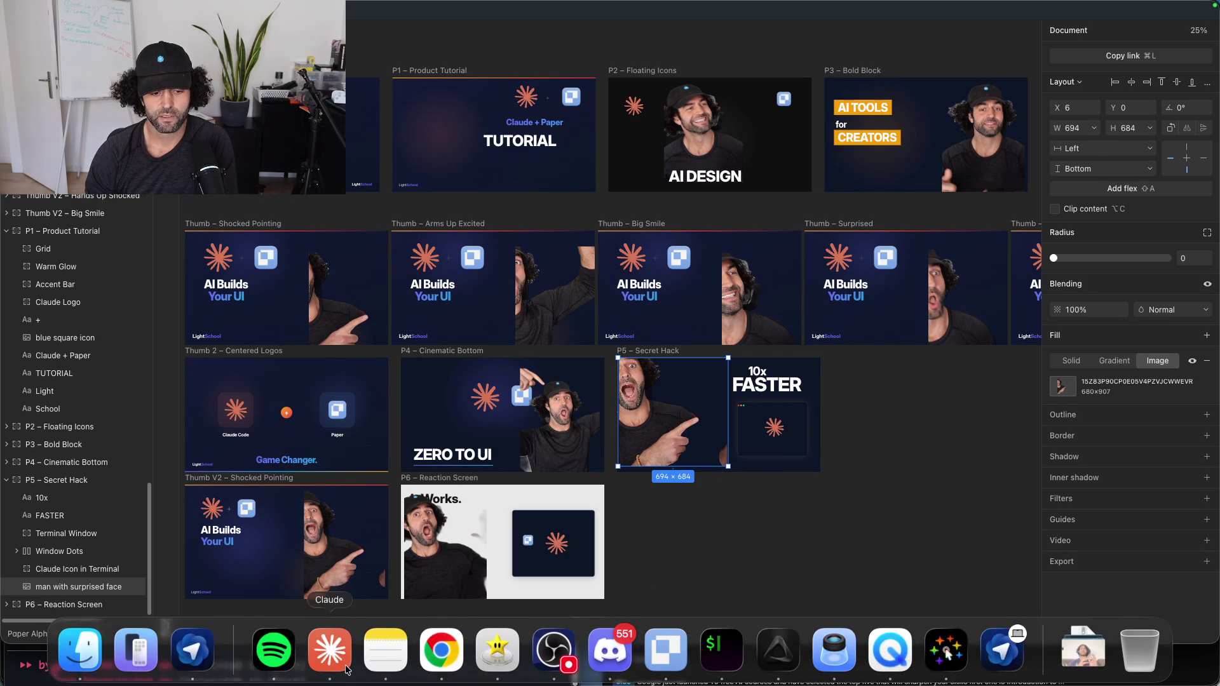
Step: Dictate a request for Claude to find photo crops cutting off arms, hands or hair and redo them
{"action": "left_click", "coordinate": [722, 655]}
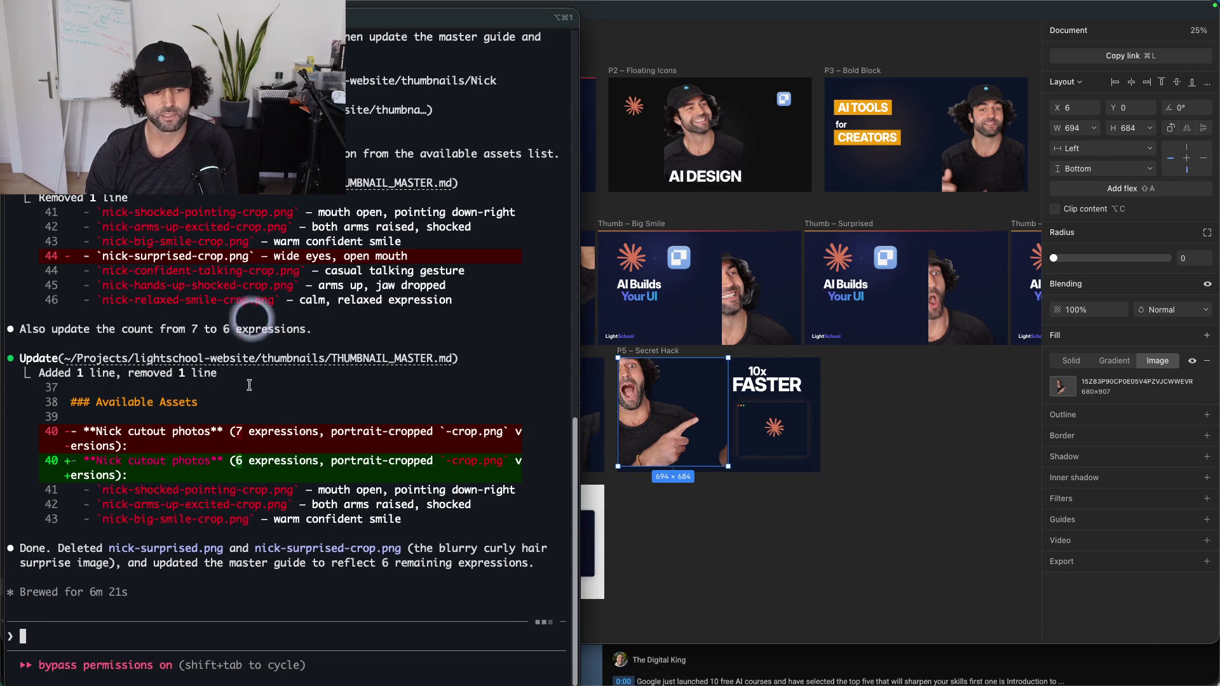
{"action": "left_click", "coordinate": [181, 622]}
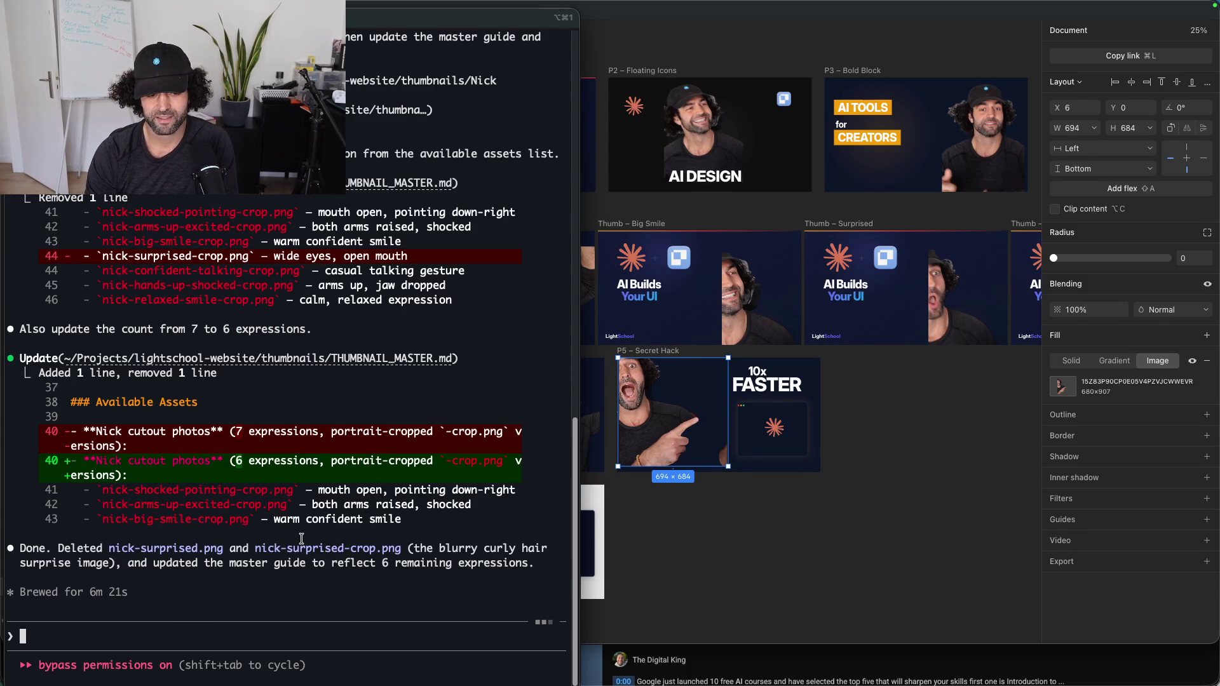
{"action": "type", "text": "i"}
{"action": "key", "text": "BackSpace"}
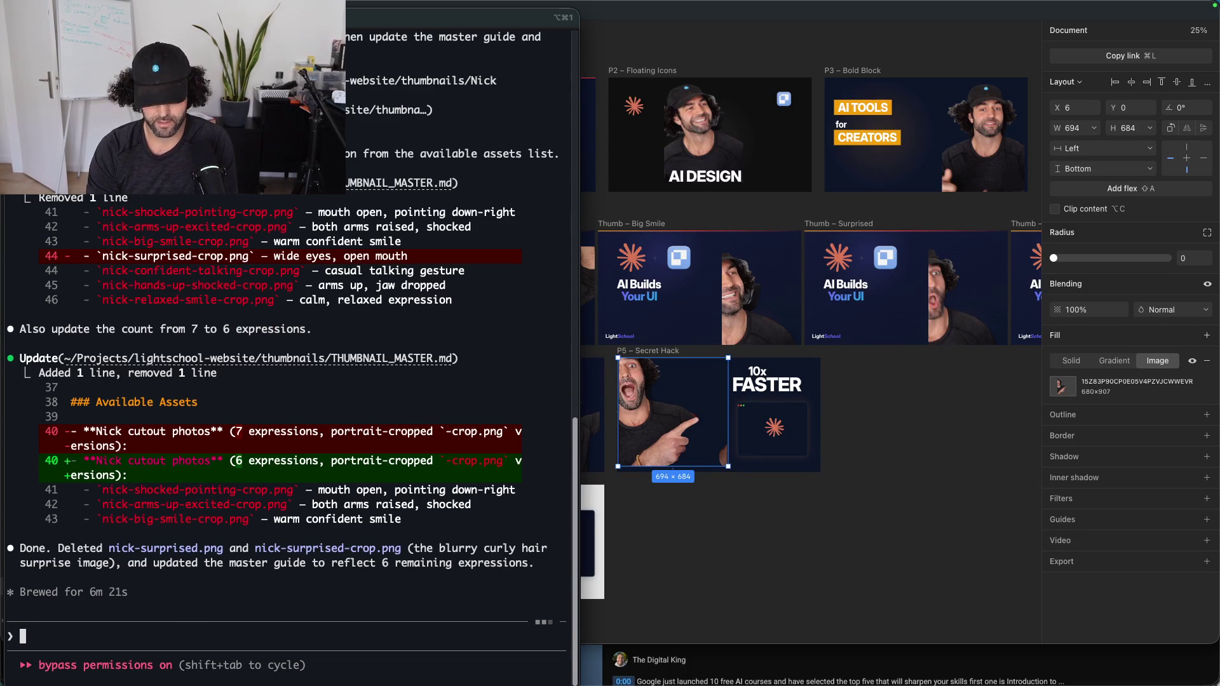
{"action": "key", "text": "alt+space"}
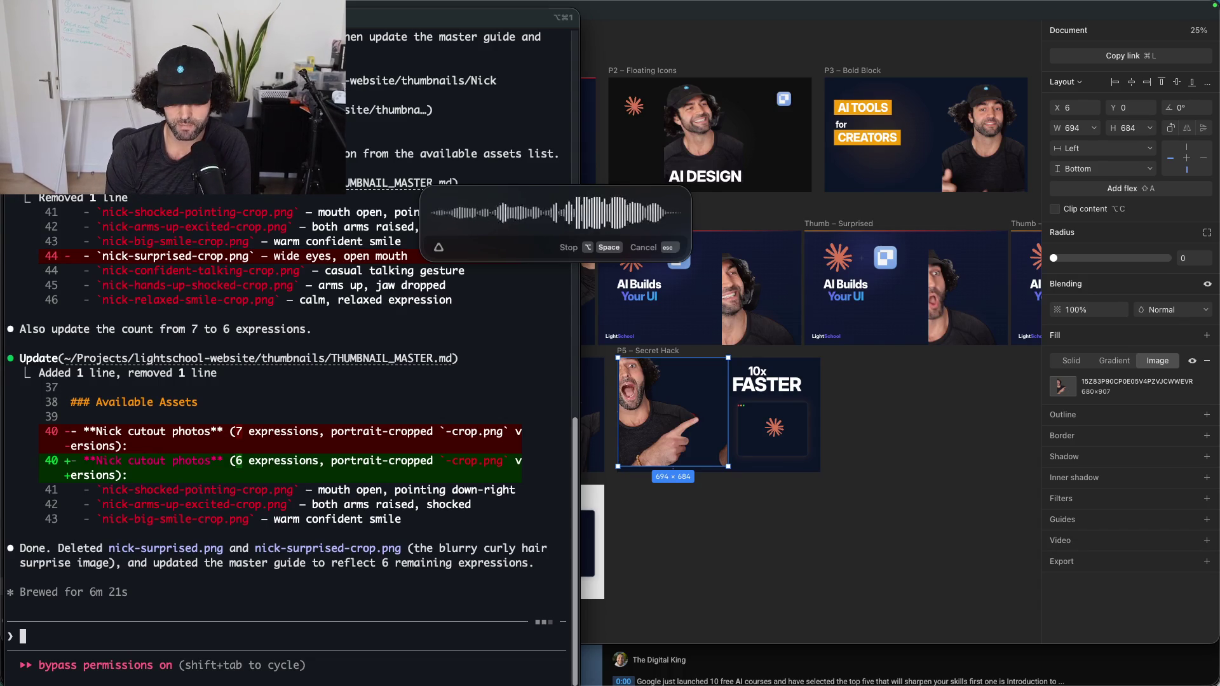
{"action": "key", "text": "alt+space"}
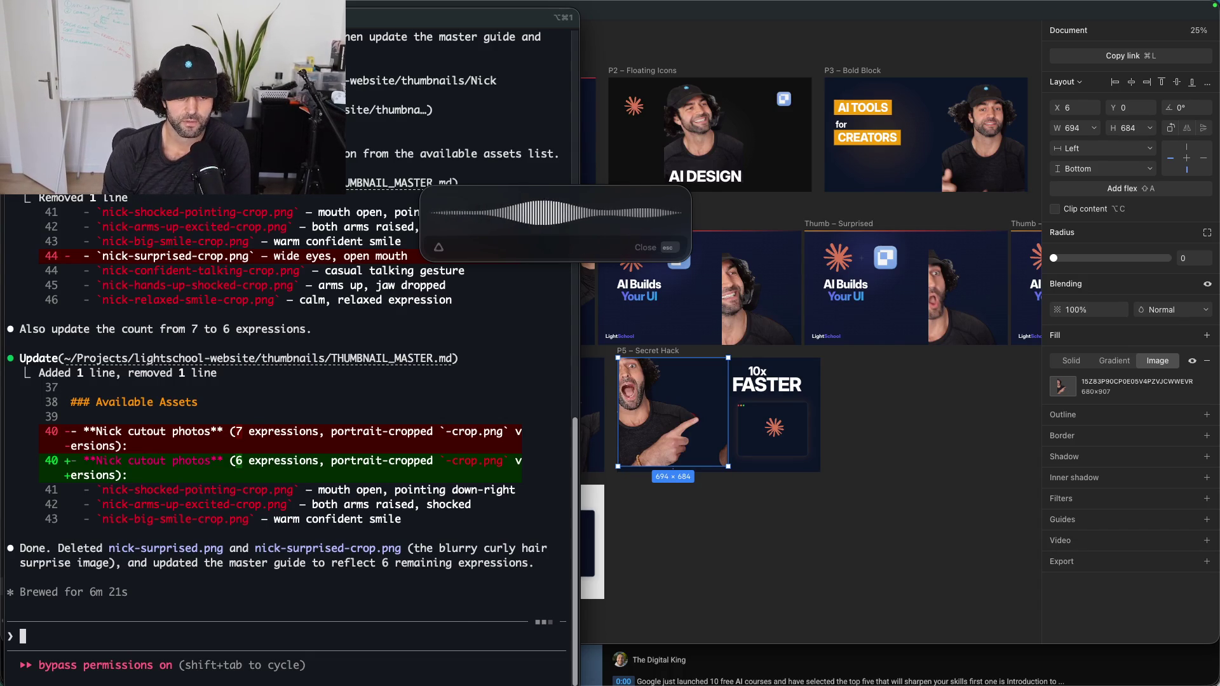
{"action": "key", "text": "Return"}
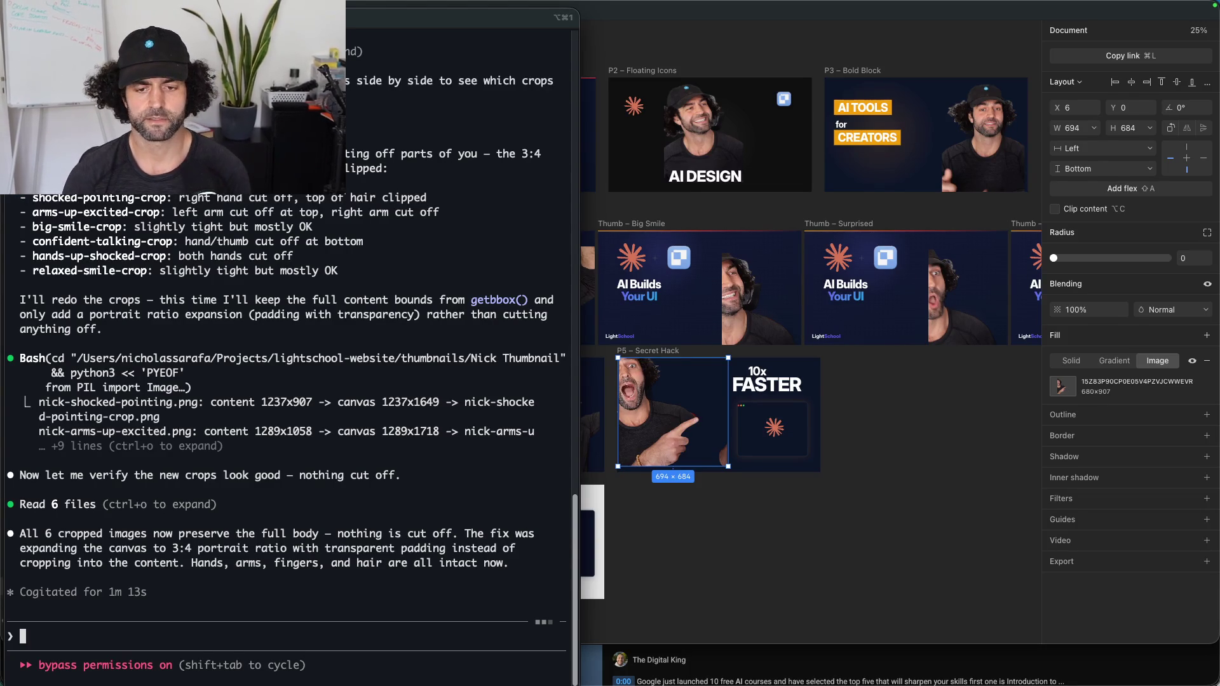
Step: Ask Claude to rerun the thumbnail automation modelled on P5 with the text '10x faster design'
{"action": "double_click", "coordinate": [389, 478]}
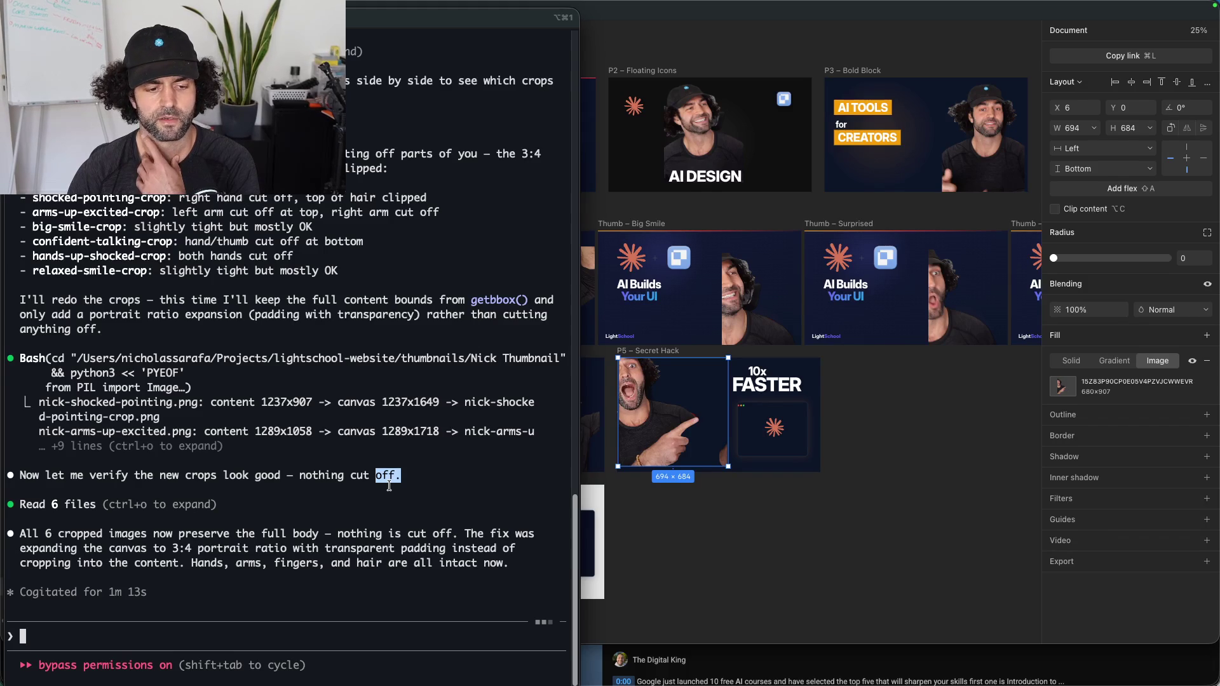
{"action": "left_click", "coordinate": [367, 523]}
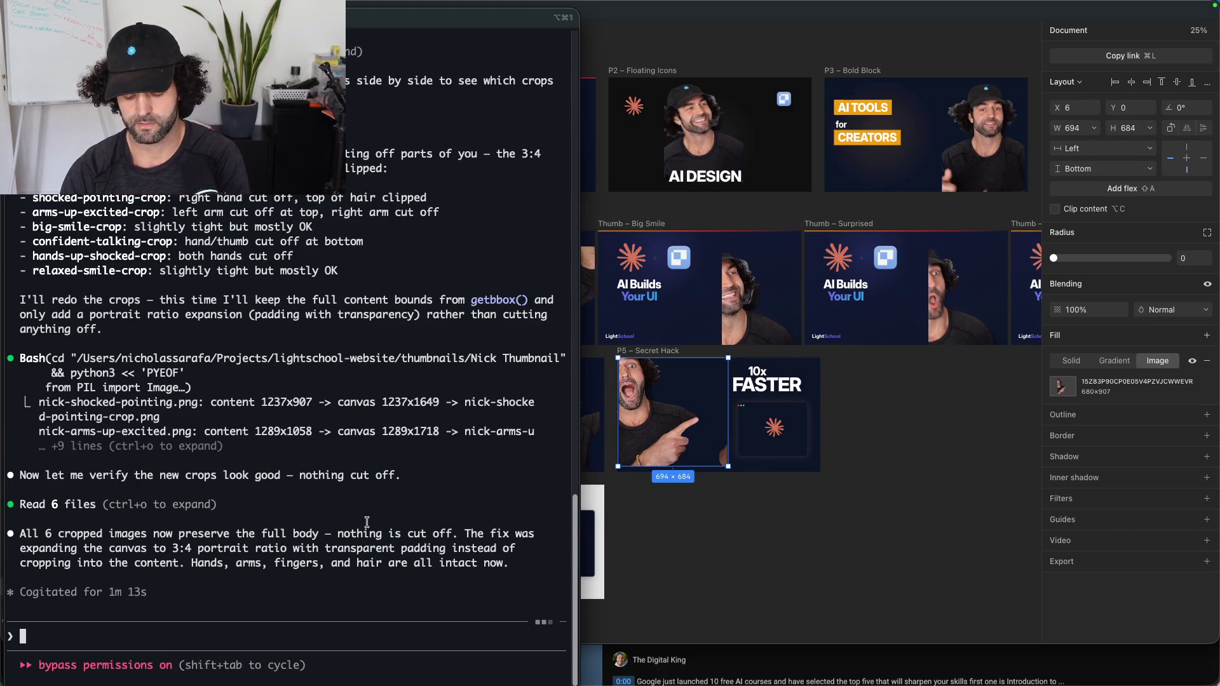
{"action": "type", "text": "okay run the automation again"}
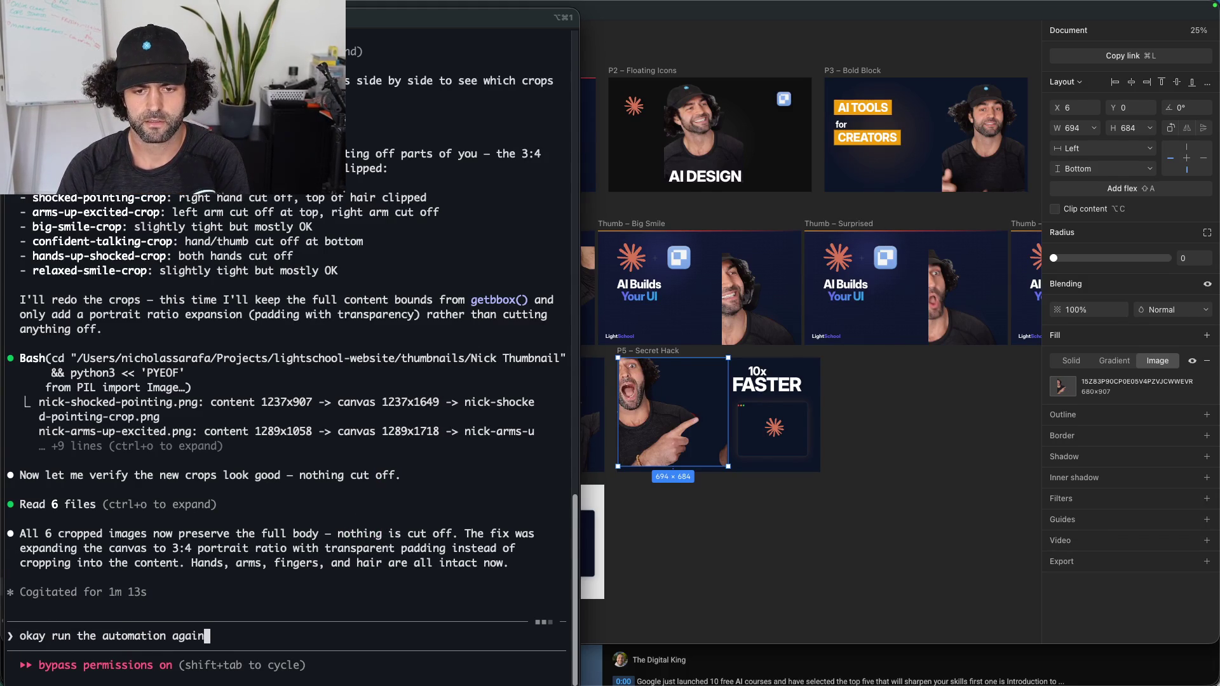
{"action": "type", "text": "... i "}
{"action": "type", "text": "like p5 -"}
{"action": "type", "text": "p5"}
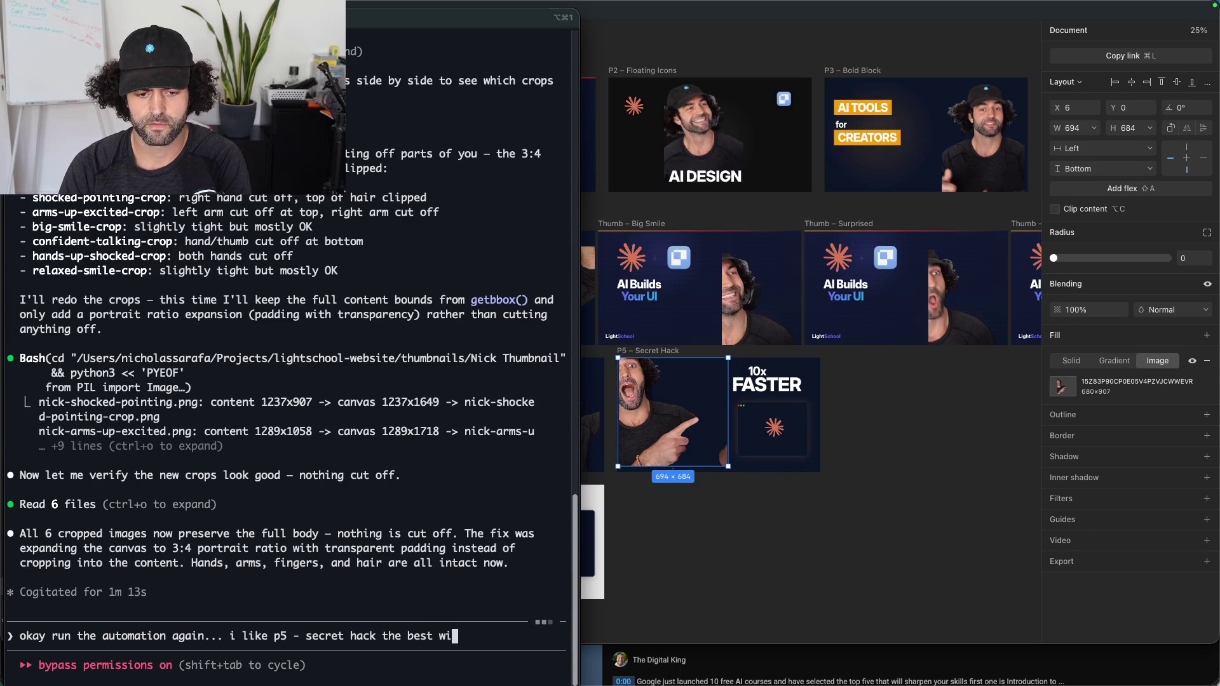
{"action": "type", "text": "les and say "}
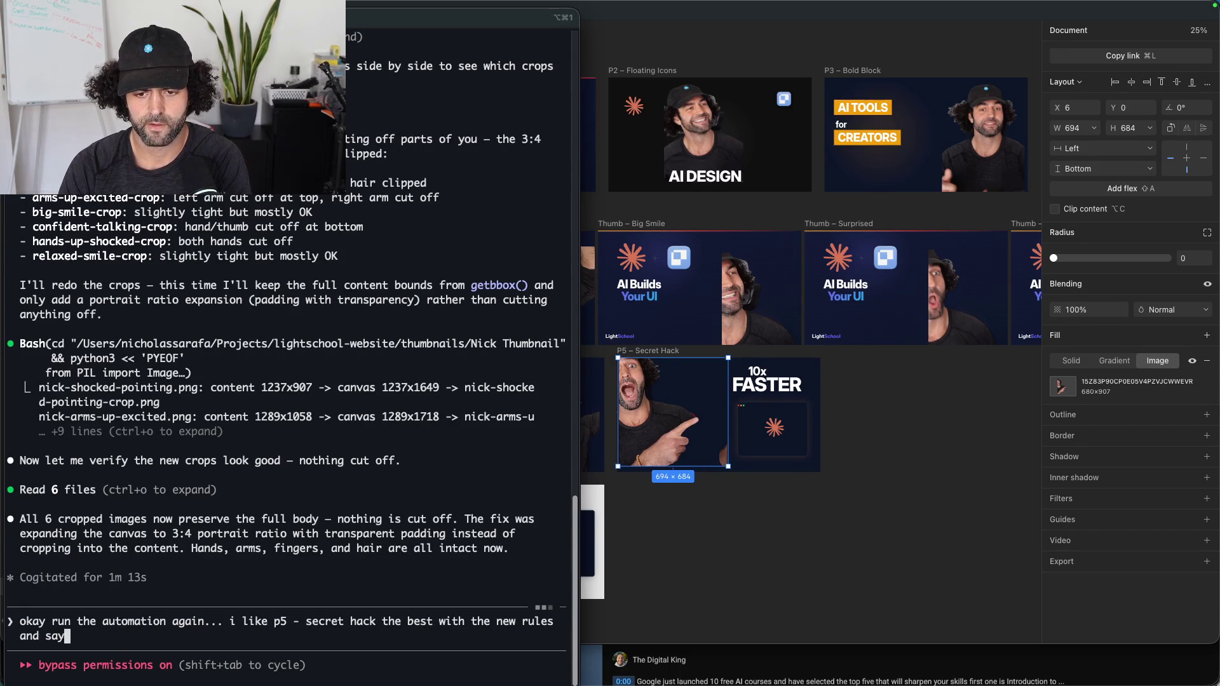
{"action": "type", "text": "10x faster design"}
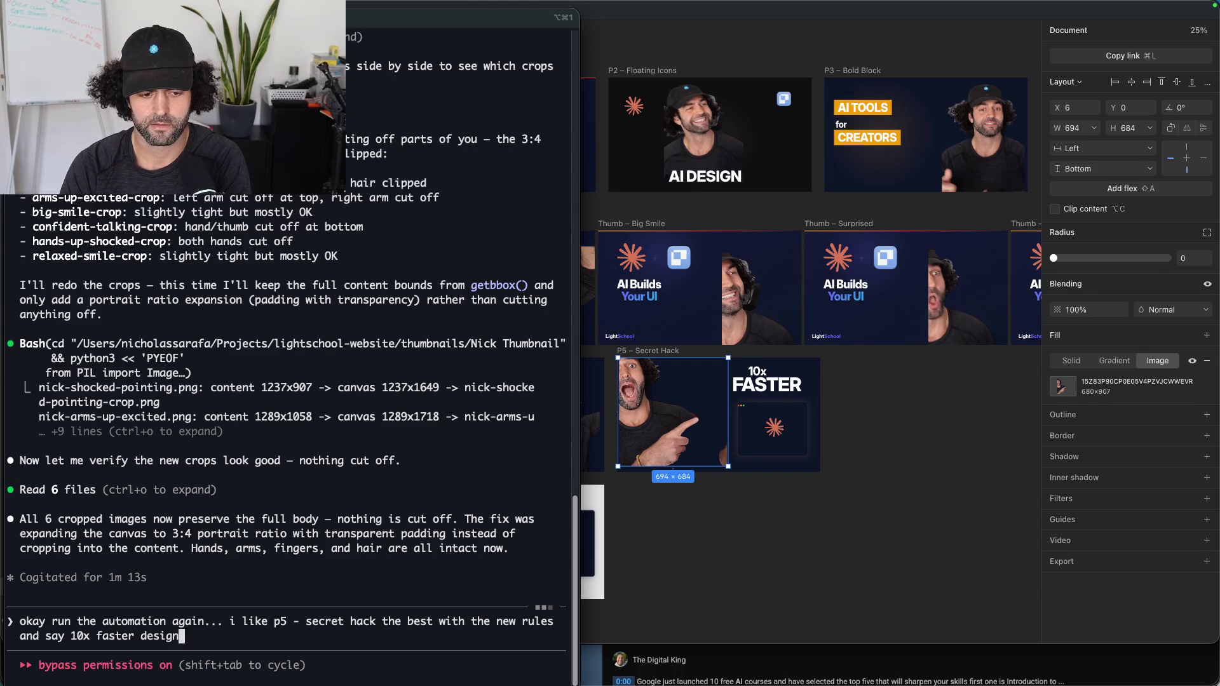
{"action": "key", "text": "Return"}
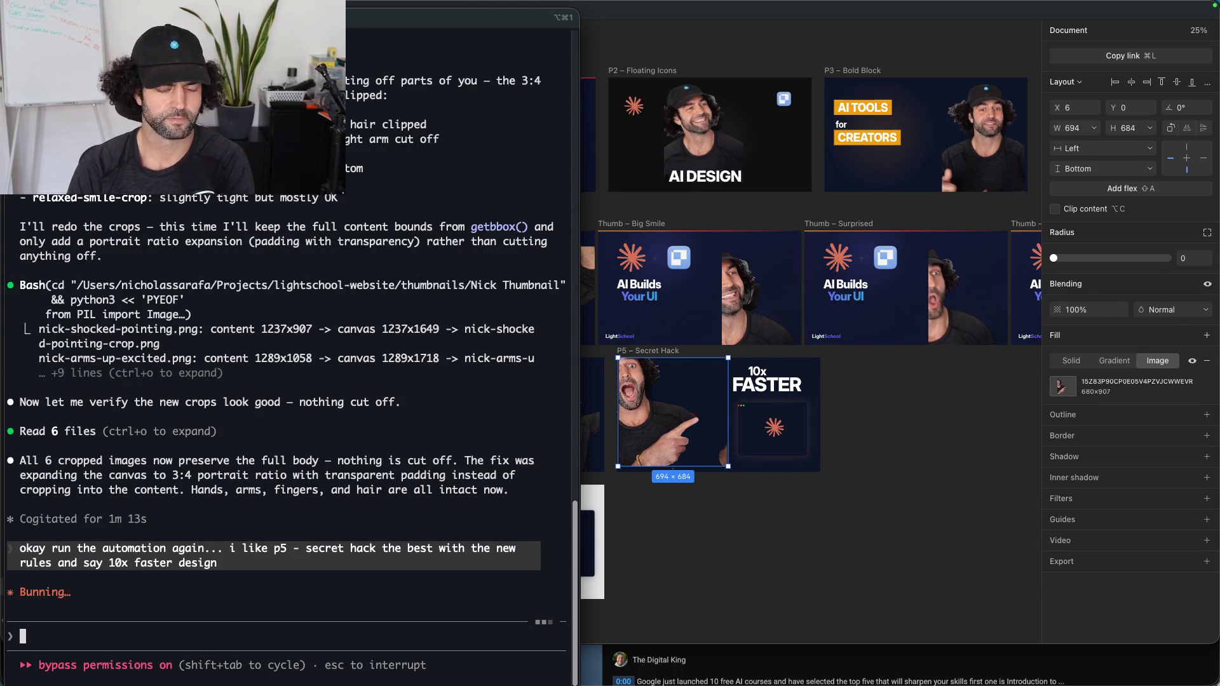
Step: Pan across the Paper thumbnails while the rerun proceeds, then return to the Claude Code terminal
{"action": "left_click", "coordinate": [994, 494]}
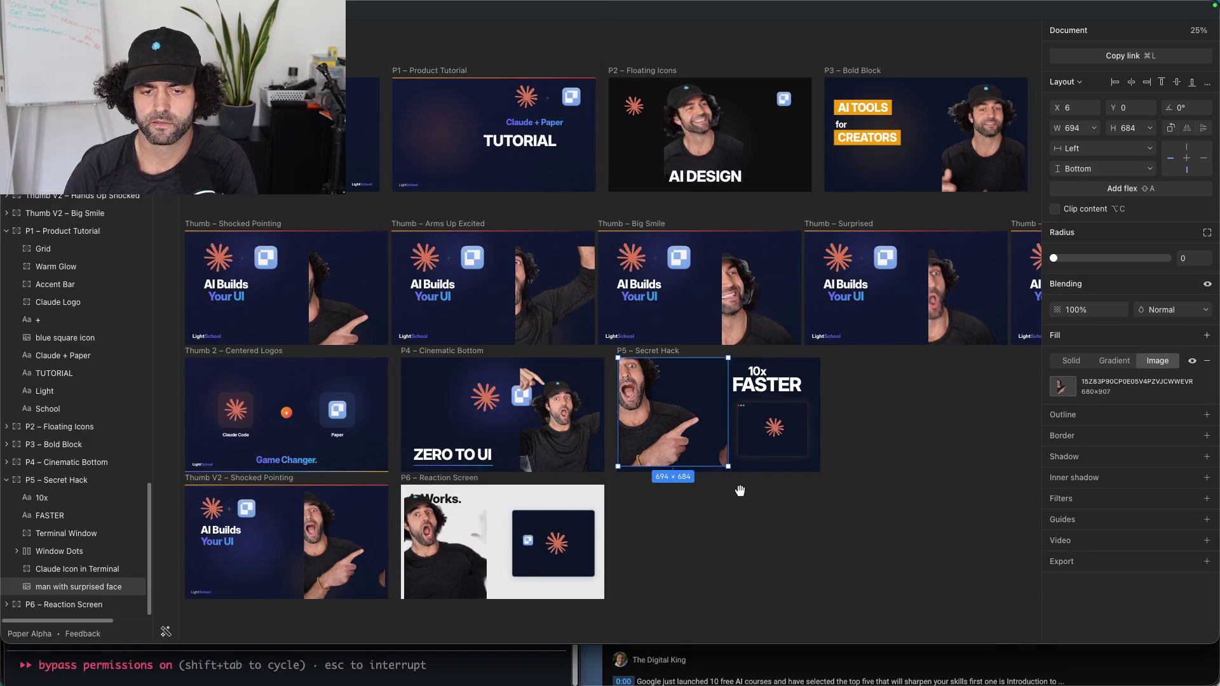
{"action": "left_click", "coordinate": [696, 517]}
{"action": "left_click_drag", "start_coordinate": [667, 540], "coordinate": [822, 482]}
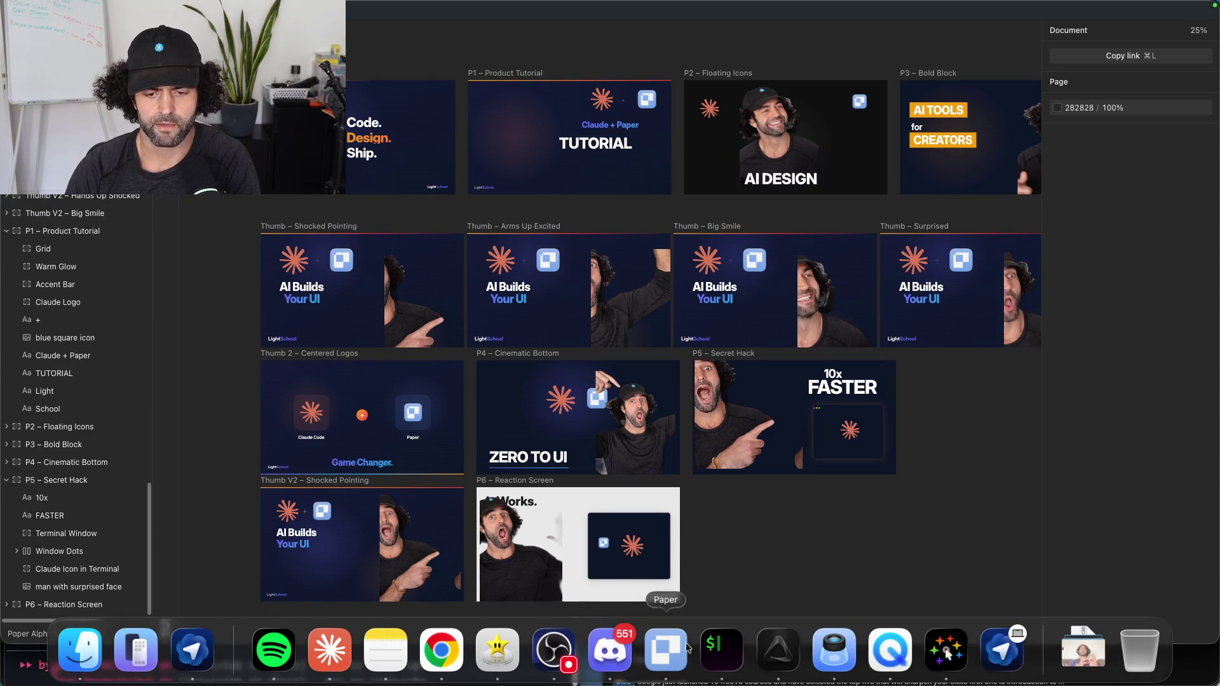
{"action": "left_click", "coordinate": [712, 648]}
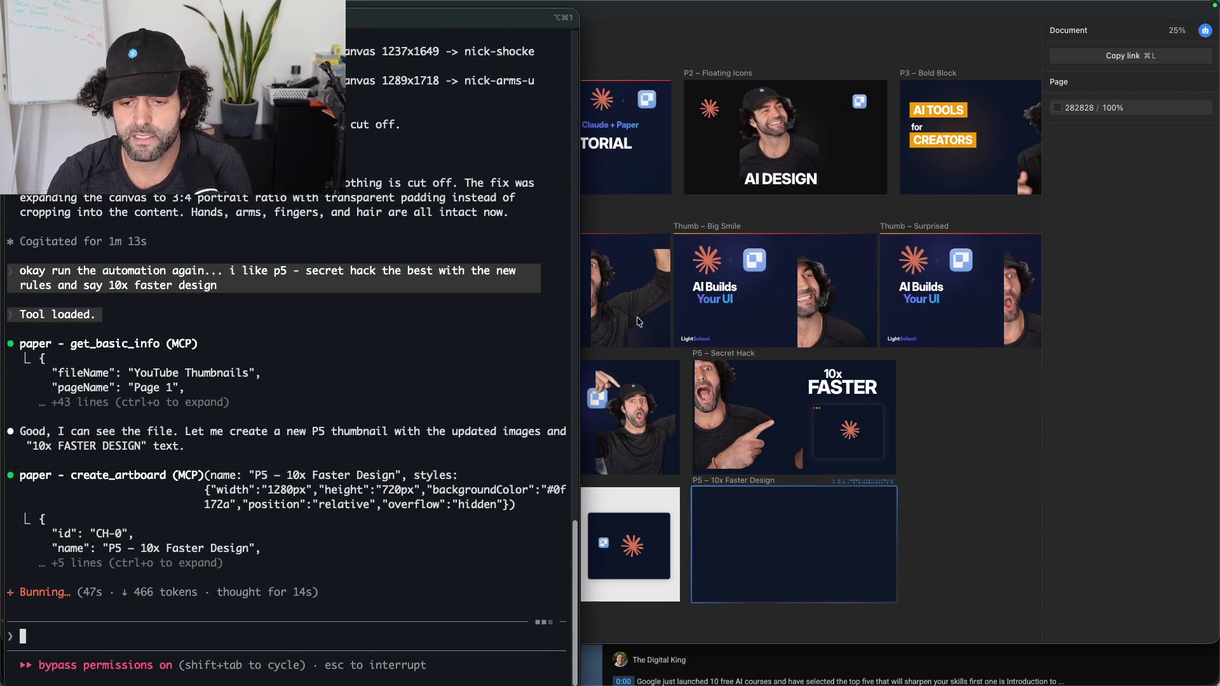
Step: Zoom to 50% on the two P5 artboards and select the terminal window mockup
{"action": "left_click", "coordinate": [605, 318]}
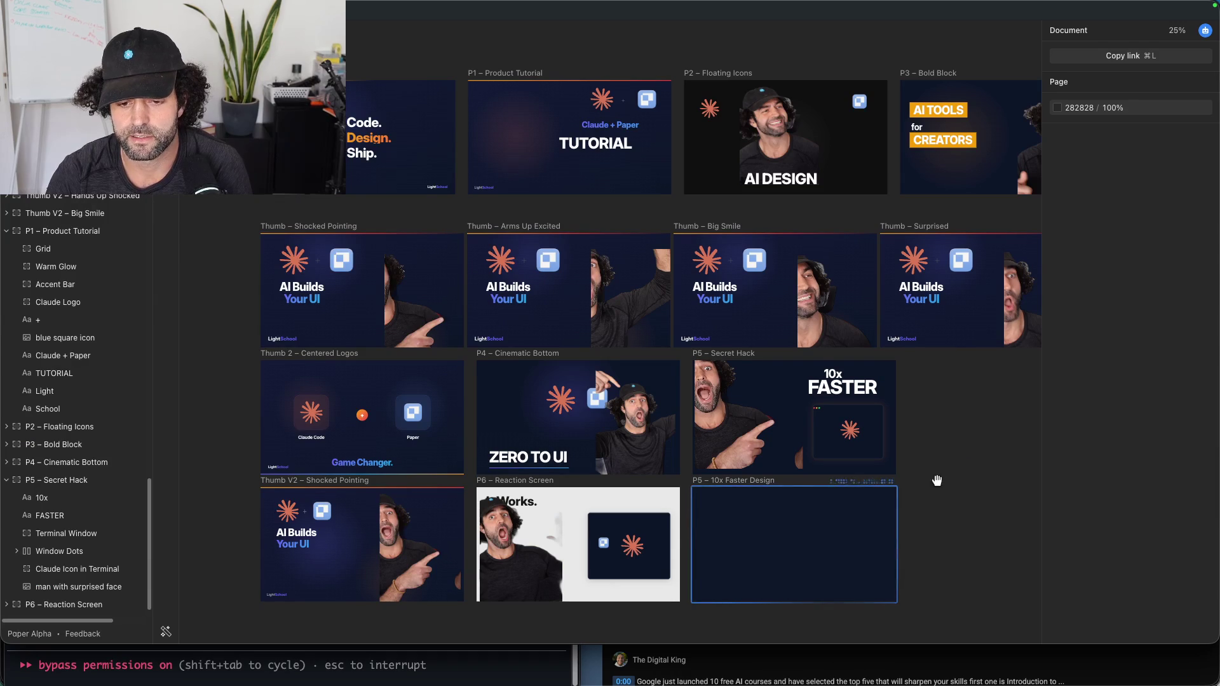
{"action": "left_click_drag", "start_coordinate": [937, 481], "coordinate": [813, 353]}
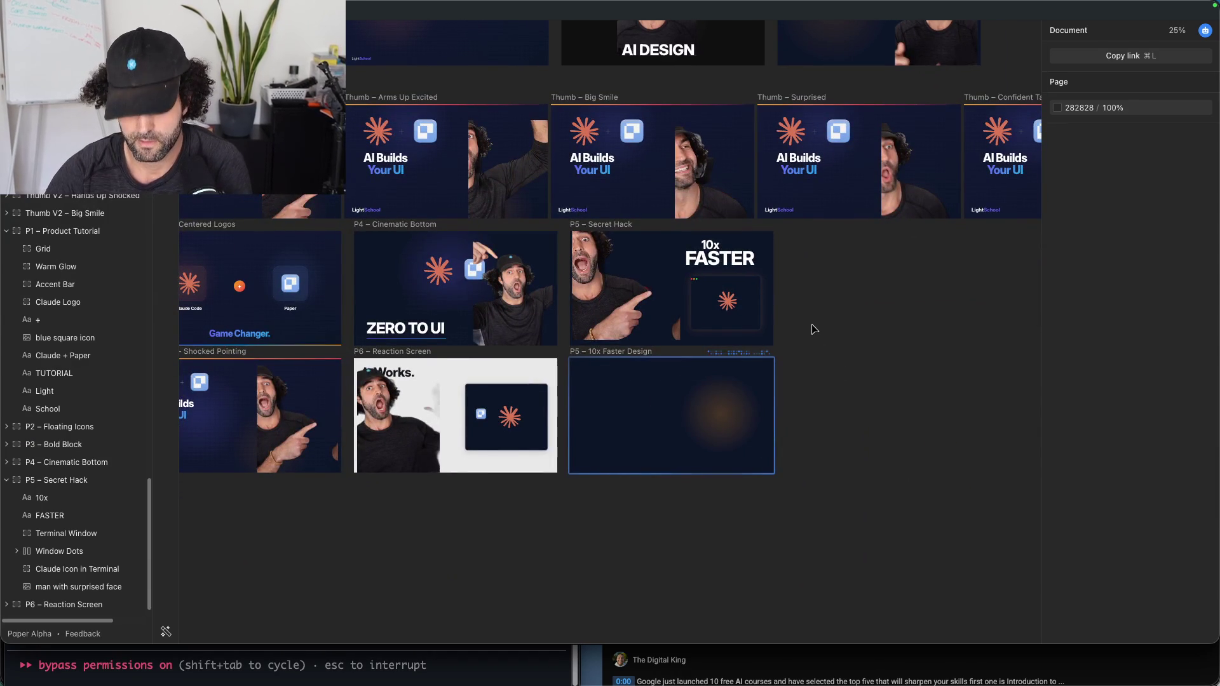
{"action": "key", "text": "ctrl+equal"}
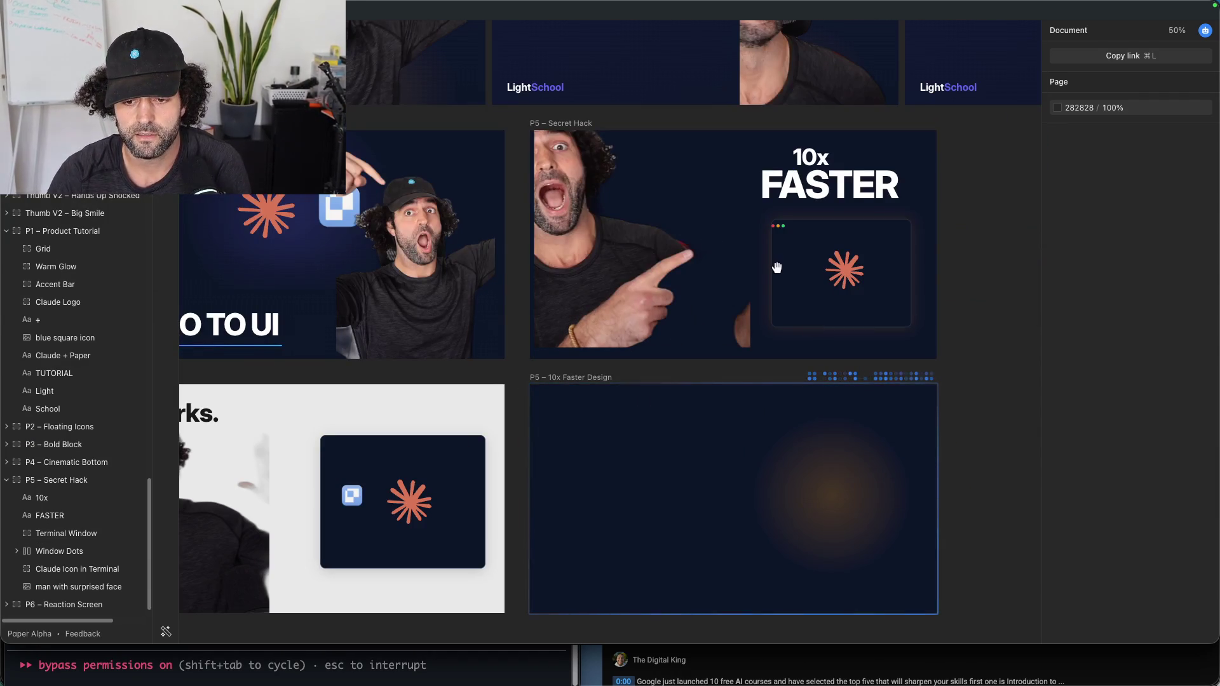
{"action": "left_click_drag", "start_coordinate": [777, 268], "coordinate": [700, 221]}
{"action": "left_click", "coordinate": [699, 232]}
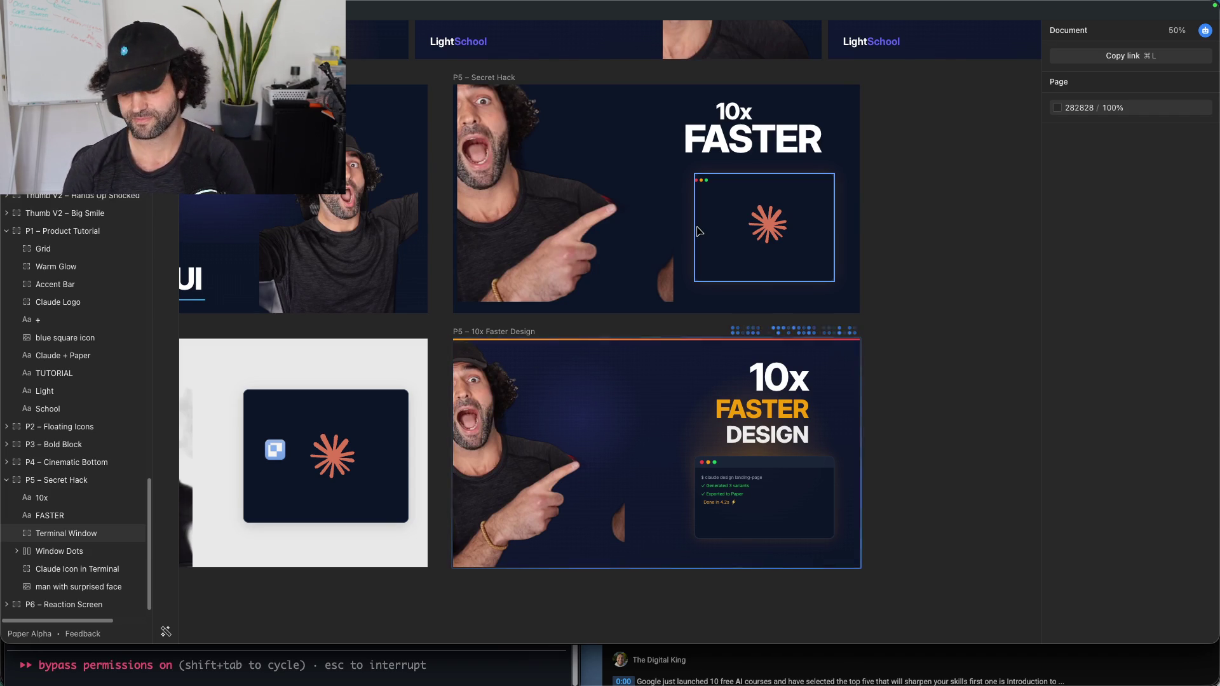
Step: Select the surprised-face photo and drag a handle to widen it, dismissing its context menu
{"action": "left_click", "coordinate": [599, 422]}
{"action": "mouse_move", "coordinate": [628, 467]}
{"action": "left_mouse_down"}
{"action": "mouse_move", "coordinate": [596, 458]}
{"action": "mouse_move", "coordinate": [642, 449]}
{"action": "left_mouse_up"}
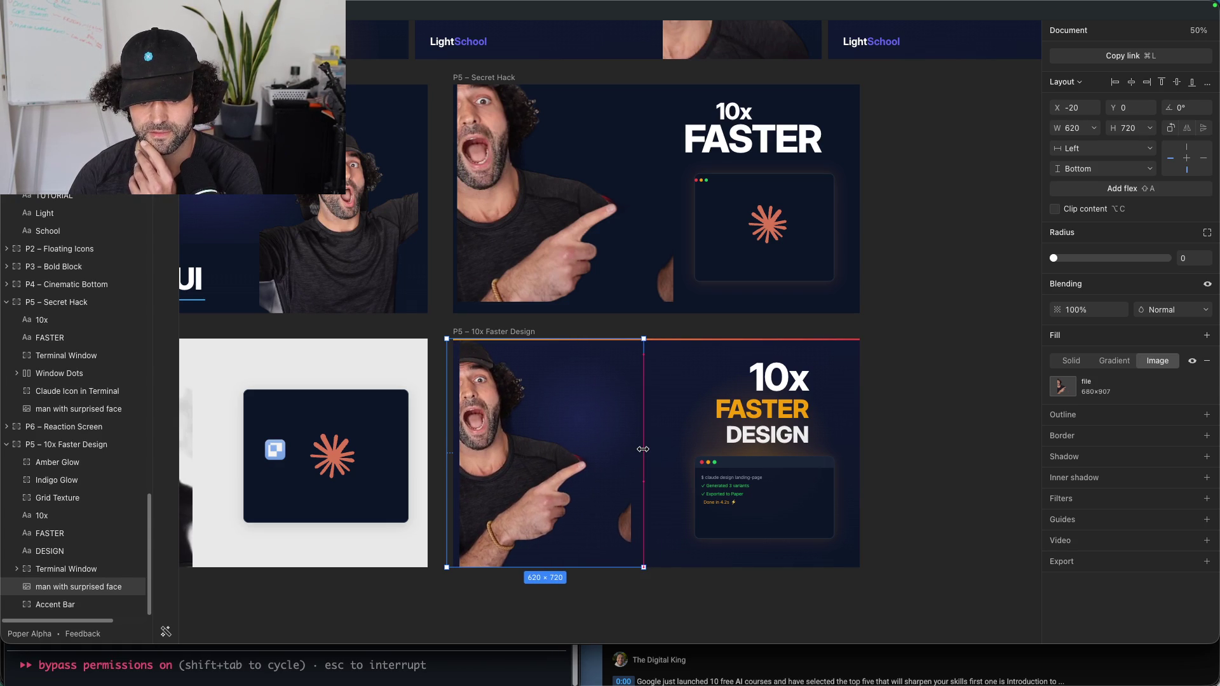
{"action": "left_click", "coordinate": [619, 516]}
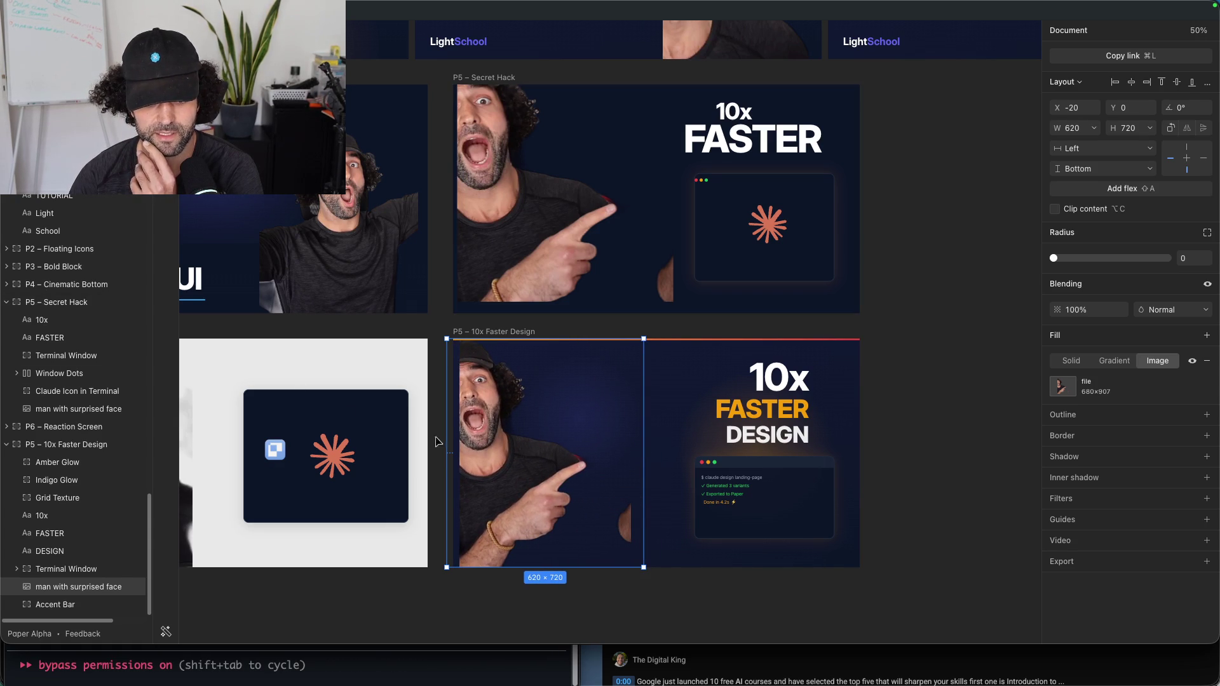
{"action": "scroll", "coordinate": [18, 264], "scroll_direction": "up", "scroll_amount": 5}
{"action": "left_click", "coordinate": [520, 469]}
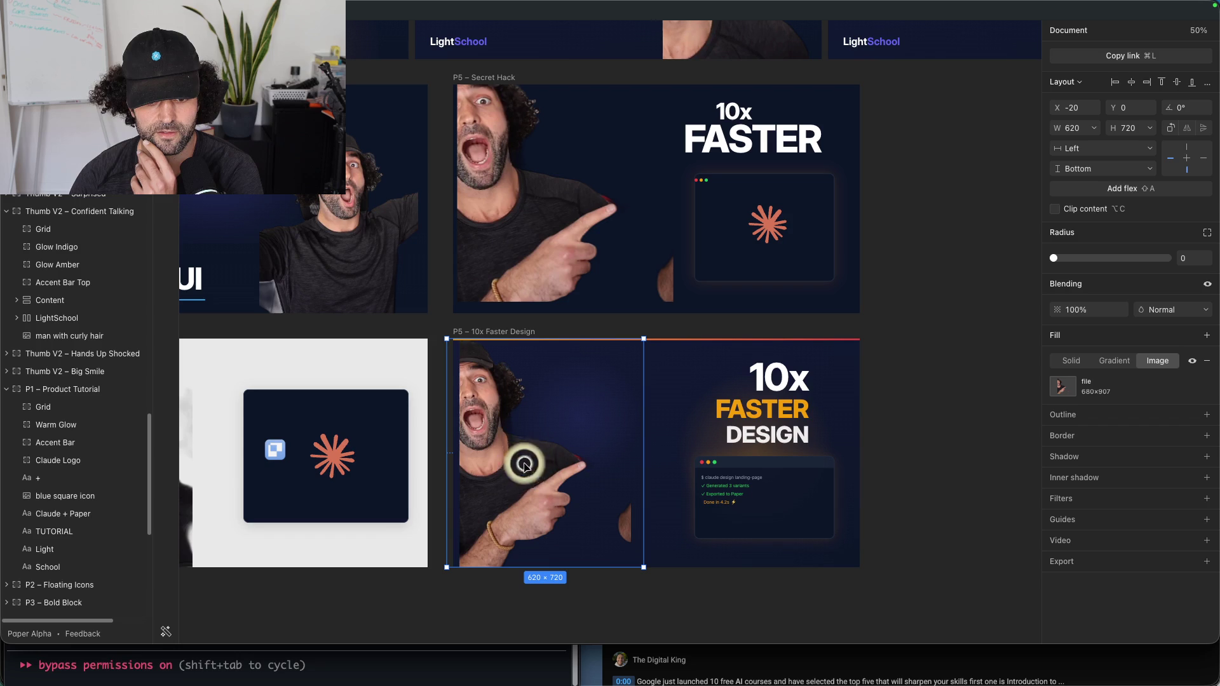
{"action": "right_click", "coordinate": [520, 469]}
{"action": "left_click", "coordinate": [518, 467]}
Step: Reselect the photo in the layers, nudge it left and enlarge it to about 638×731
{"action": "scroll", "coordinate": [92, 380], "scroll_direction": "up", "scroll_amount": 5}
{"action": "scroll", "coordinate": [92, 380], "scroll_direction": "up", "scroll_amount": 10}
{"action": "left_click", "coordinate": [566, 477]}
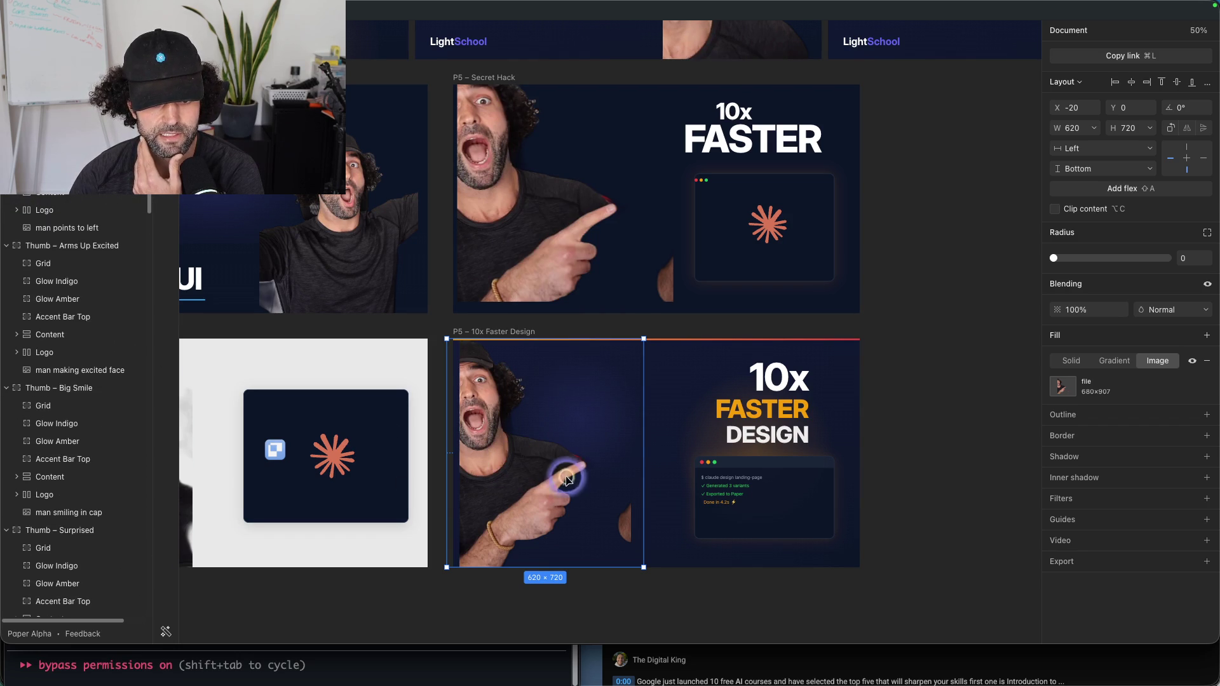
{"action": "scroll", "coordinate": [84, 408], "scroll_direction": "down", "scroll_amount": 4}
{"action": "scroll", "coordinate": [83, 408], "scroll_direction": "down", "scroll_amount": 4}
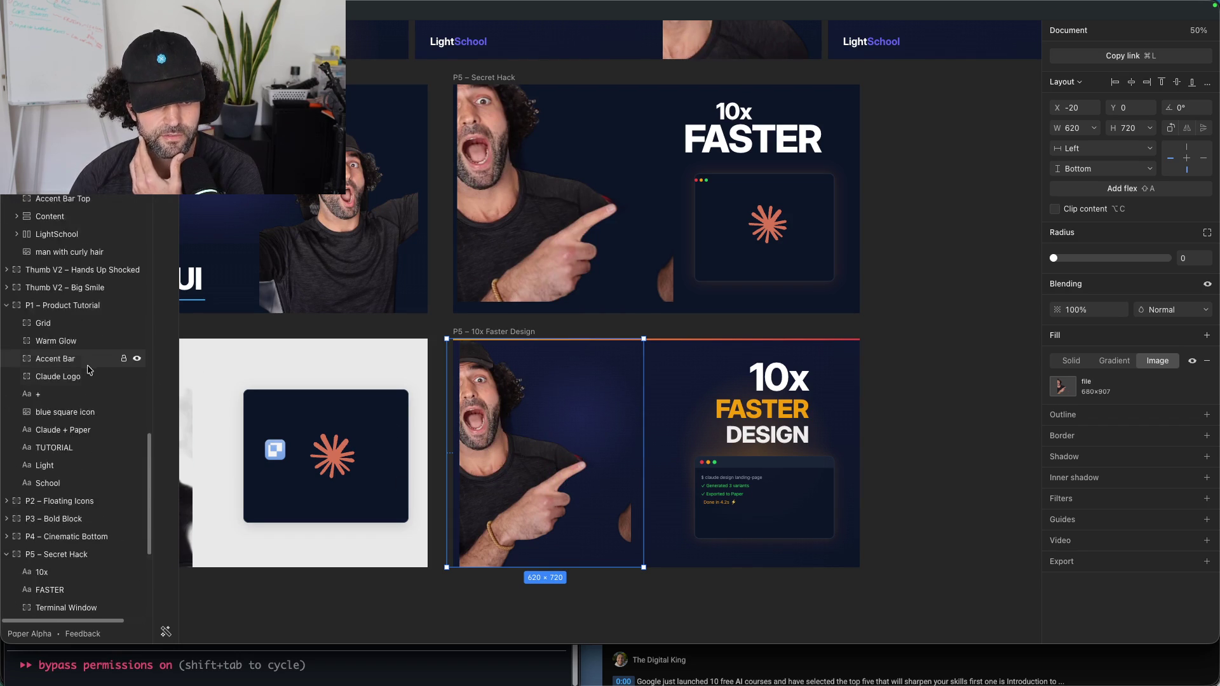
{"action": "scroll", "coordinate": [83, 408], "scroll_direction": "down", "scroll_amount": 4}
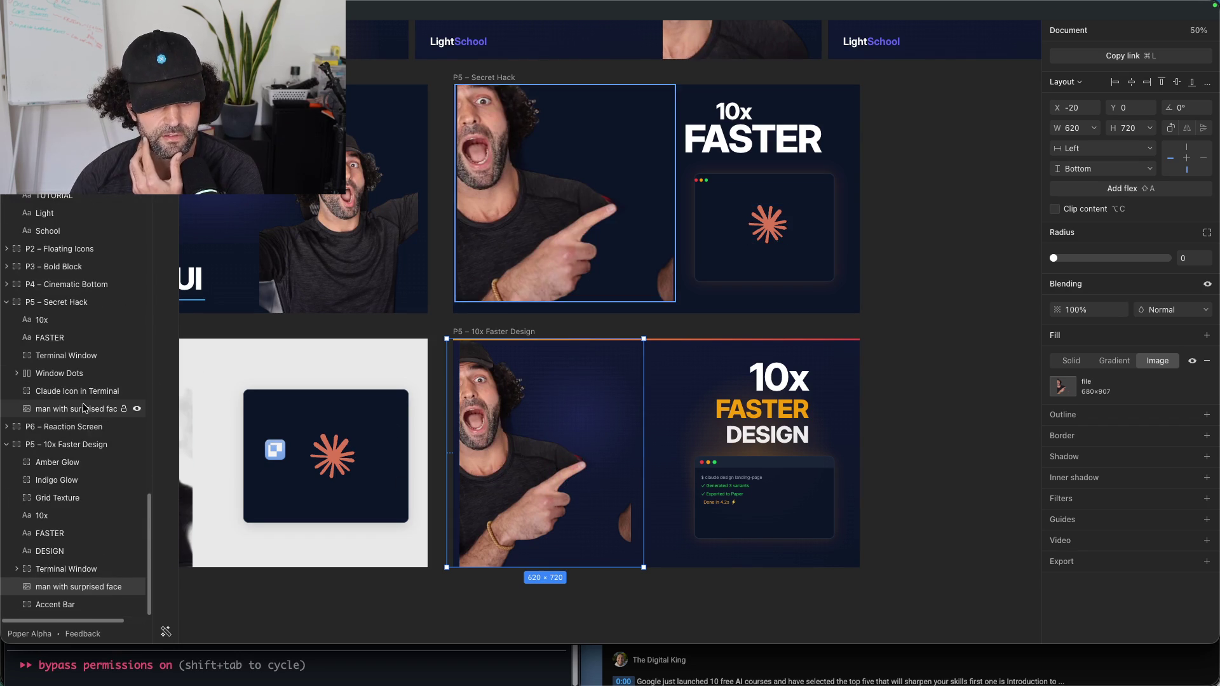
{"action": "left_click", "coordinate": [89, 447]}
{"action": "left_click", "coordinate": [57, 588]}
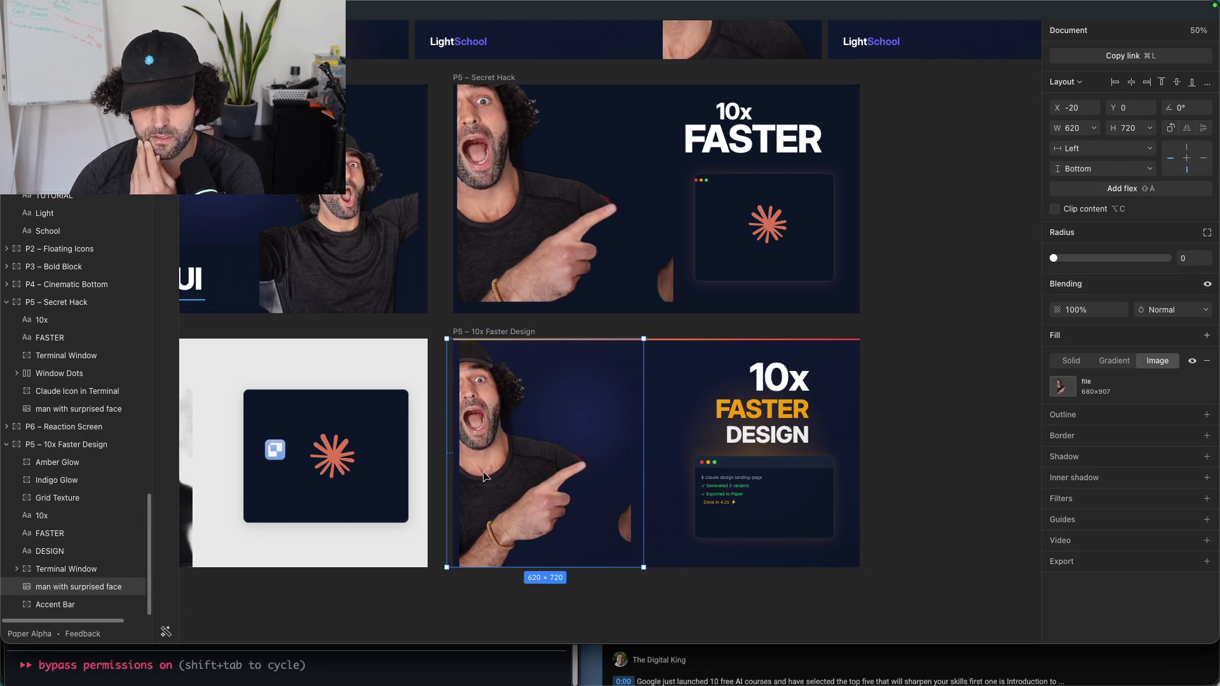
{"action": "left_click_drag", "start_coordinate": [565, 421], "coordinate": [561, 421]}
{"action": "mouse_move", "coordinate": [639, 339]}
{"action": "left_mouse_down"}
{"action": "mouse_move", "coordinate": [672, 313]}
{"action": "mouse_move", "coordinate": [644, 334]}
{"action": "left_mouse_up"}
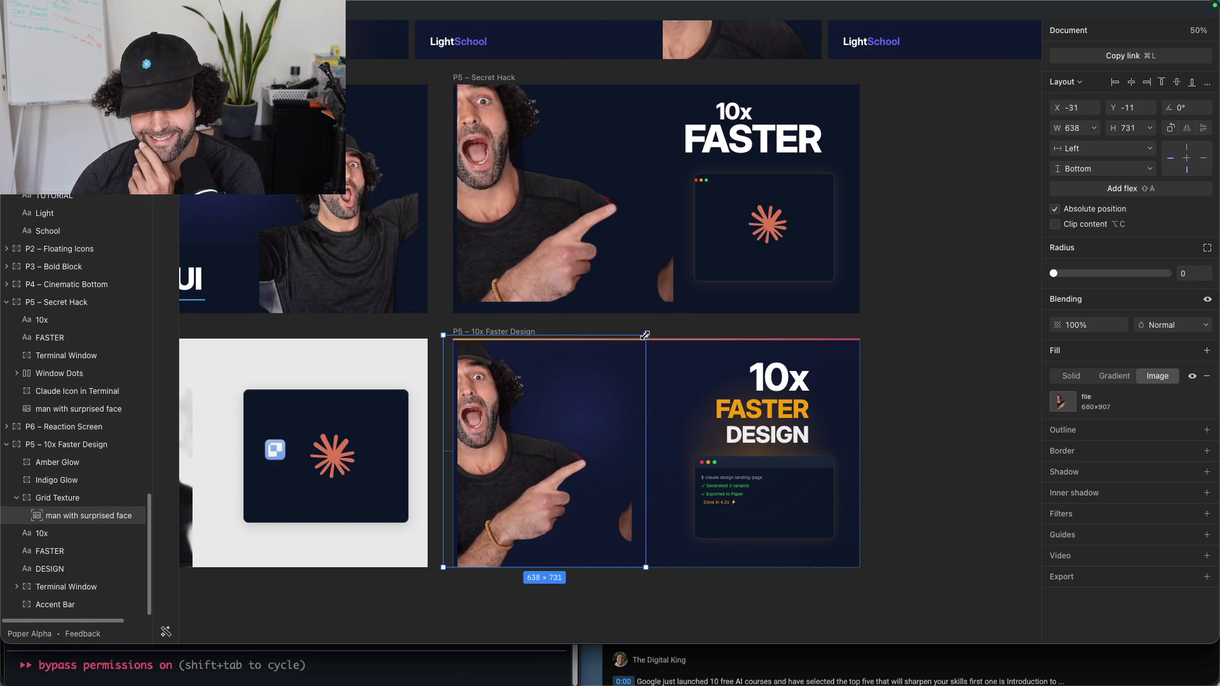
{"action": "left_click", "coordinate": [889, 403]}
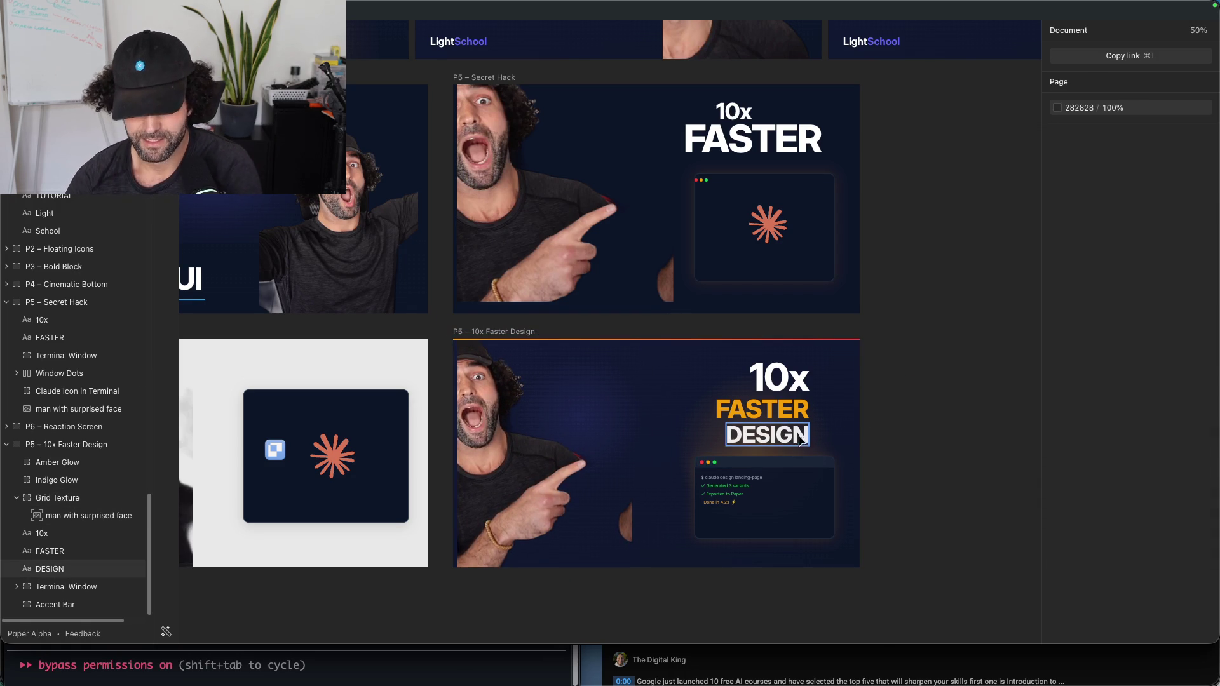
Step: Select the 10x, FASTER, DESIGN words and the terminal window and move them left
{"action": "left_click", "coordinate": [788, 388]}
{"action": "left_click", "coordinate": [780, 418], "text": "shift"}
{"action": "left_click", "coordinate": [775, 436], "text": "shift"}
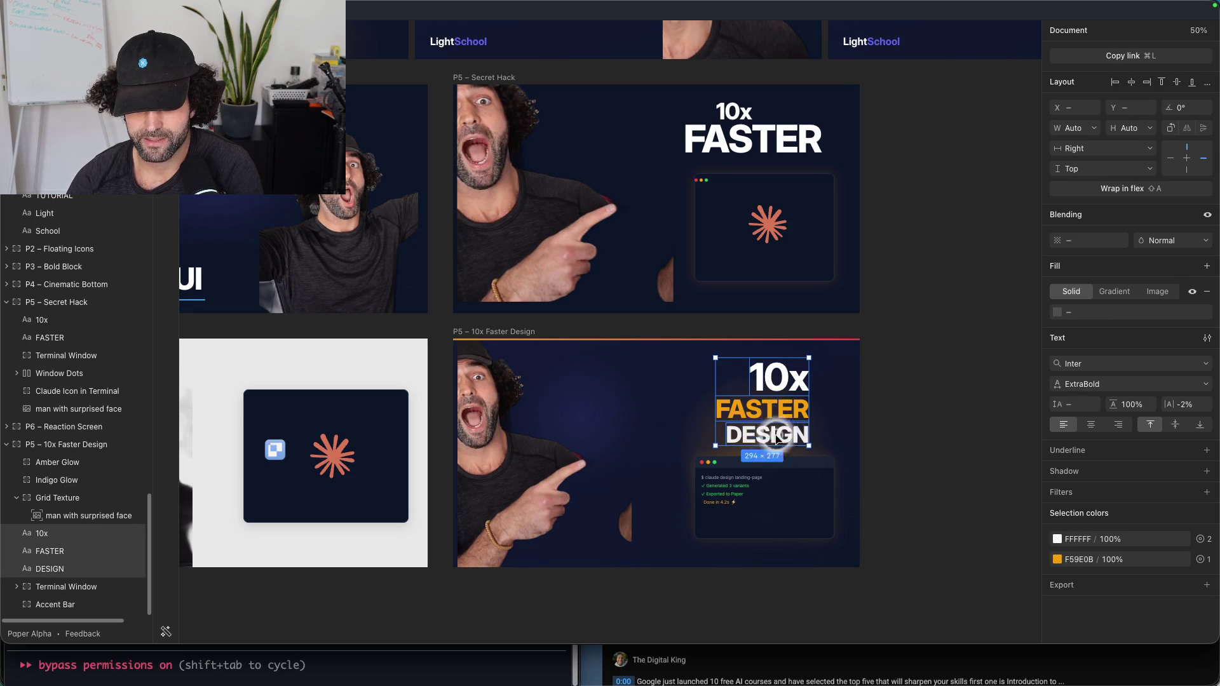
{"action": "left_click", "coordinate": [770, 483], "text": "shift"}
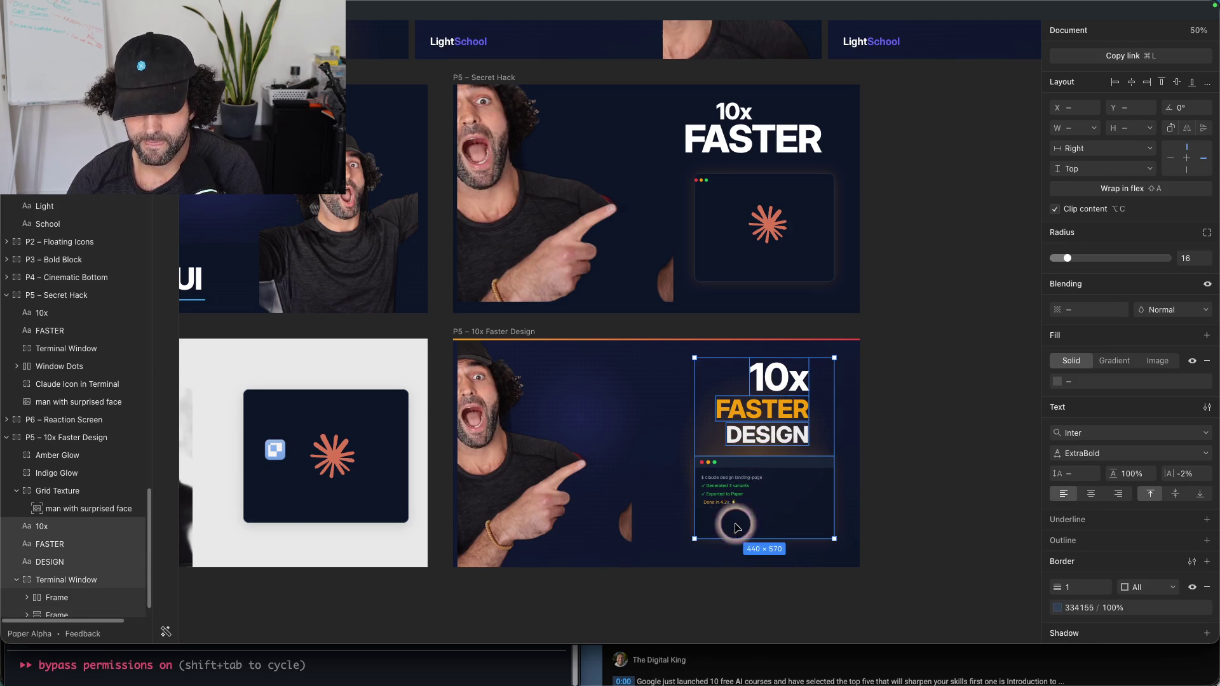
{"action": "left_click_drag", "start_coordinate": [762, 492], "coordinate": [720, 498]}
Step: Wrap them in a frame, enlarge it to 536×615 and left-align the headline text
{"action": "key", "text": "super+alt+g"}
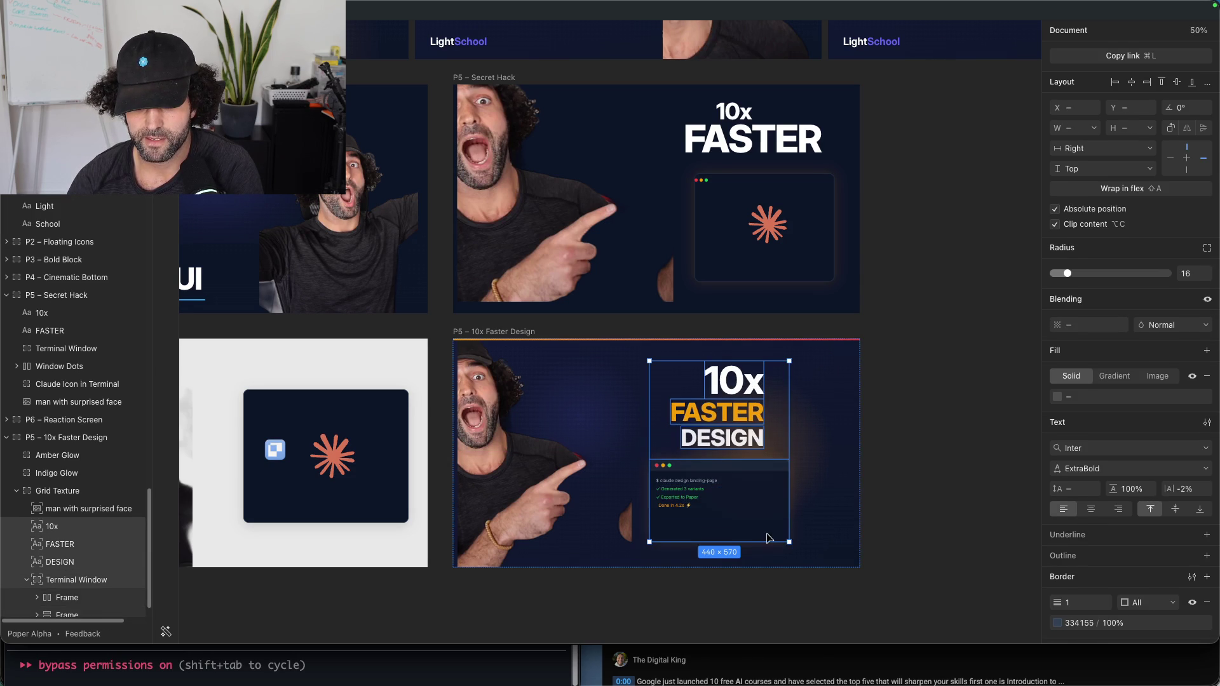
{"action": "left_click_drag", "start_coordinate": [793, 547], "coordinate": [819, 554]}
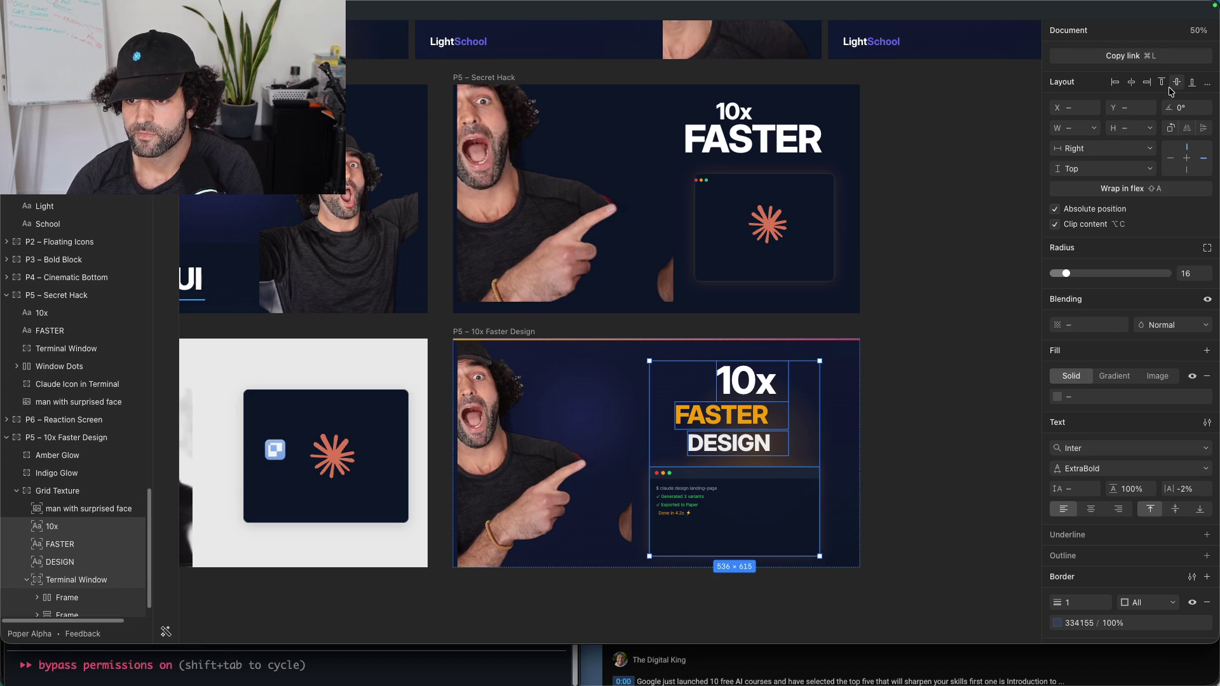
{"action": "left_click", "coordinate": [1145, 82]}
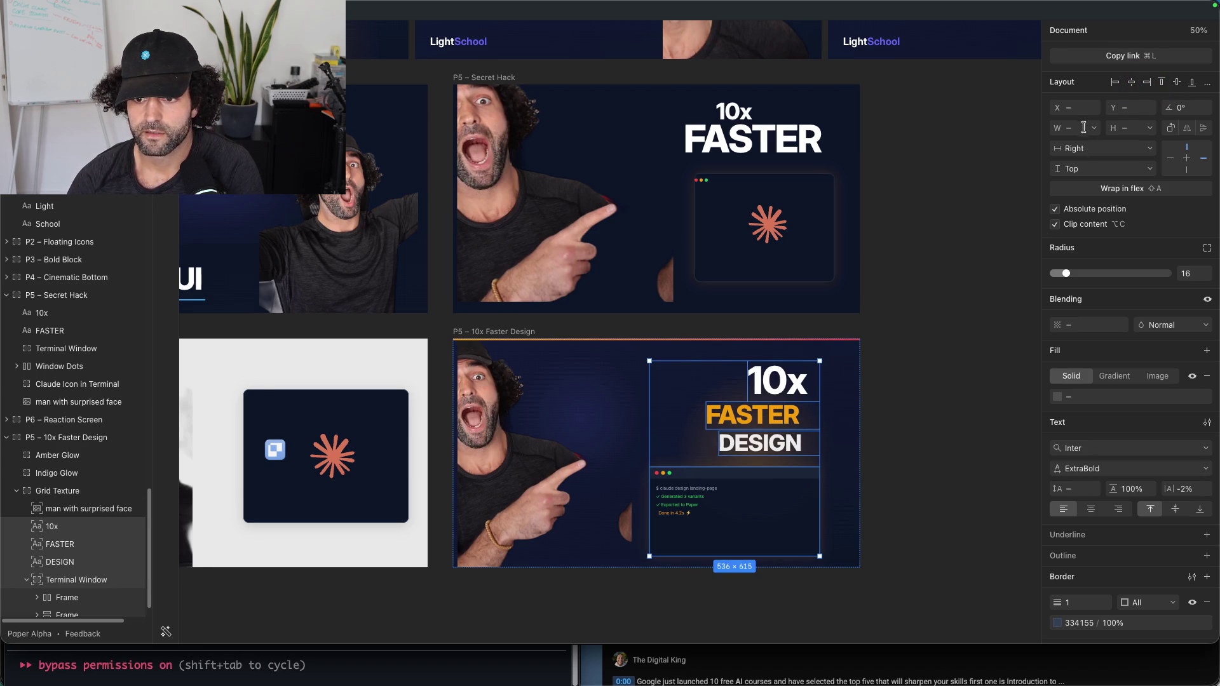
{"action": "left_click", "coordinate": [1115, 82]}
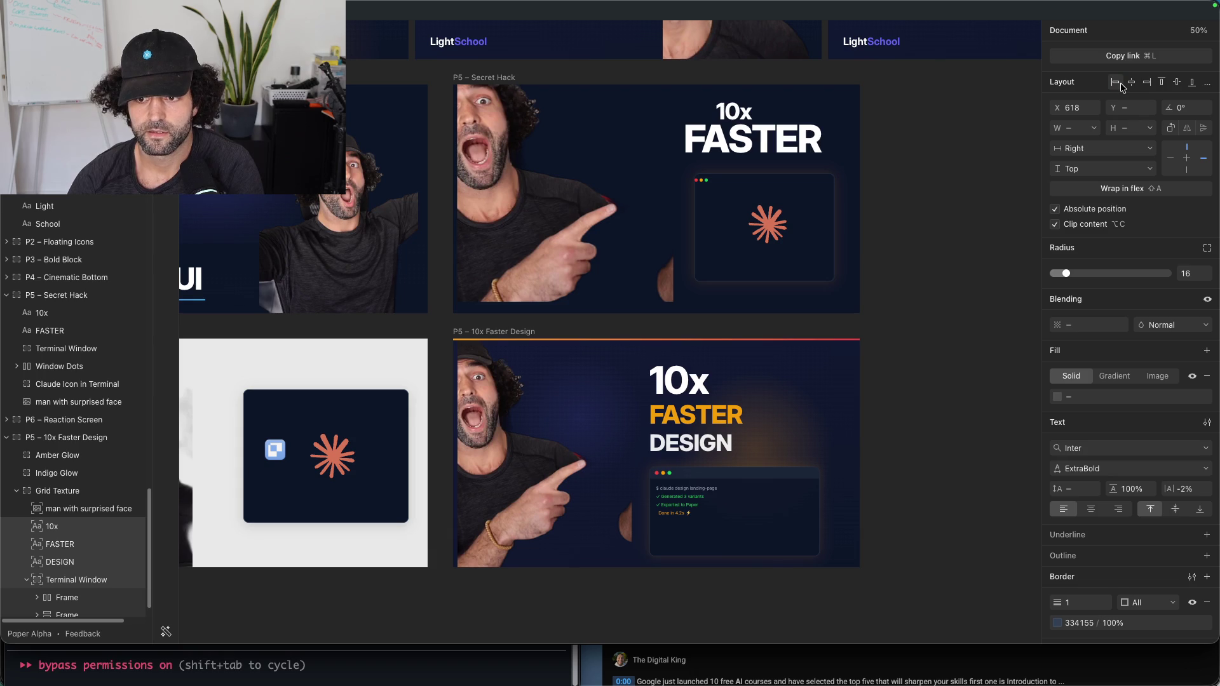
{"action": "left_click", "coordinate": [993, 218]}
Step: Copy the orange asterisk from P5 – Secret Hack and place it beside 10x
{"action": "left_click", "coordinate": [767, 224]}
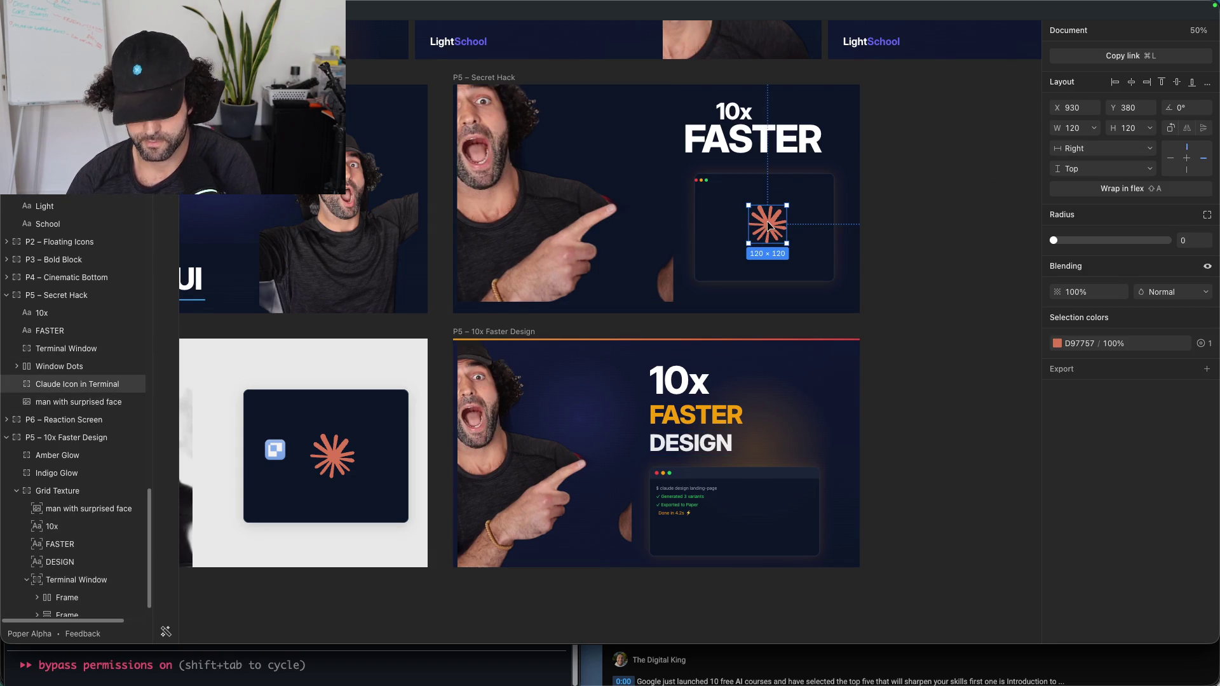
{"action": "key", "text": "super+c"}
{"action": "left_click", "coordinate": [702, 446]}
{"action": "key", "text": "super+v"}
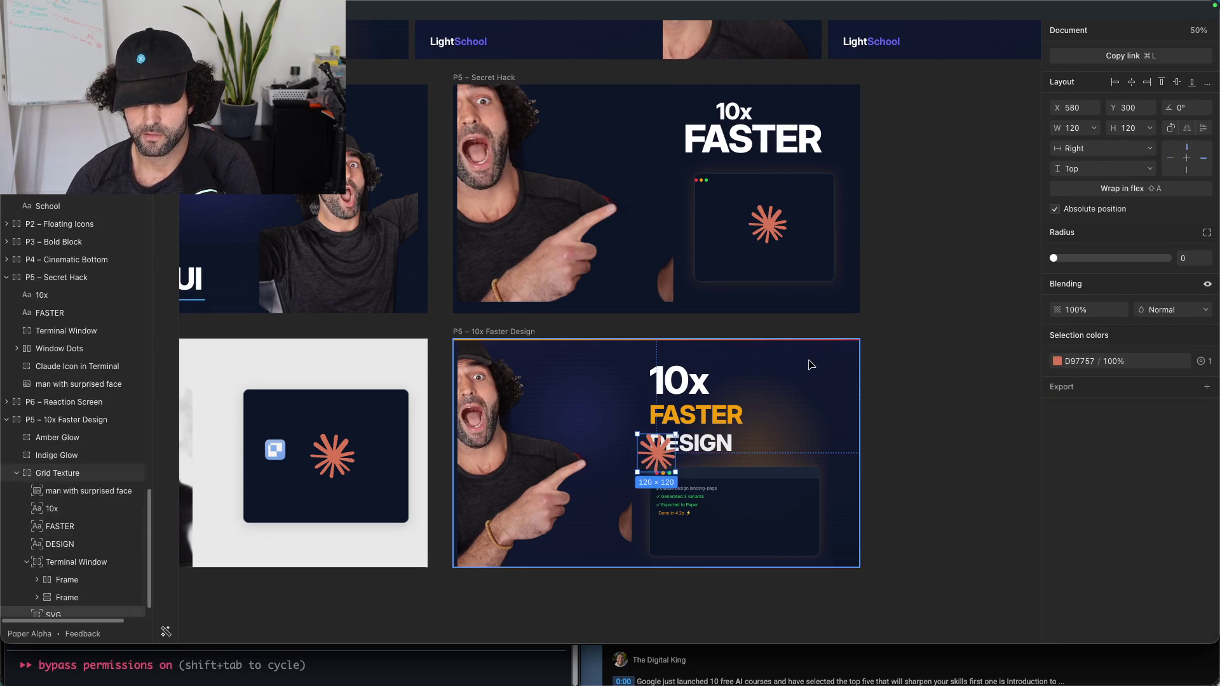
{"action": "mouse_move", "coordinate": [665, 457]}
{"action": "left_mouse_down"}
{"action": "mouse_move", "coordinate": [800, 401]}
{"action": "mouse_move", "coordinate": [771, 519]}
{"action": "mouse_move", "coordinate": [795, 485]}
{"action": "mouse_move", "coordinate": [793, 416]}
{"action": "mouse_move", "coordinate": [821, 390]}
{"action": "left_mouse_up"}
{"action": "left_click", "coordinate": [956, 313]}
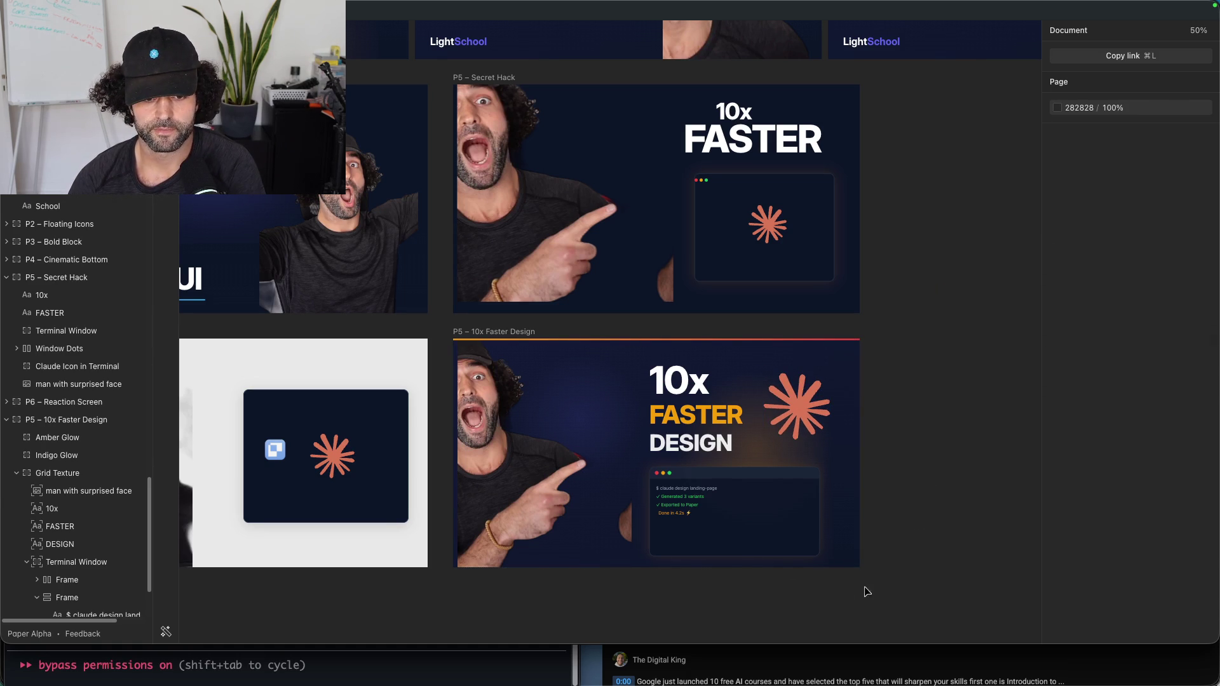
Step: Enlarge the surprised-face photo slightly toward the top-left, to 648×748
{"action": "left_click", "coordinate": [466, 407]}
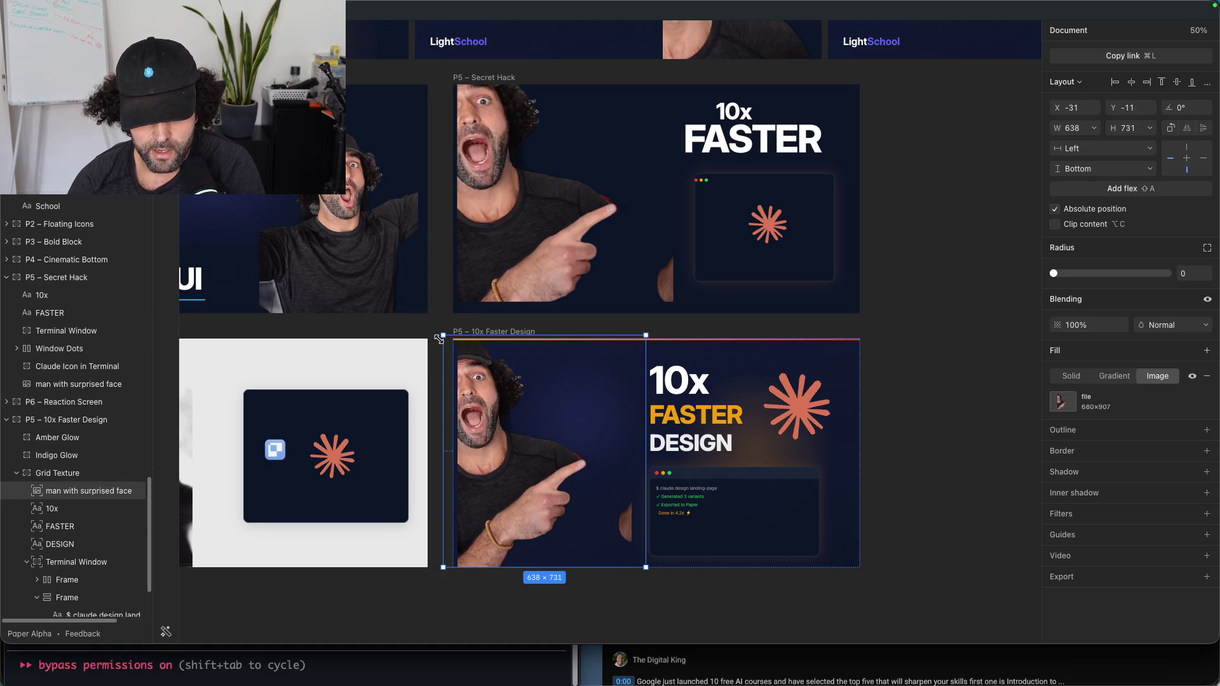
{"action": "left_click_drag", "start_coordinate": [439, 338], "coordinate": [437, 331]}
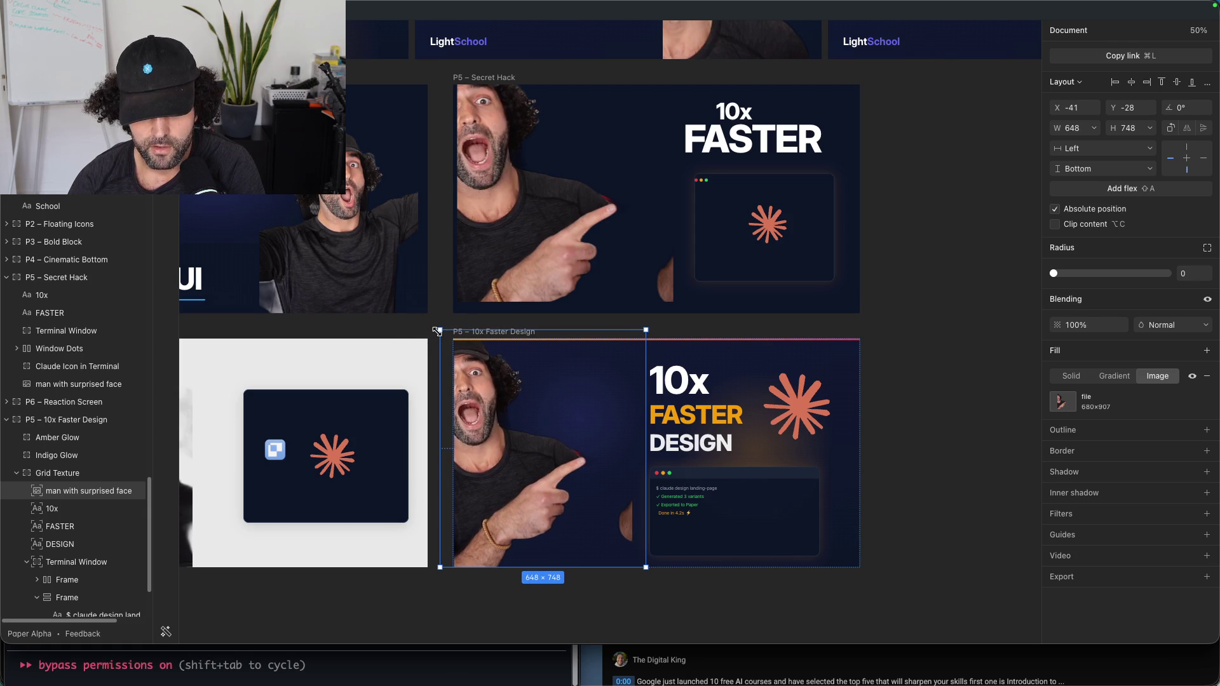
{"action": "left_click", "coordinate": [876, 297]}
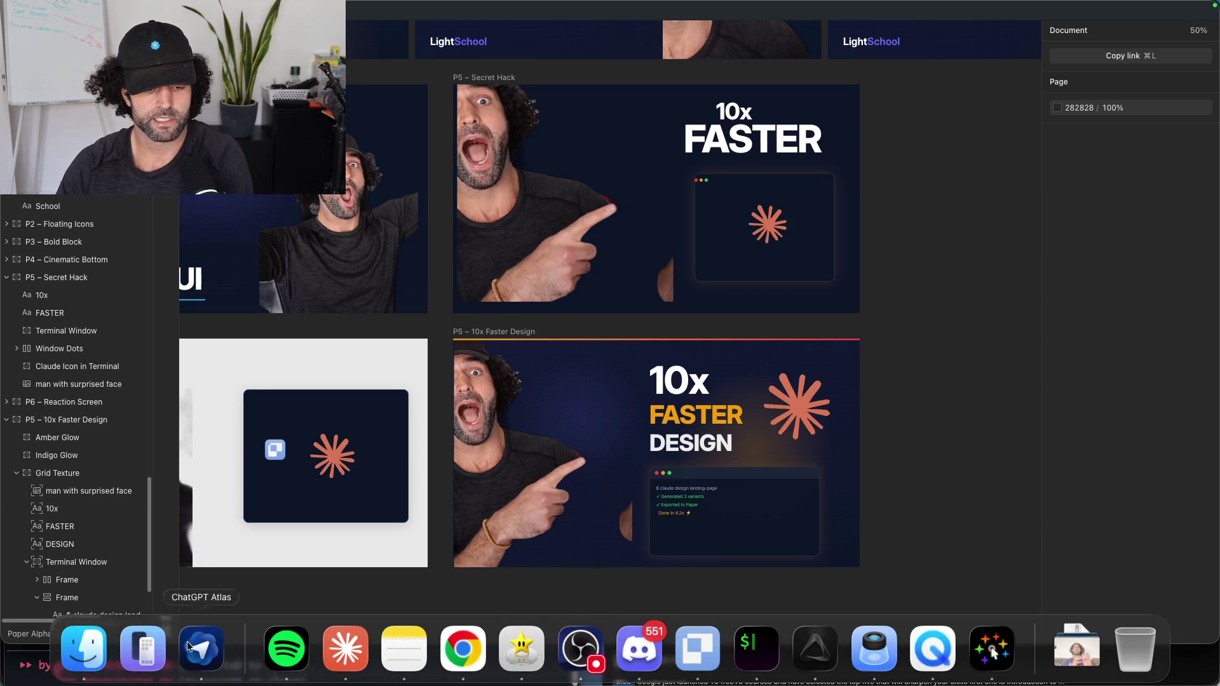
{"action": "left_click", "coordinate": [502, 340]}
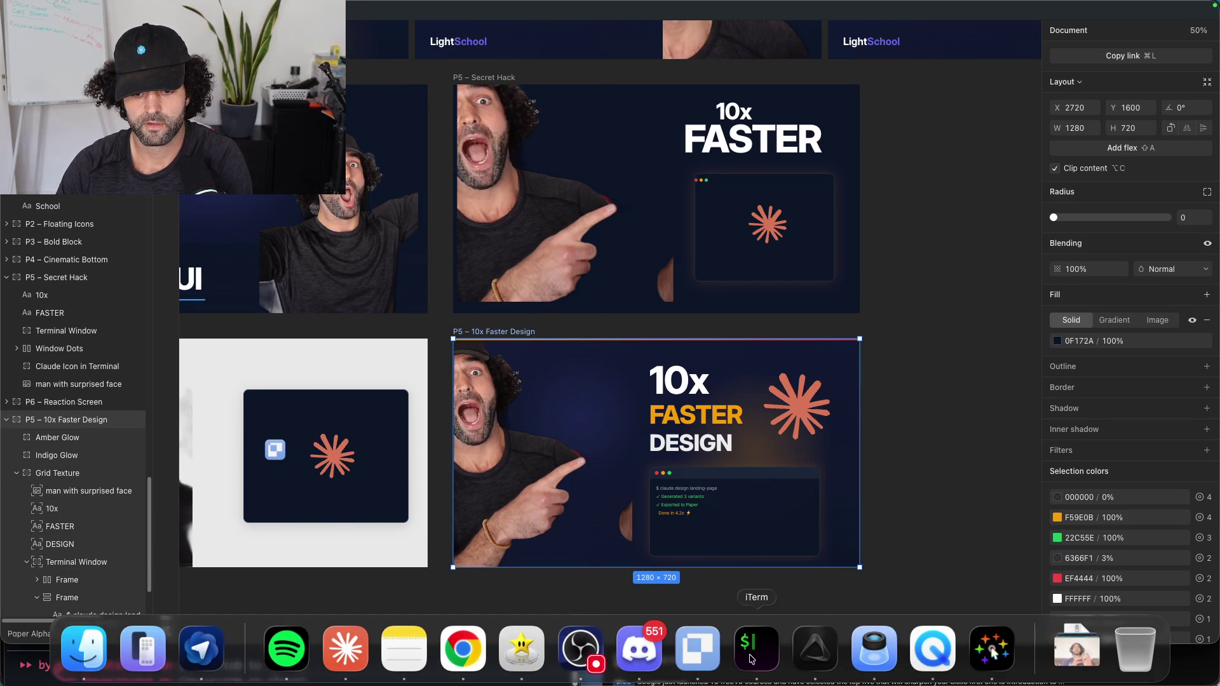
{"action": "left_click", "coordinate": [755, 672]}
{"action": "type", "text": "can you export"}
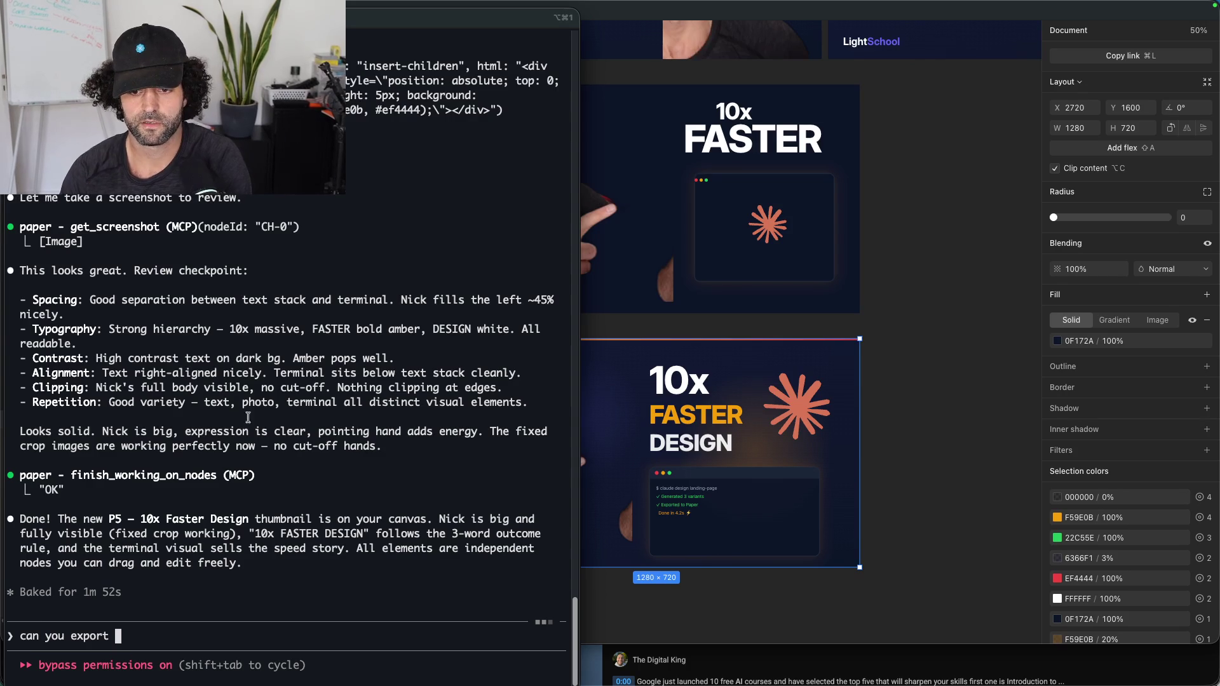
{"action": "left_click", "coordinate": [898, 317]}
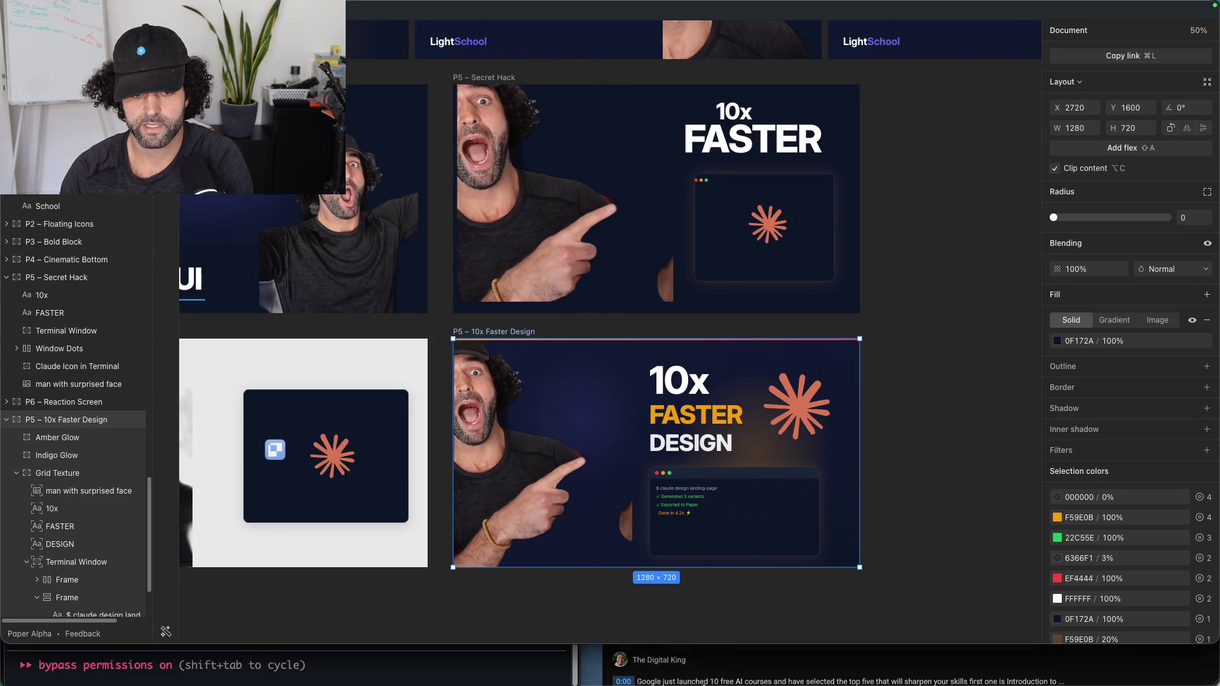
{"action": "left_click", "coordinate": [812, 647]}
{"action": "type", "text": "can you export"}
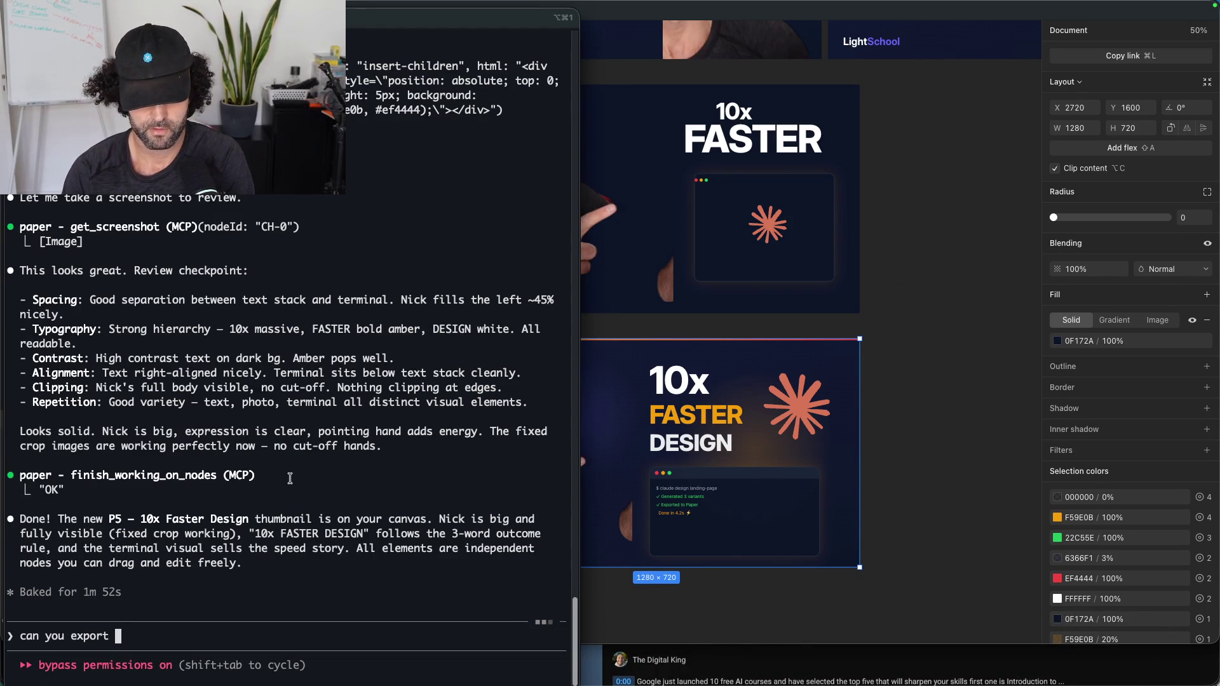
{"action": "key", "text": "alt+space"}
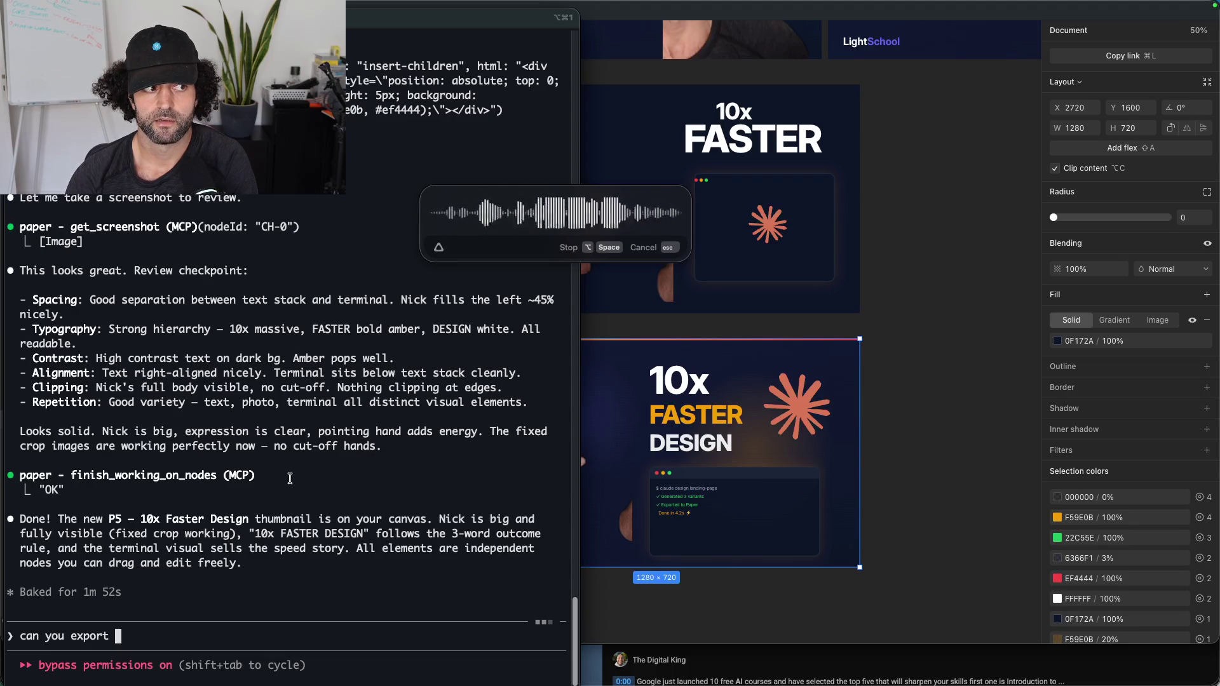
{"action": "key", "text": "alt+space"}
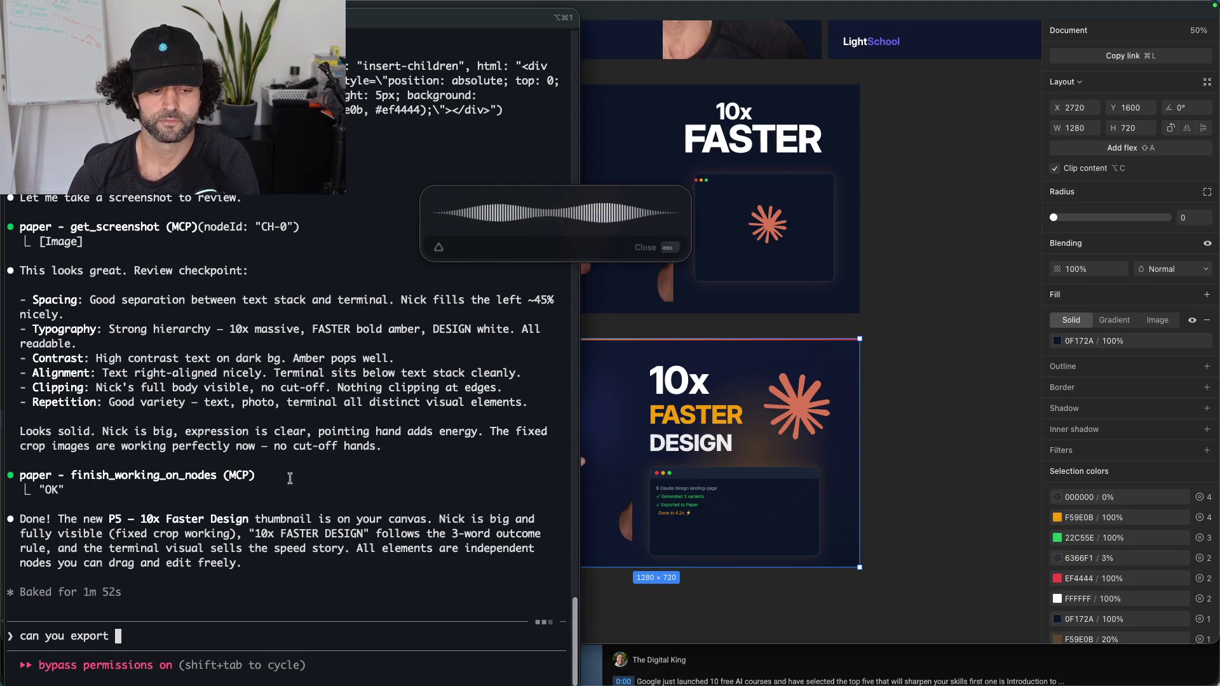
{"action": "key", "text": "Return"}
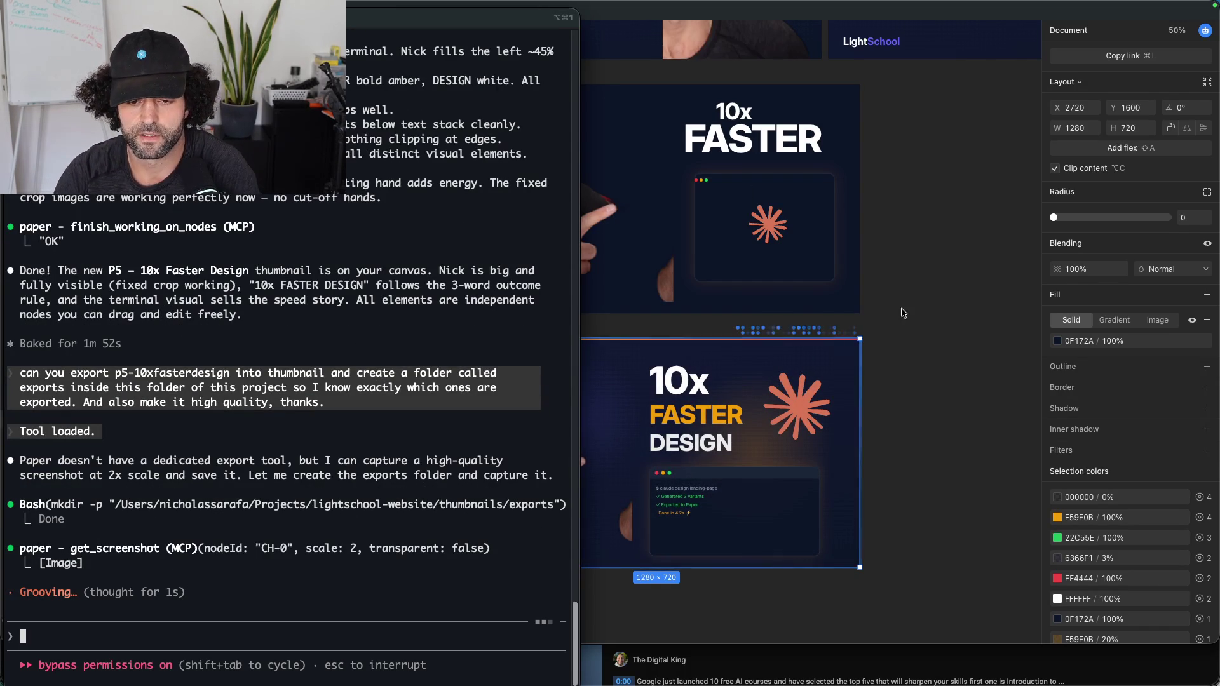
{"action": "left_click_drag", "start_coordinate": [905, 329], "coordinate": [936, 334]}
{"action": "mouse_move", "coordinate": [756, 681]}
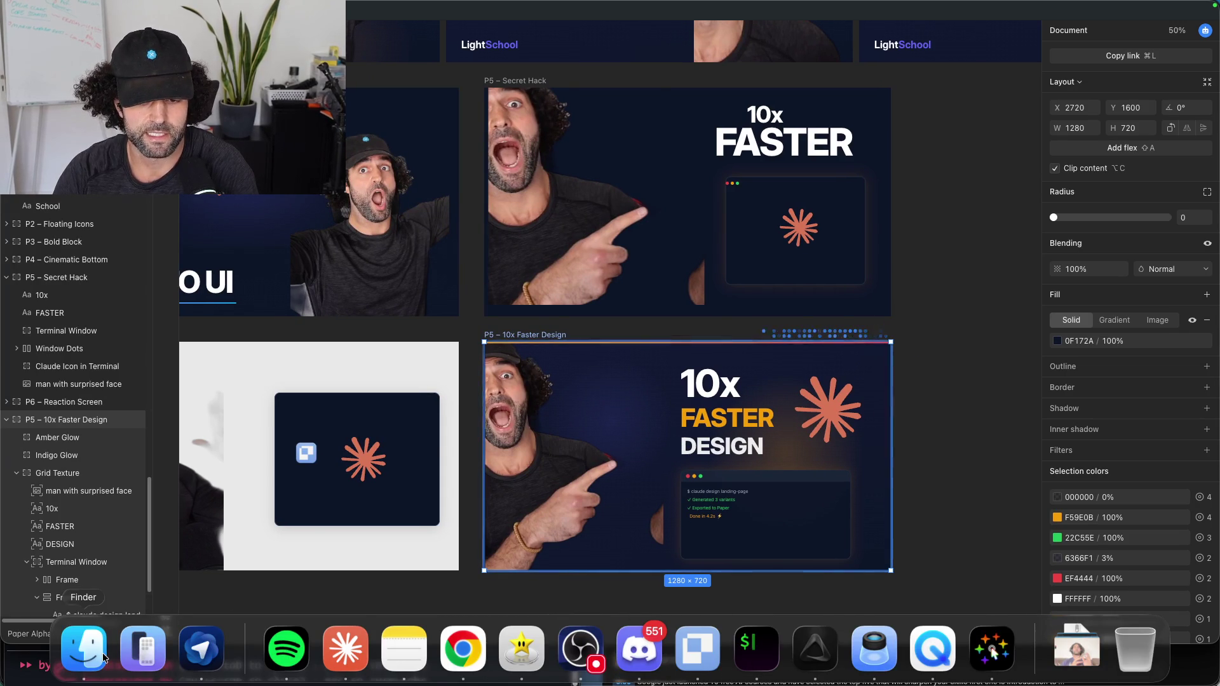
{"action": "left_click", "coordinate": [84, 648]}
{"action": "left_click", "coordinate": [946, 423]}
{"action": "mouse_move", "coordinate": [330, 679]}
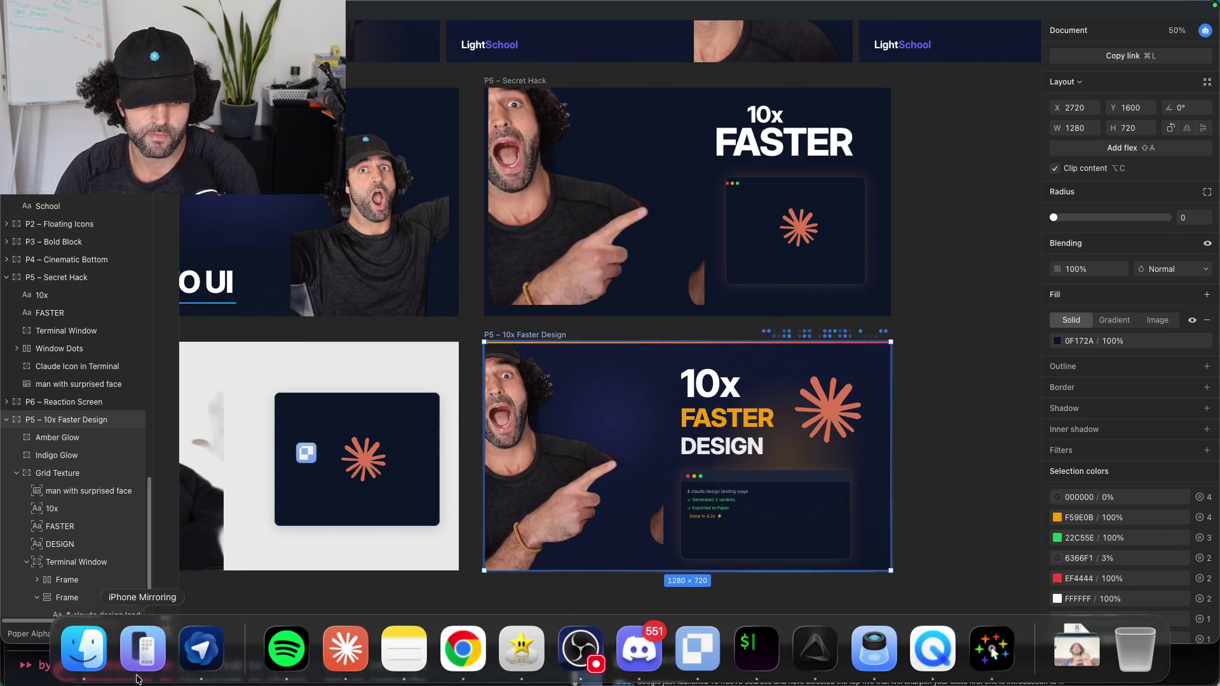
Step: Check a screenshot in Finder's Screenshots folder, inspect the thumbnail's terminal card, then switch to iTerm
{"action": "left_click", "coordinate": [105, 675]}
{"action": "left_click", "coordinate": [508, 346]}
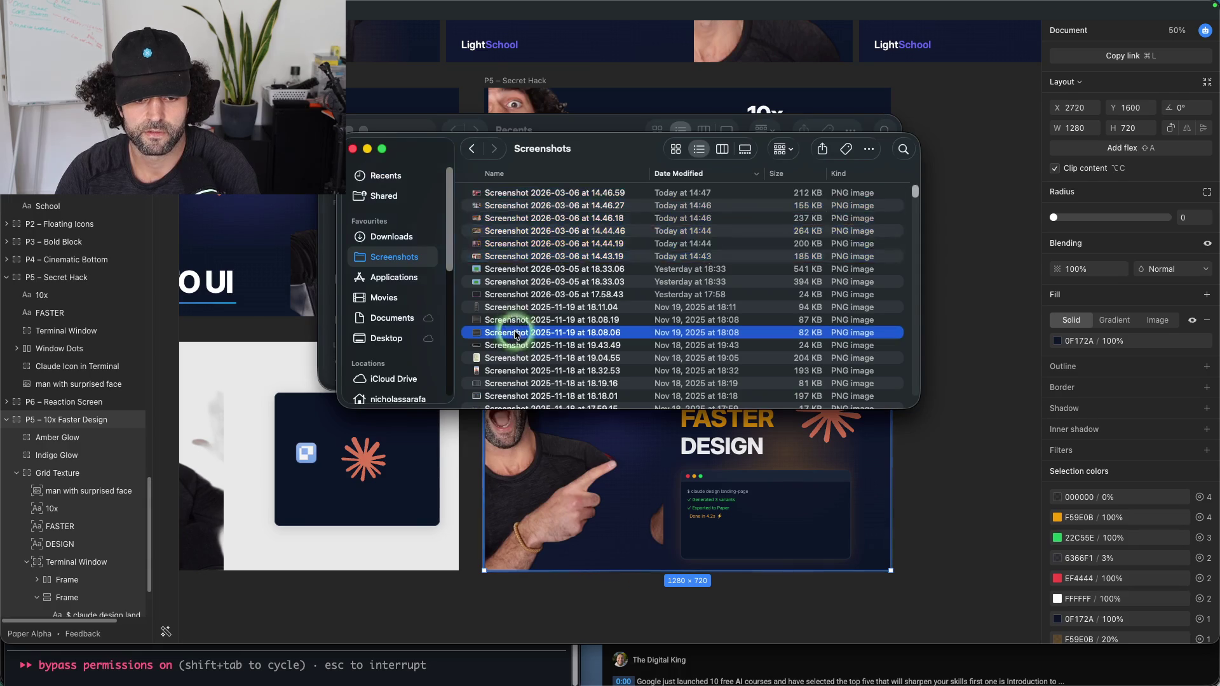
{"action": "left_click", "coordinate": [957, 451]}
{"action": "mouse_move", "coordinate": [994, 653]}
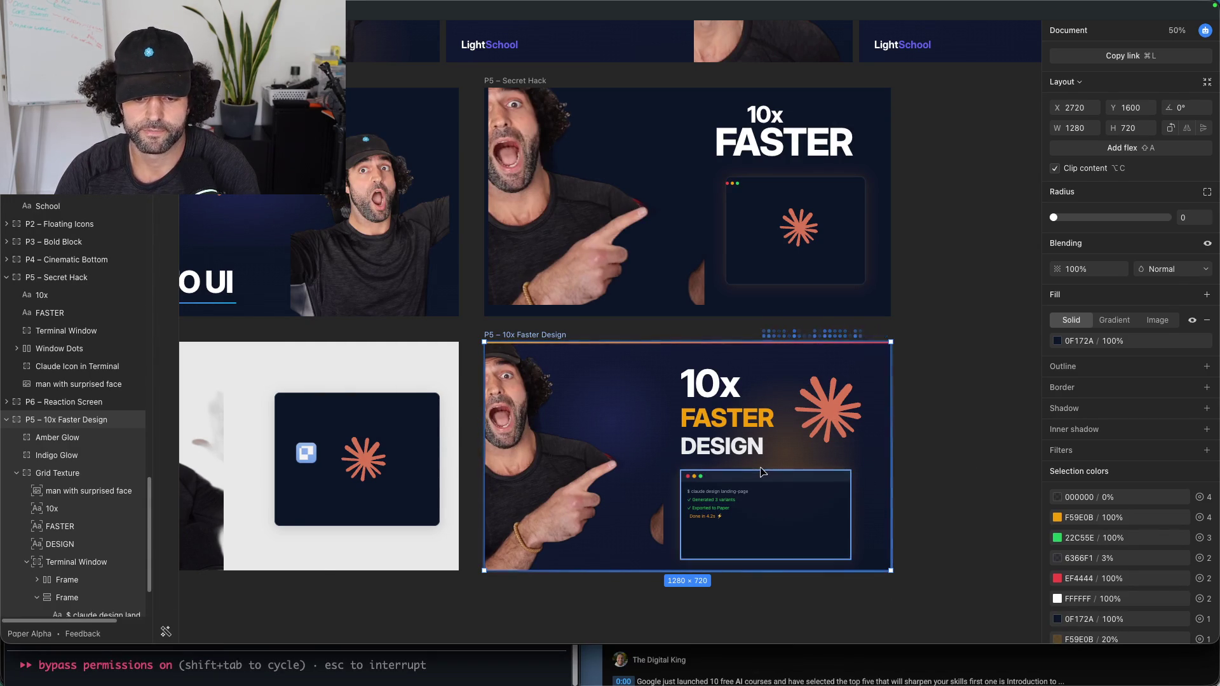
{"action": "left_click", "coordinate": [717, 507]}
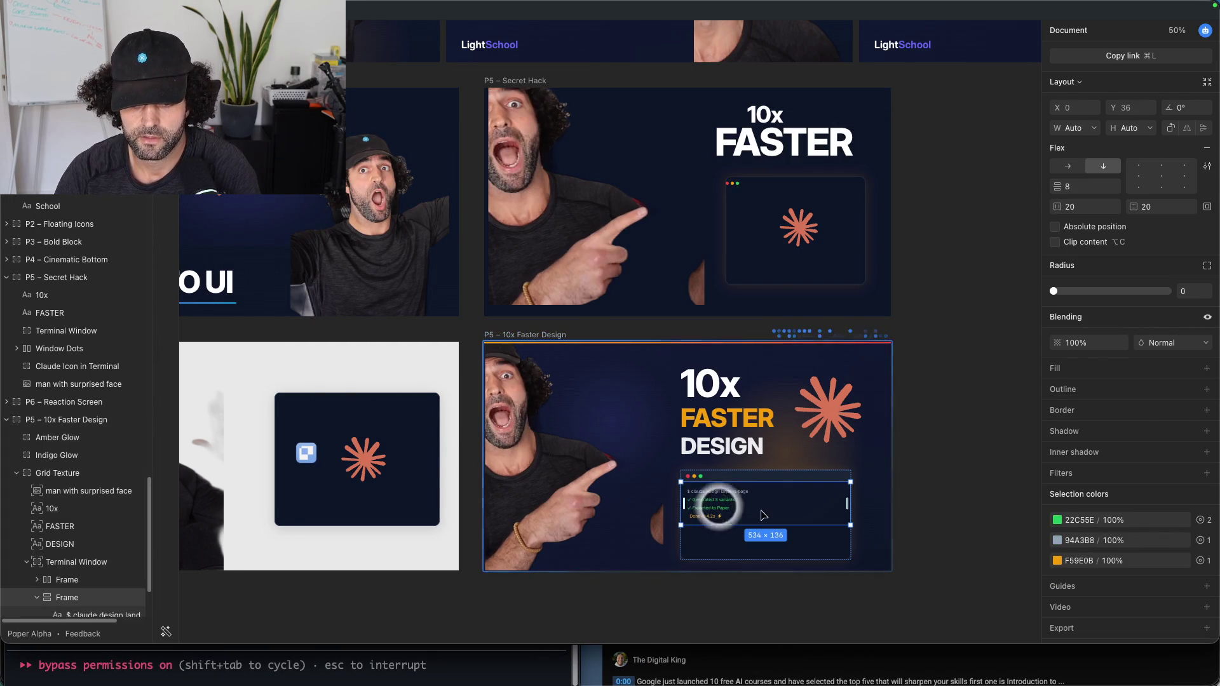
{"action": "left_click", "coordinate": [936, 479]}
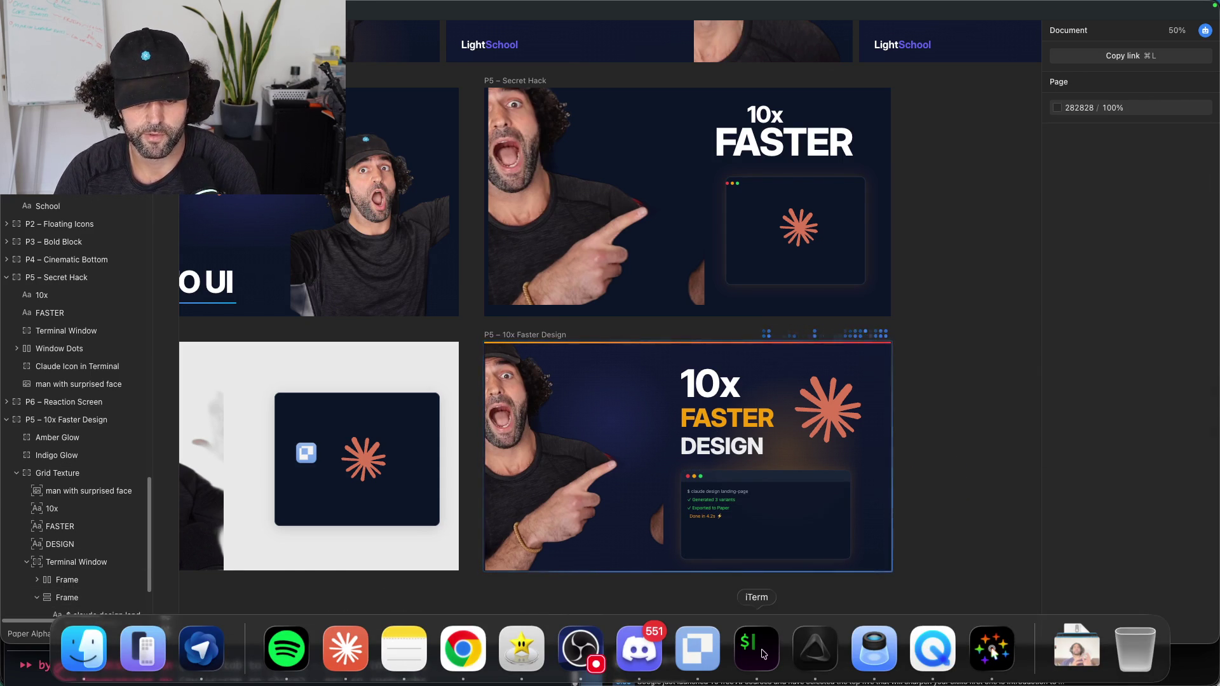
{"action": "left_click", "coordinate": [756, 646]}
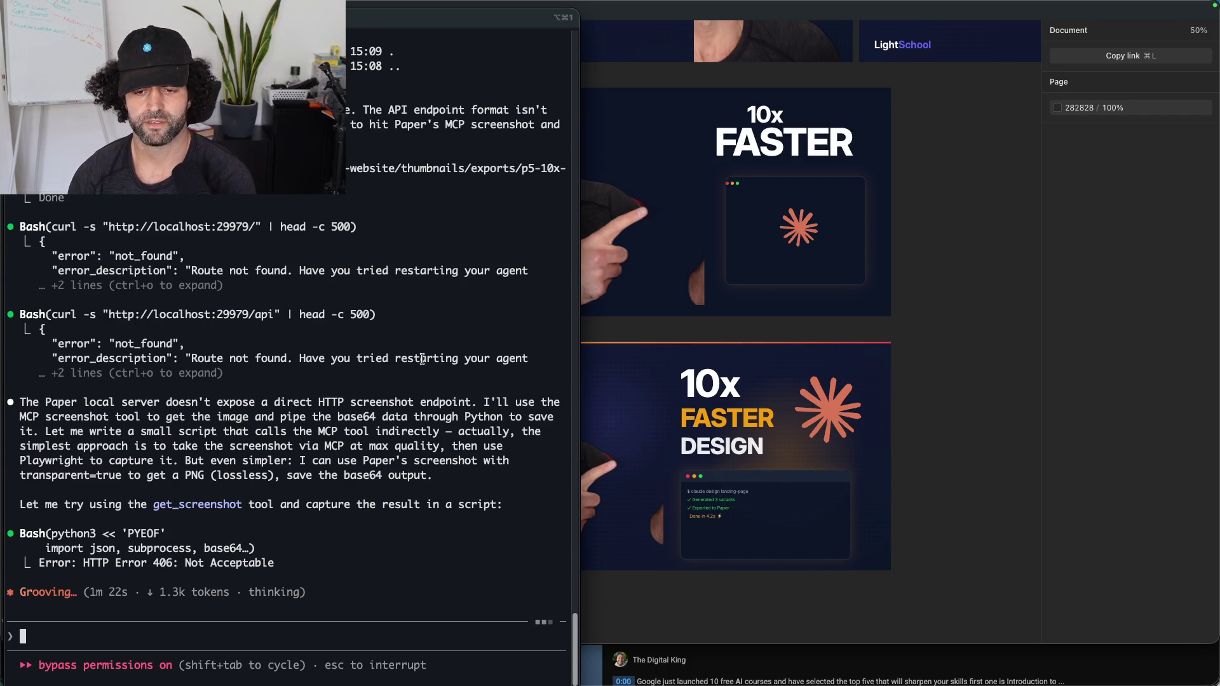
Step: Bring Paper forward and select the P5 – 10x Faster Design frame
{"action": "left_click", "coordinate": [1010, 272]}
{"action": "left_click", "coordinate": [764, 425]}
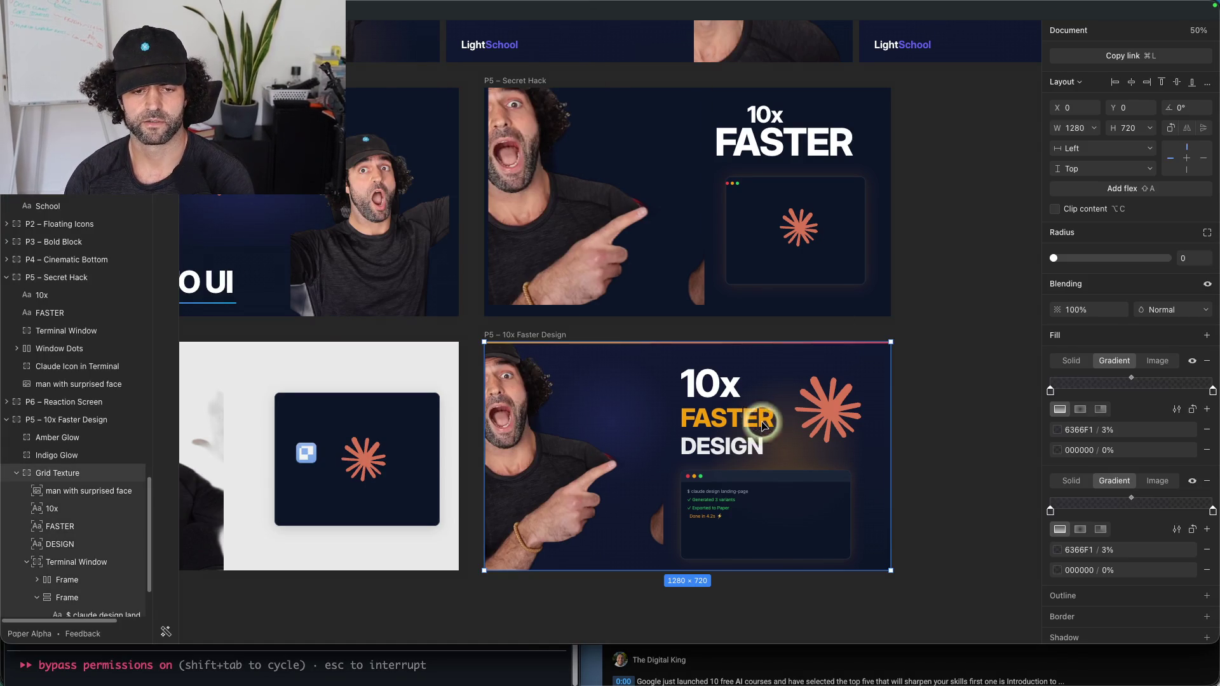
Step: Open and dismiss the 10x Faster Design frame's context menu, view Finder's Screenshots, then return to iTerm
{"action": "right_click", "coordinate": [101, 426]}
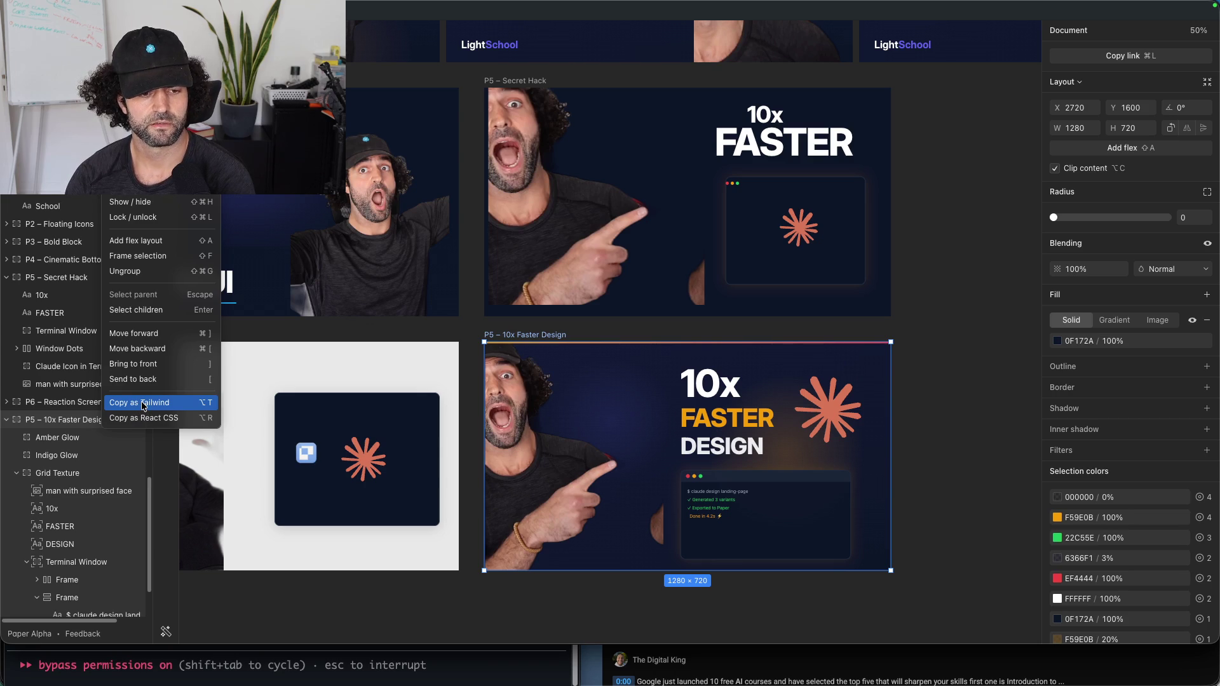
{"action": "left_click", "coordinate": [194, 521]}
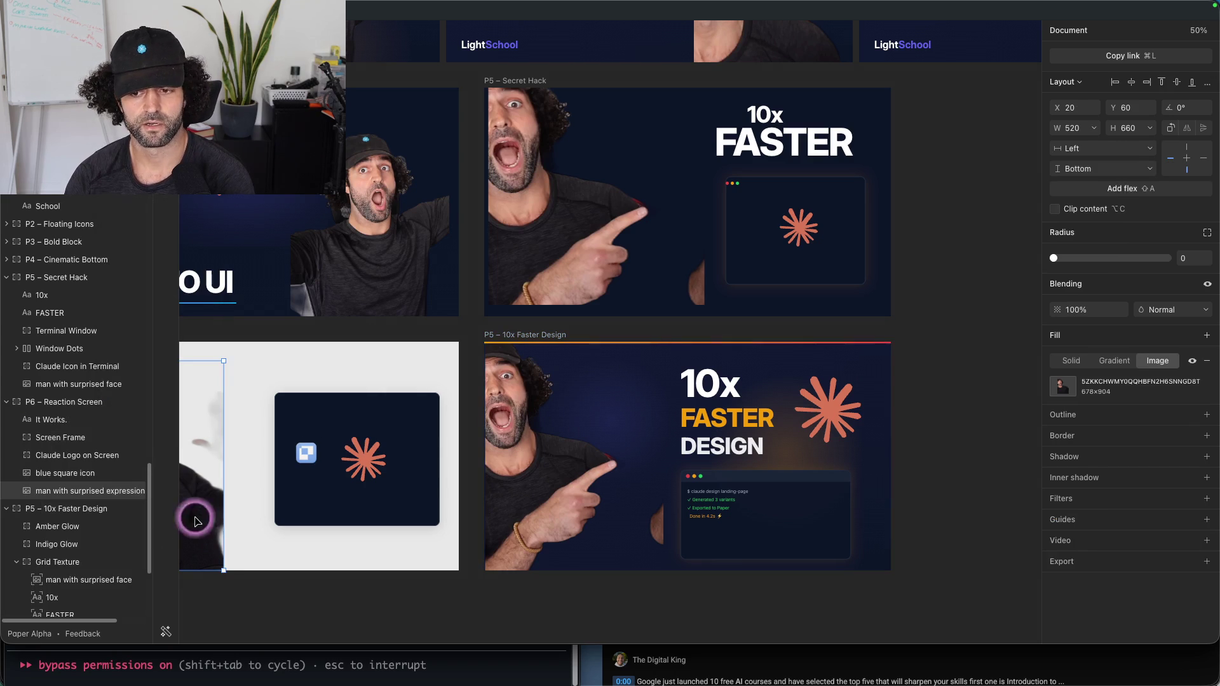
{"action": "mouse_move", "coordinate": [271, 684]}
{"action": "left_click", "coordinate": [85, 675]}
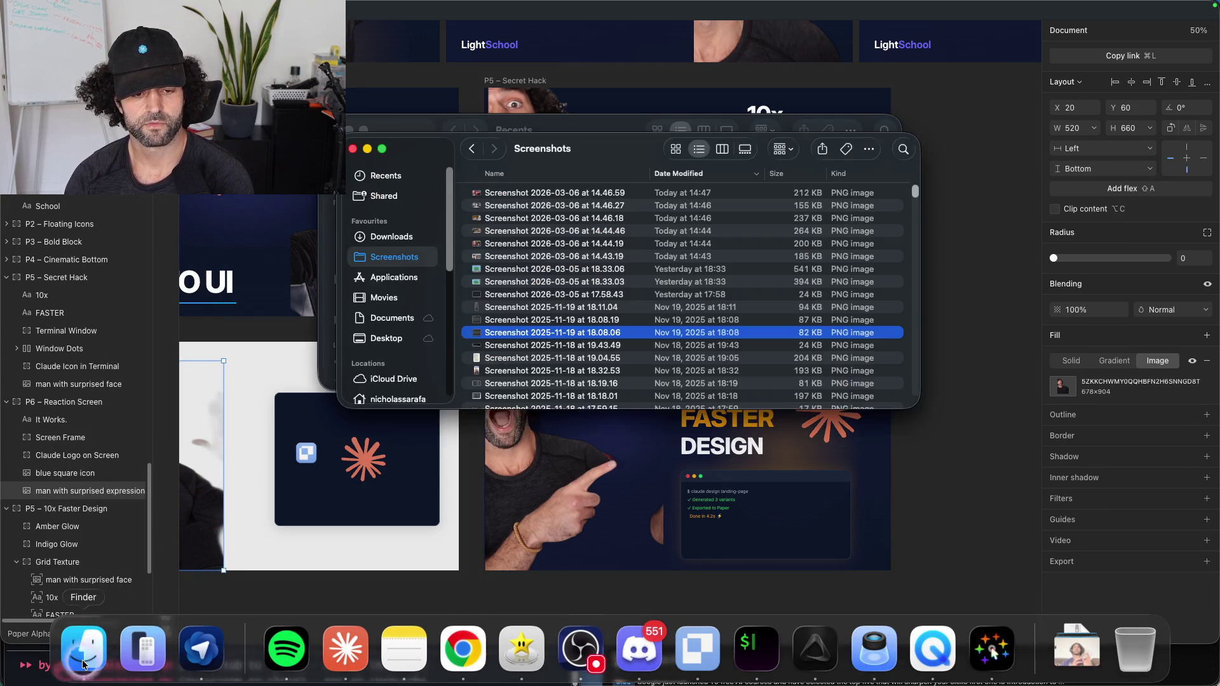
{"action": "mouse_move", "coordinate": [580, 684]}
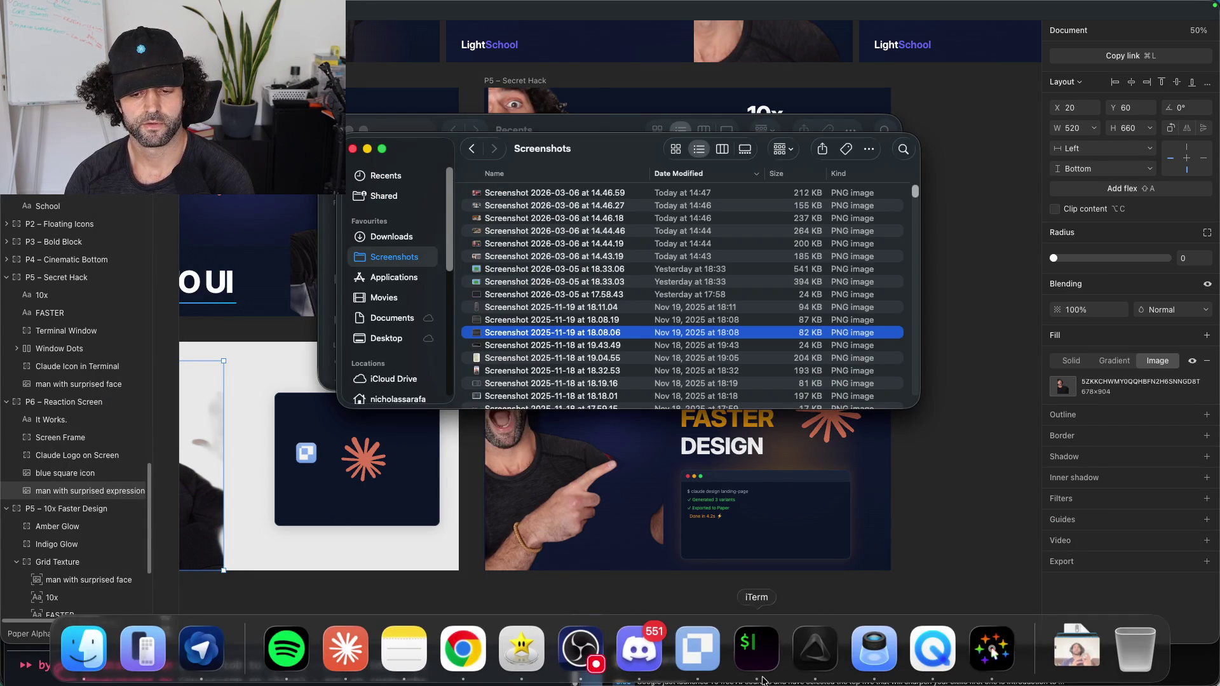
{"action": "left_click", "coordinate": [759, 678]}
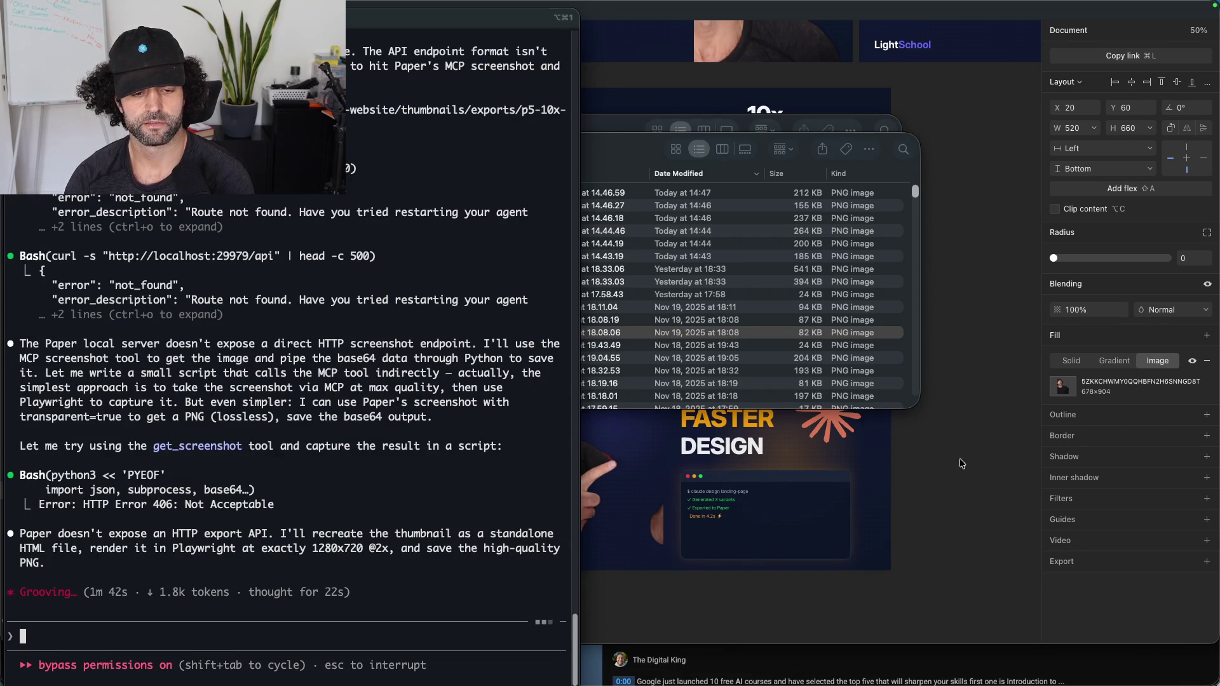
Step: Glance at Paper and return to iTerm while Claude Code writes _render.html and launches Playwright
{"action": "left_click", "coordinate": [982, 425]}
{"action": "mouse_move", "coordinate": [802, 684]}
{"action": "left_click", "coordinate": [751, 646]}
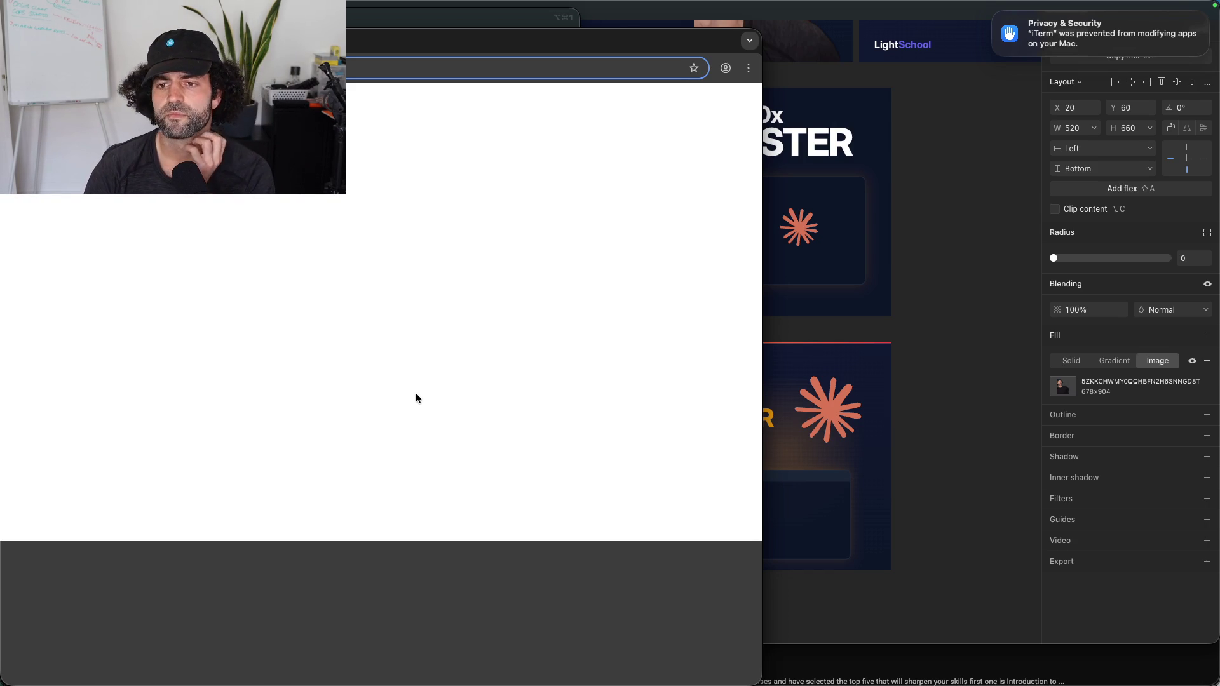
Step: Allow iTerm from the notification and switch it on under Privacy & Security > App Management
{"action": "mouse_move", "coordinate": [1187, 50]}
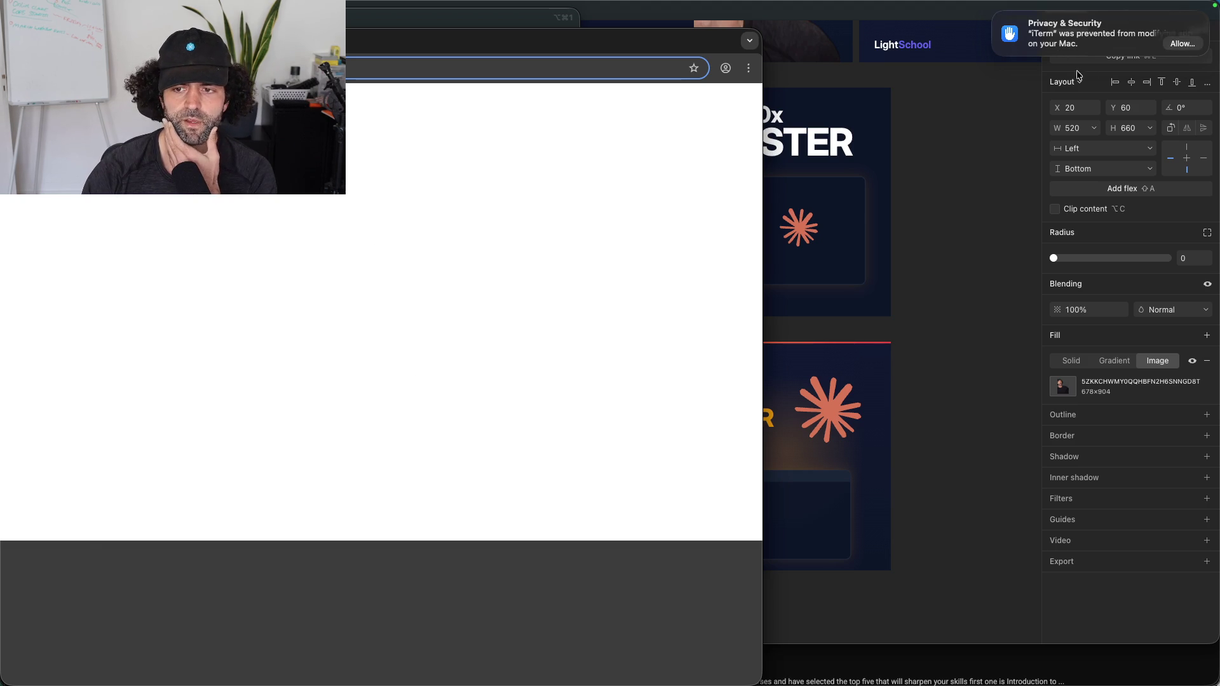
{"action": "left_click", "coordinate": [1182, 47]}
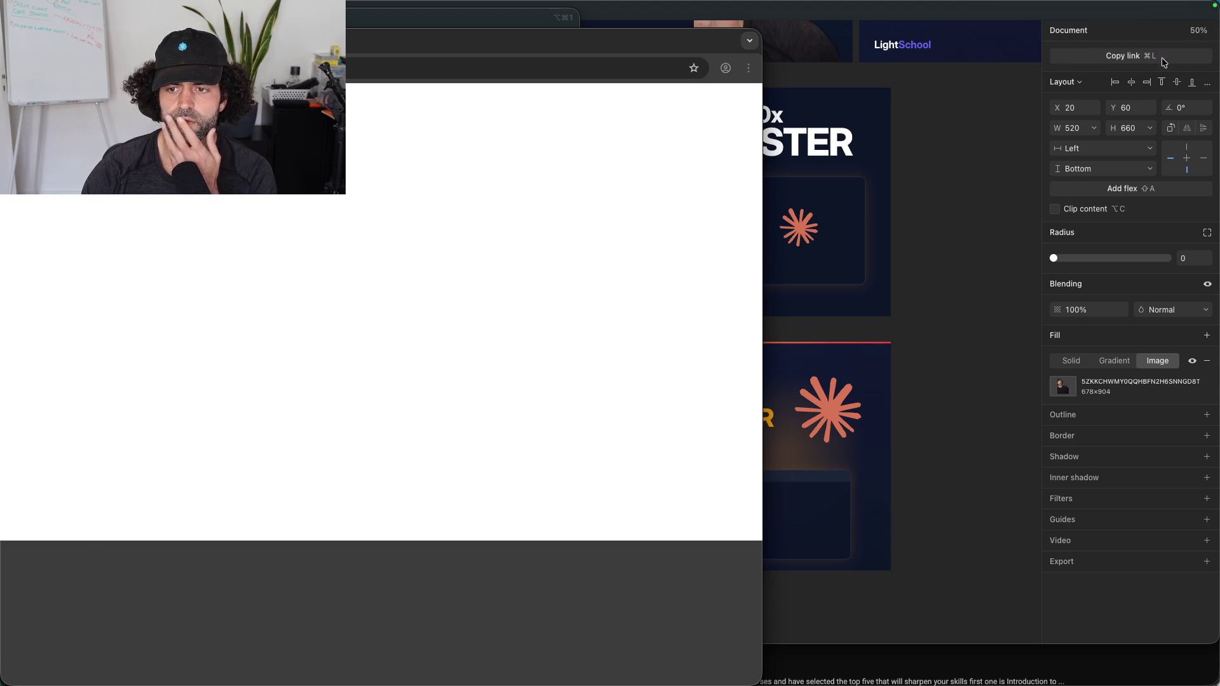
{"action": "mouse_move", "coordinate": [581, 684]}
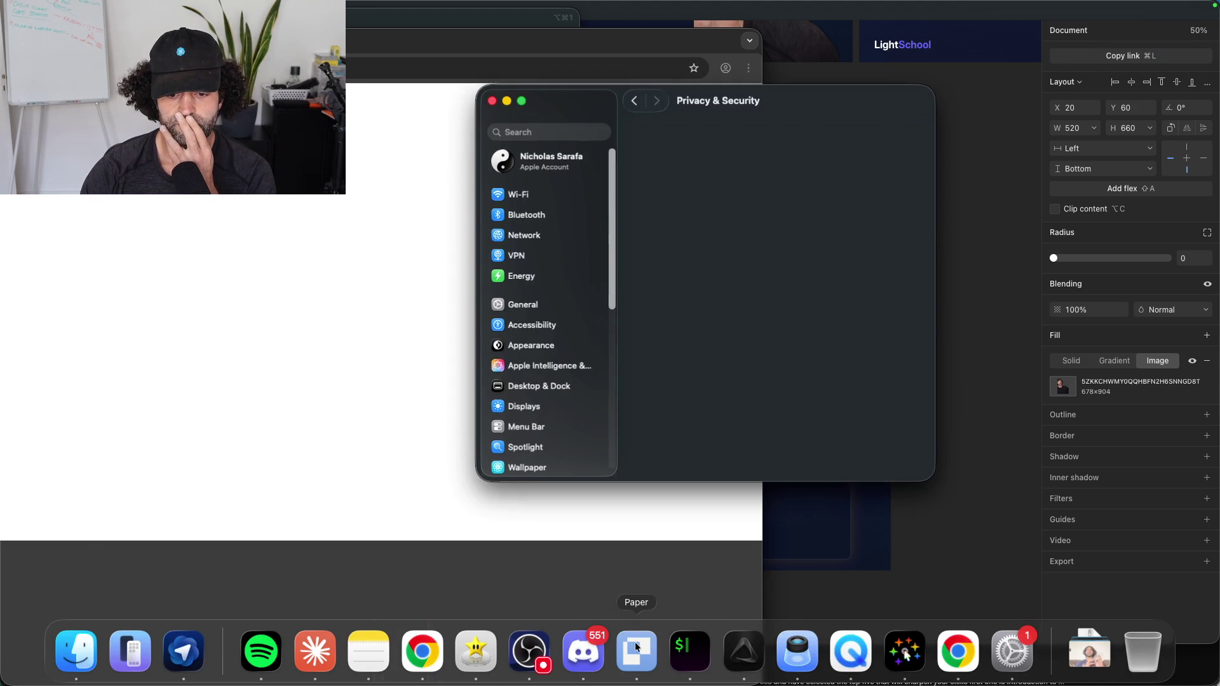
{"action": "left_click", "coordinate": [913, 184]}
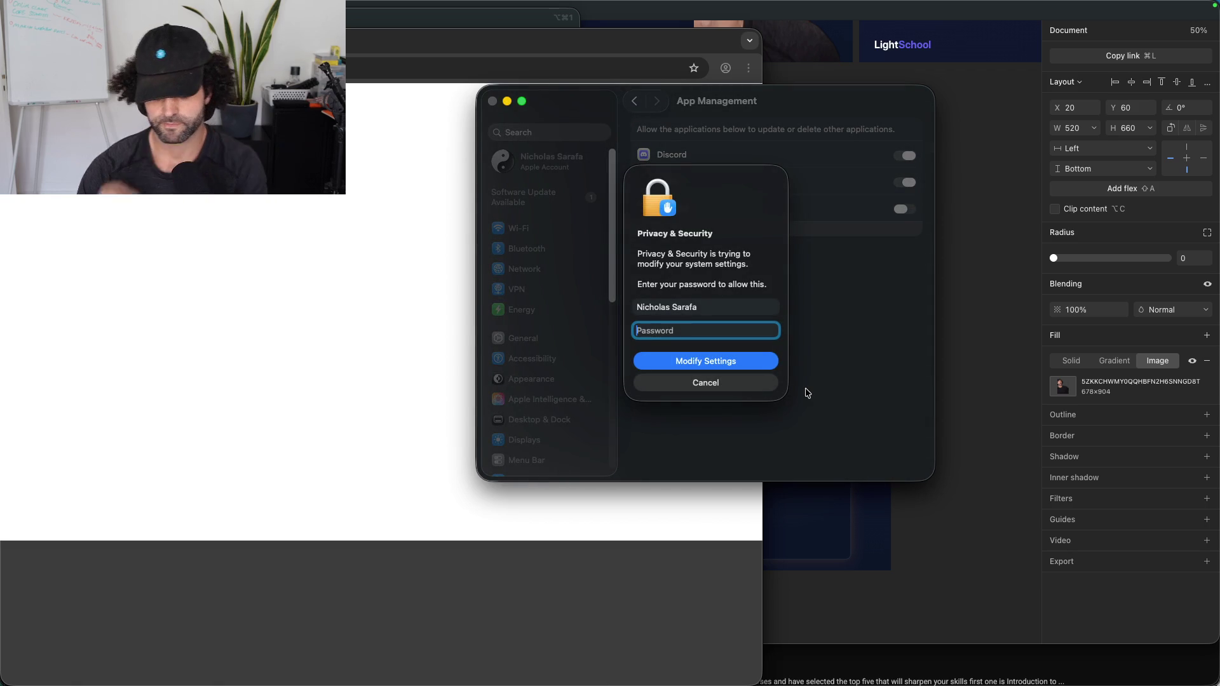
Step: Enter the account password to confirm, choose Later for restarting iTerm, and close Settings
{"action": "type", "text": "•"}
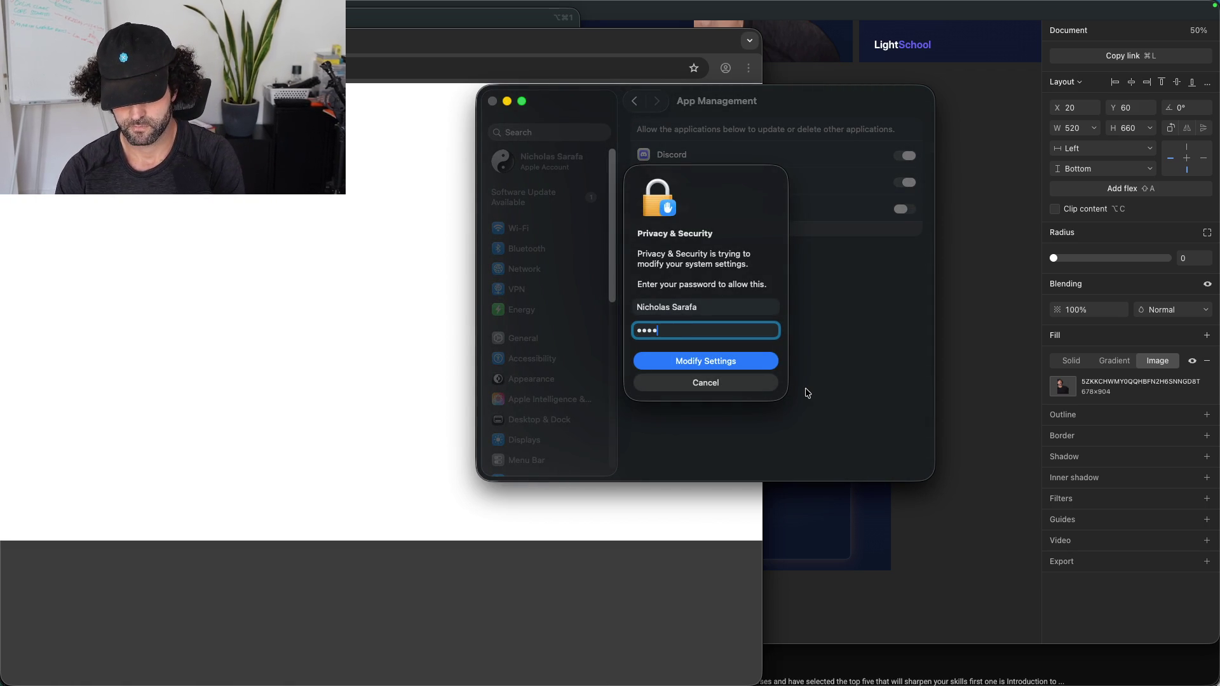
{"action": "type", "text": "•••••"}
{"action": "key", "text": "Return"}
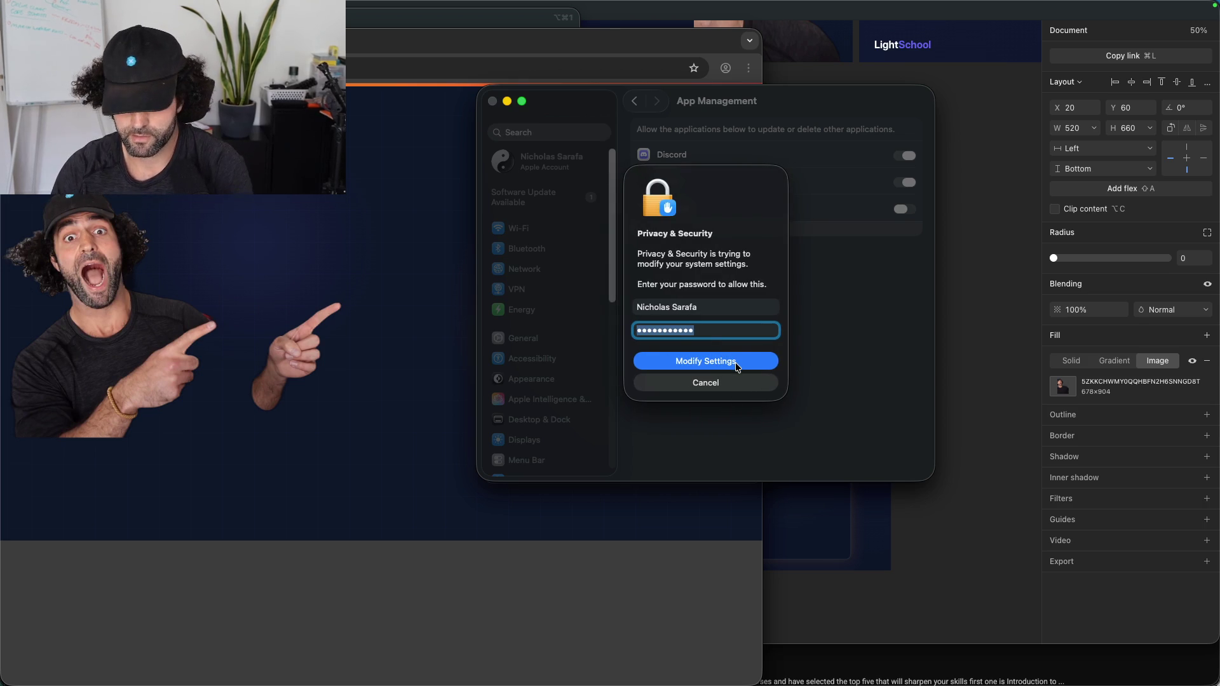
{"action": "key", "text": "BackSpace"}
{"action": "type", "text": "•••••"}
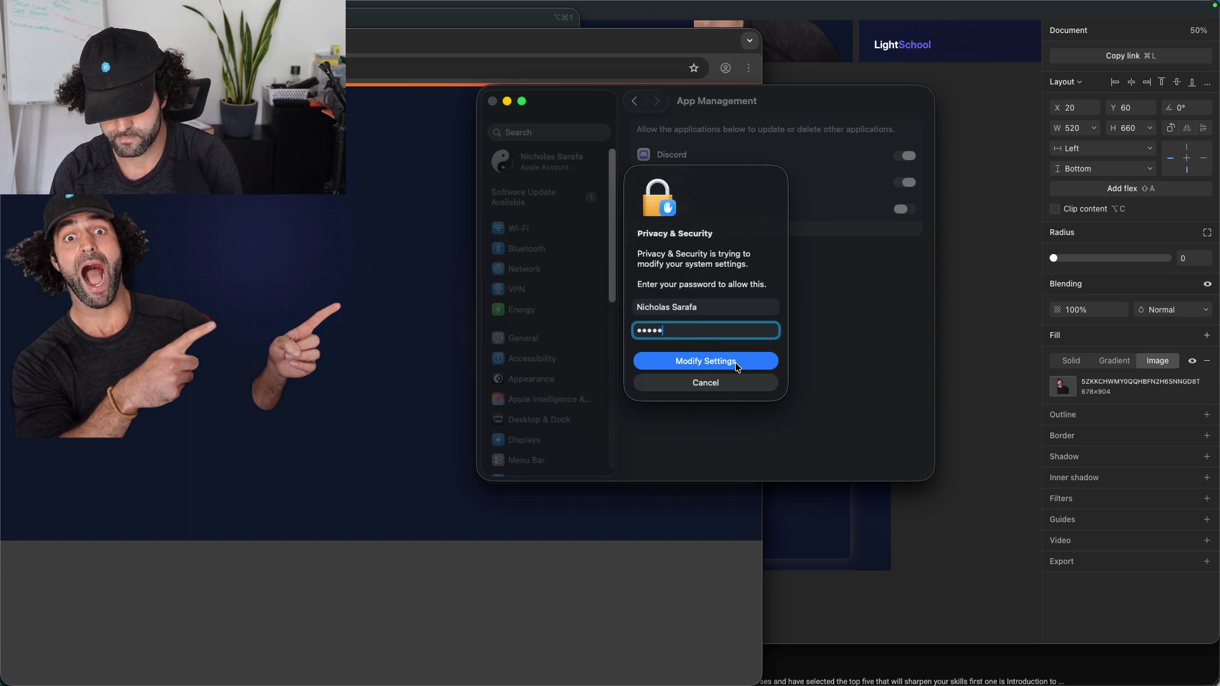
{"action": "type", "text": "••••"}
{"action": "key", "text": "Return"}
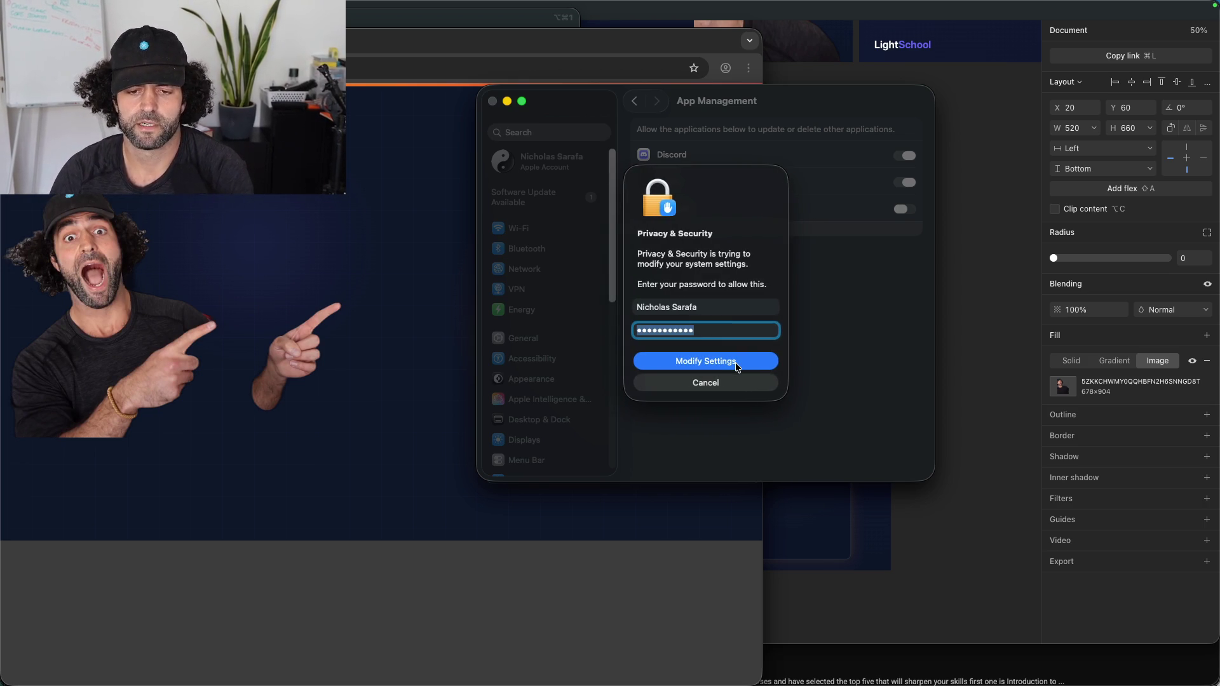
{"action": "key", "text": "BackSpace"}
{"action": "type", "text": "•"}
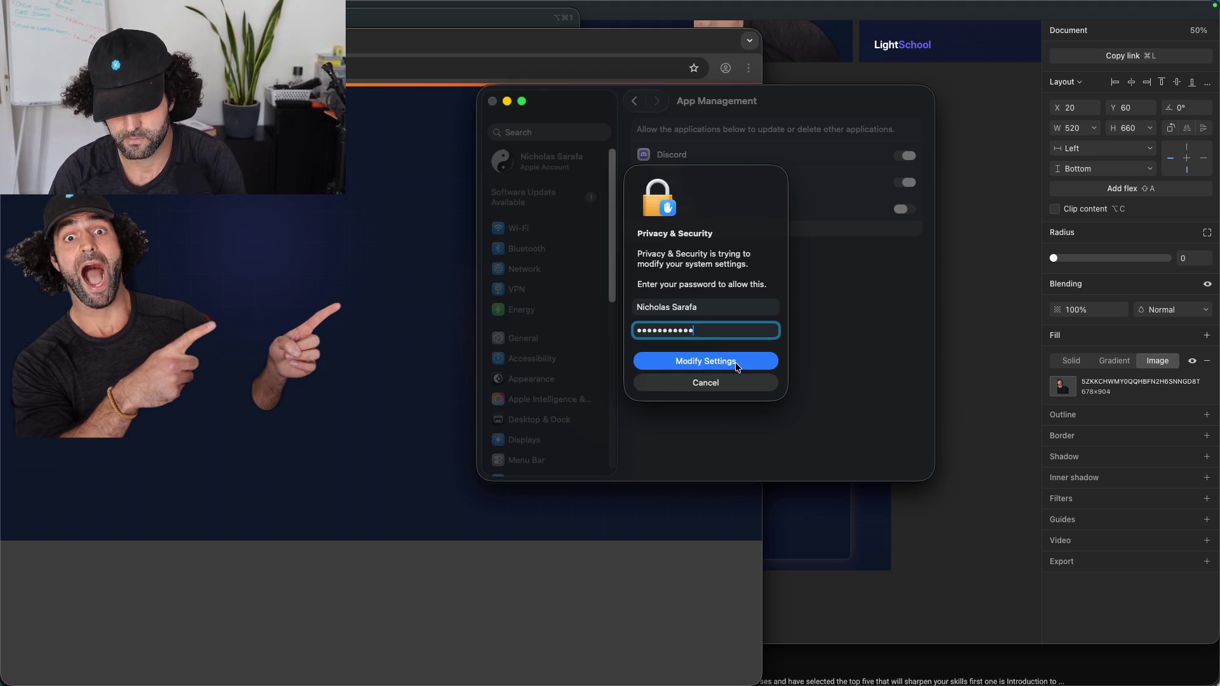
{"action": "left_click", "coordinate": [736, 363]}
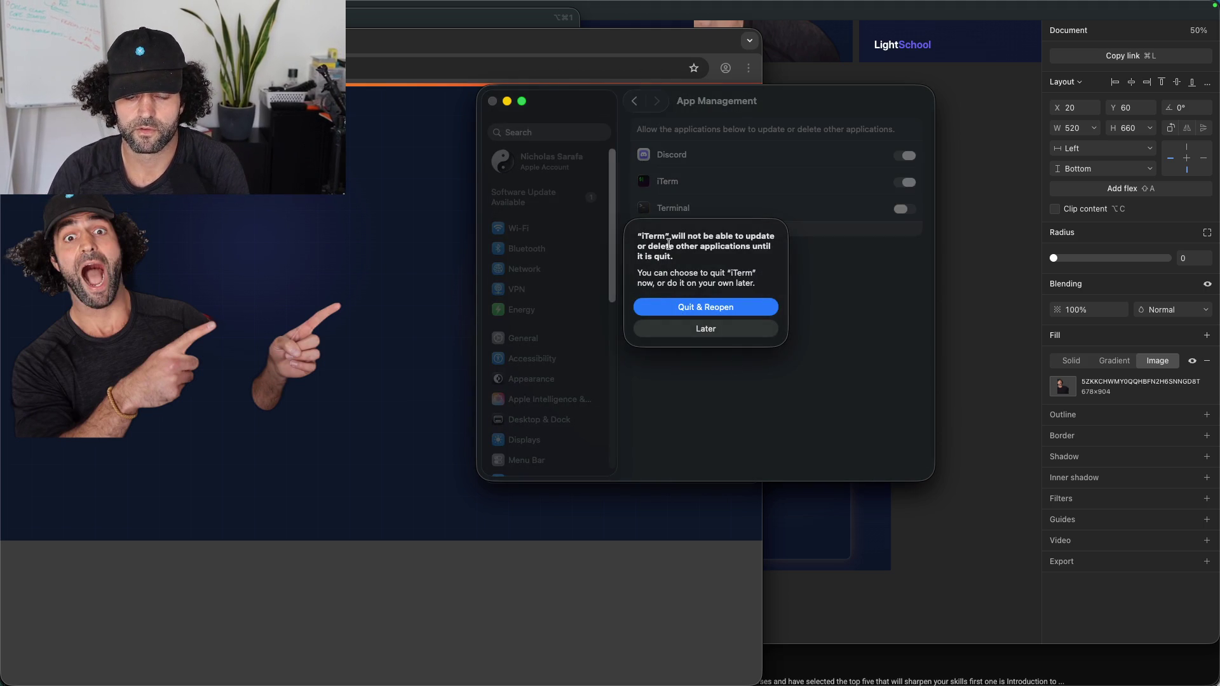
{"action": "left_click", "coordinate": [698, 328]}
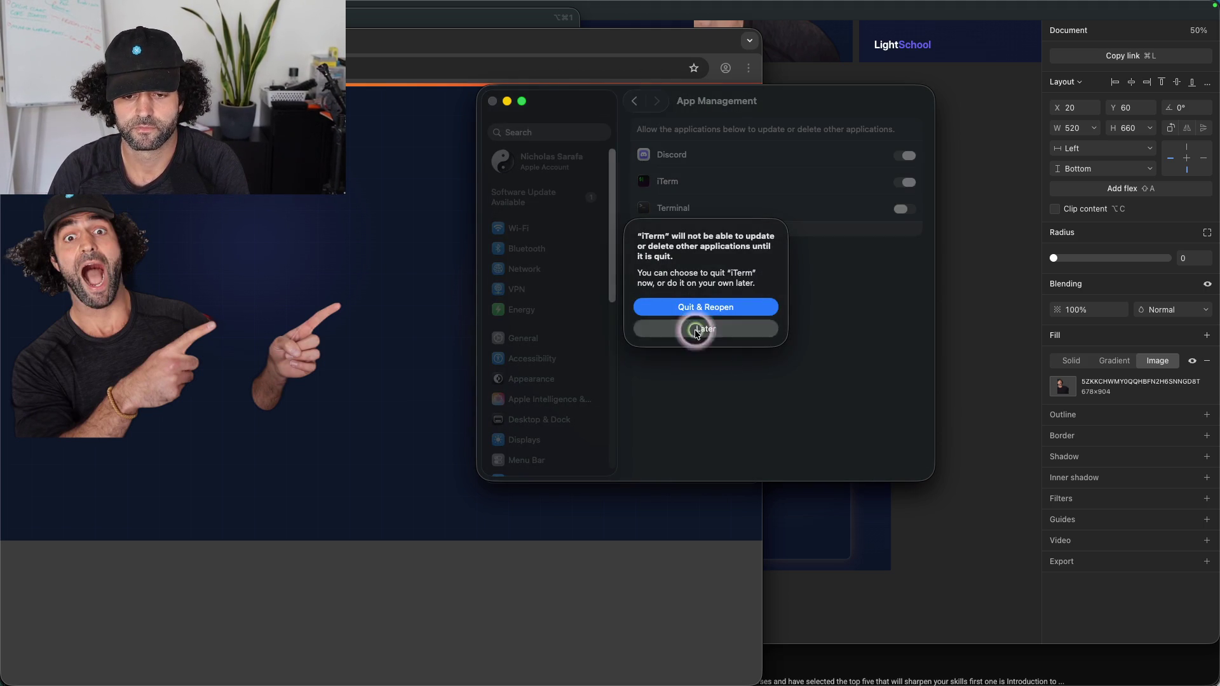
{"action": "left_click", "coordinate": [492, 102]}
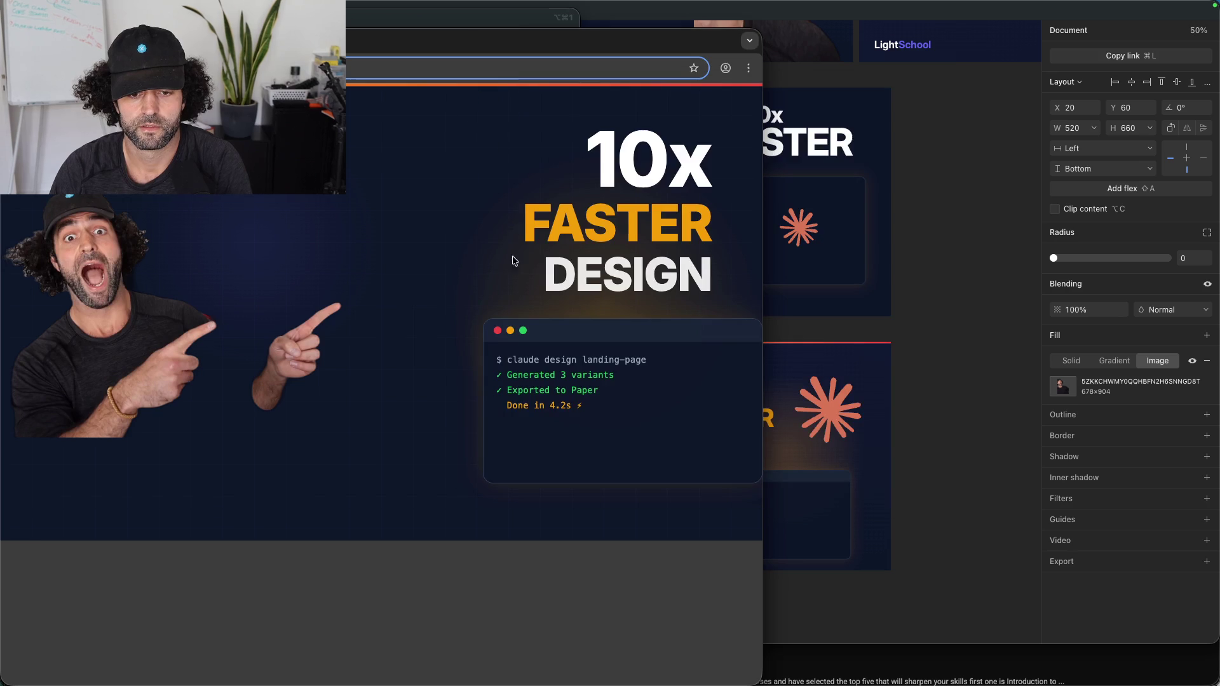
{"action": "left_click", "coordinate": [539, 173]}
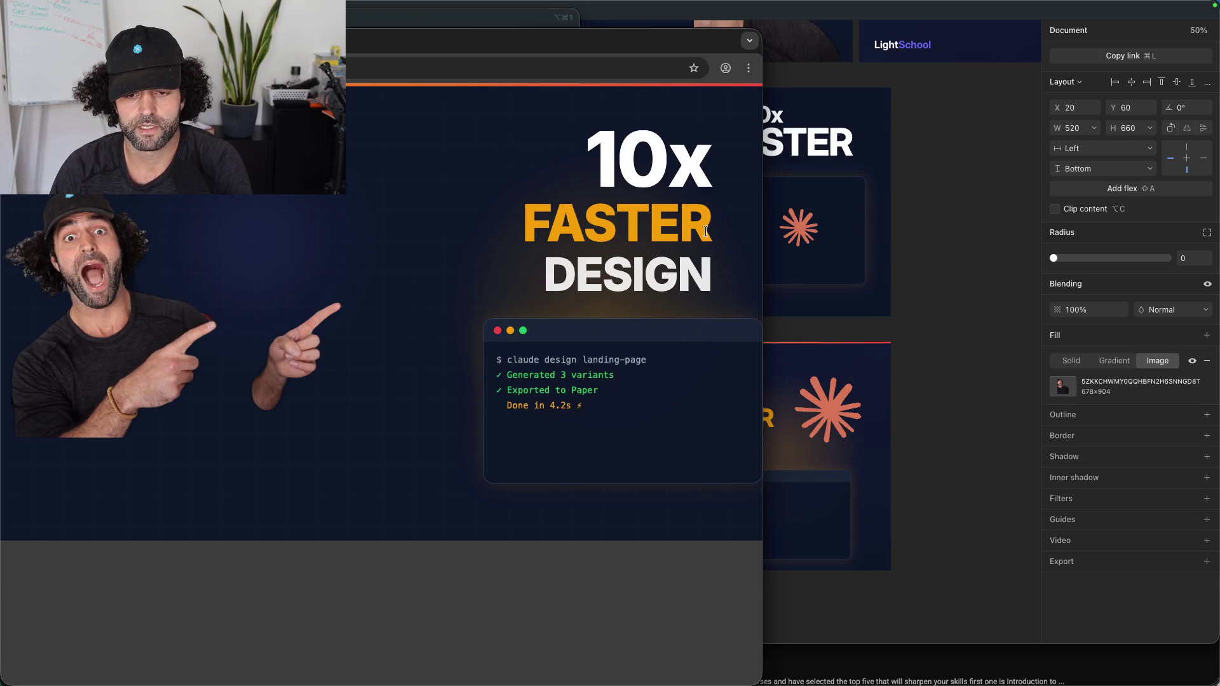
{"action": "left_click", "coordinate": [530, 374]}
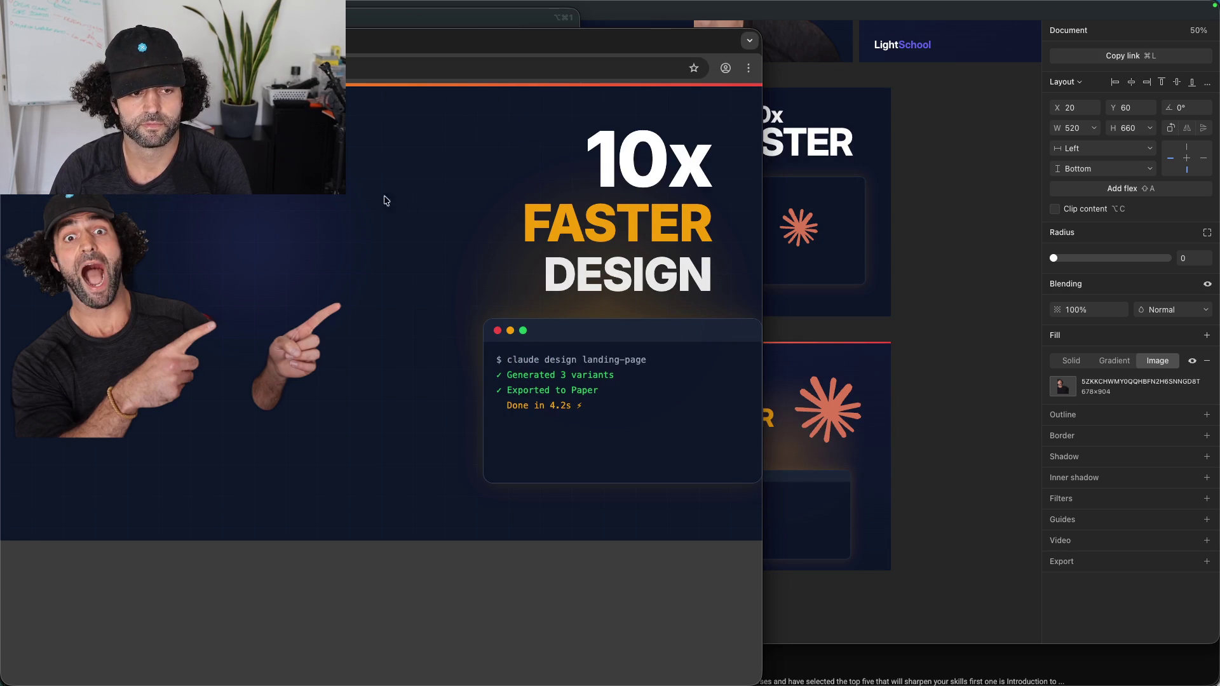
{"action": "left_click", "coordinate": [258, 272]}
{"action": "left_click", "coordinate": [938, 224]}
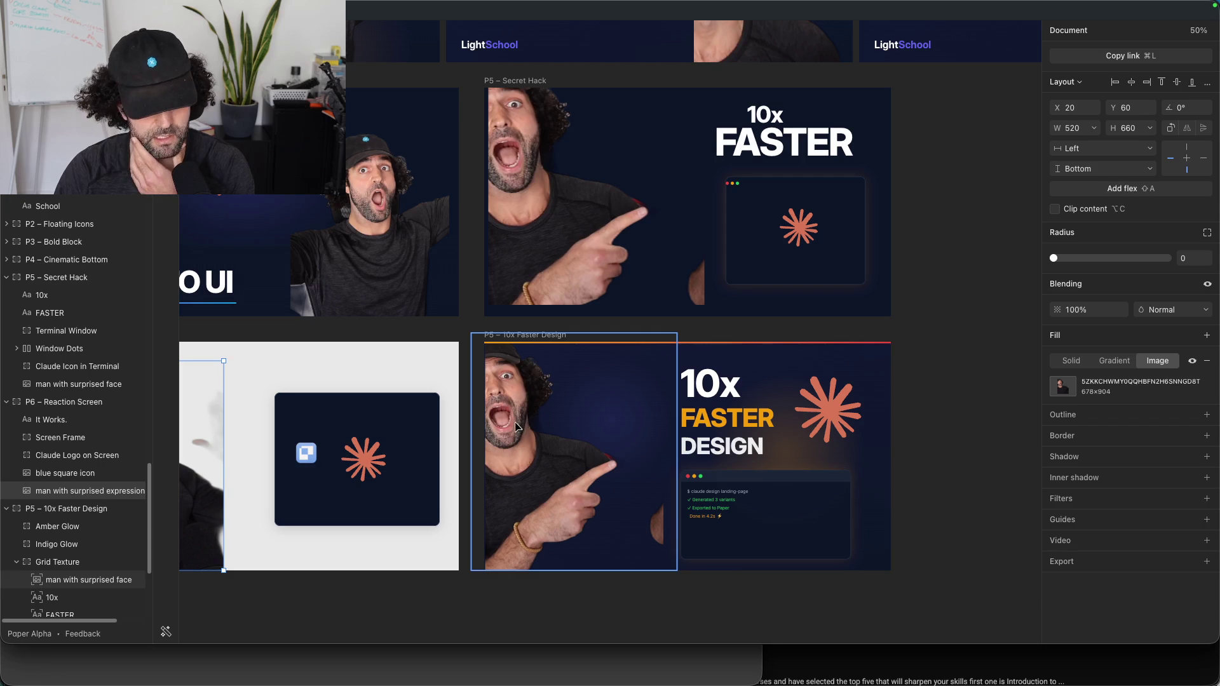
{"action": "mouse_move", "coordinate": [1056, 680]}
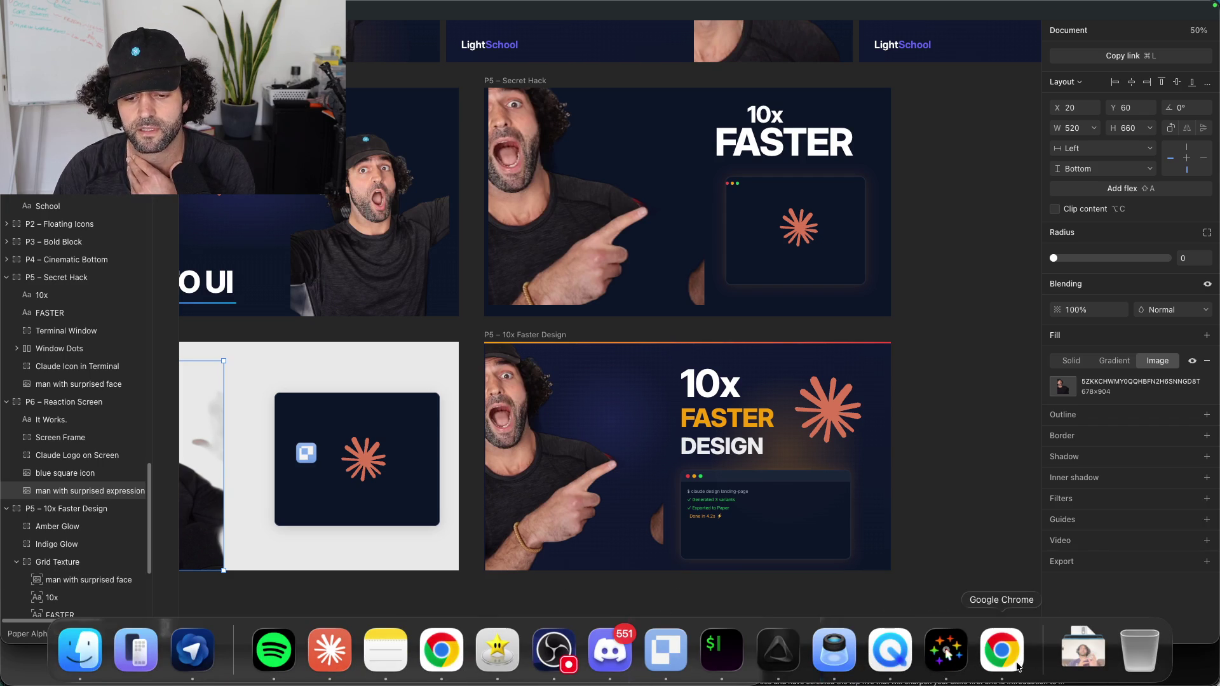
{"action": "left_click", "coordinate": [976, 671]}
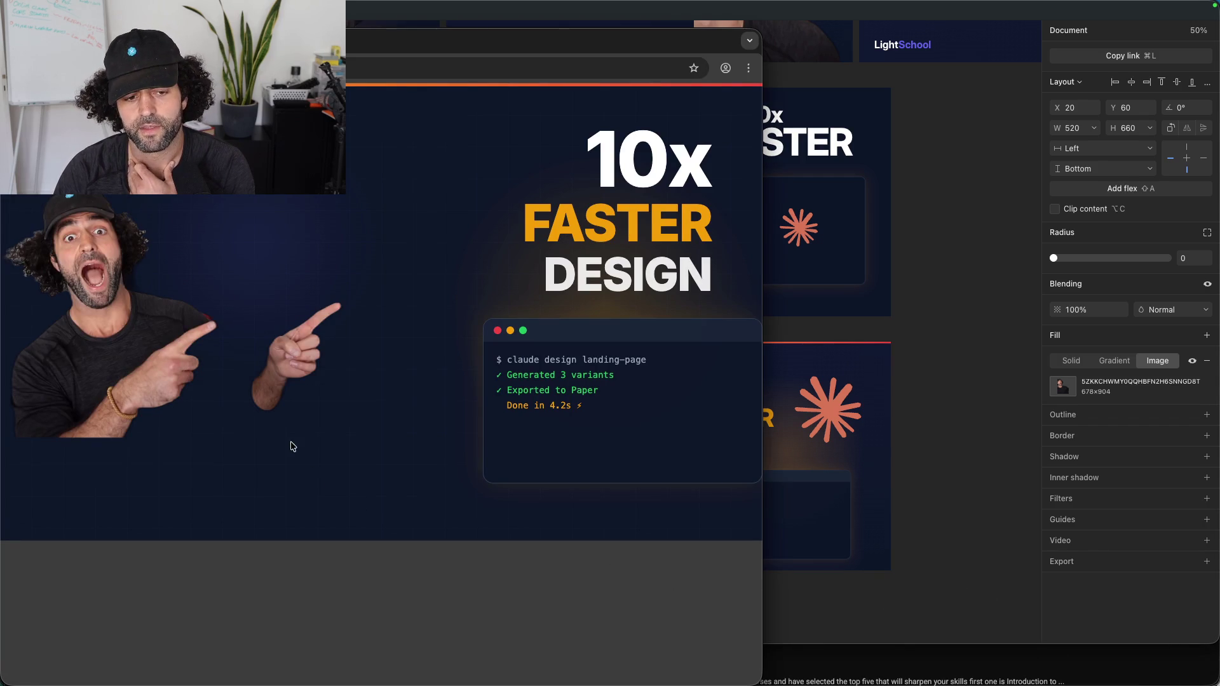
{"action": "left_click", "coordinate": [257, 375]}
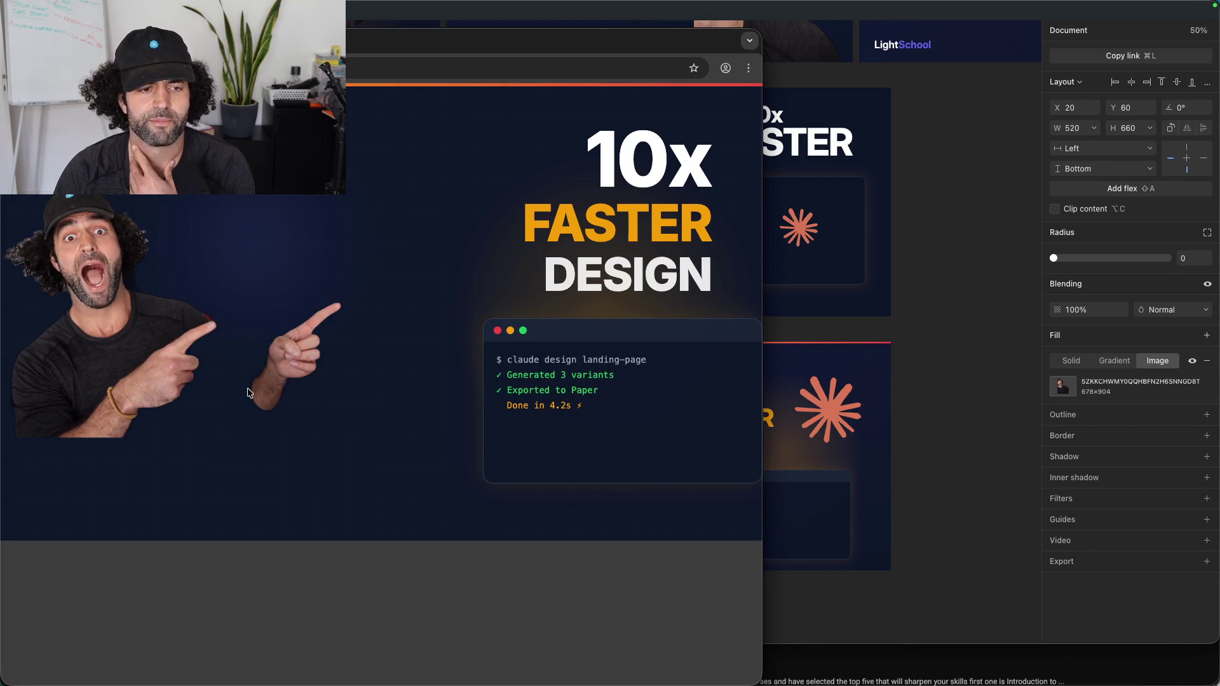
{"action": "key", "text": "super+minus"}
{"action": "key", "text": "super+minus"}
{"action": "key", "text": "super+minus"}
{"action": "key", "text": "super+minus"}
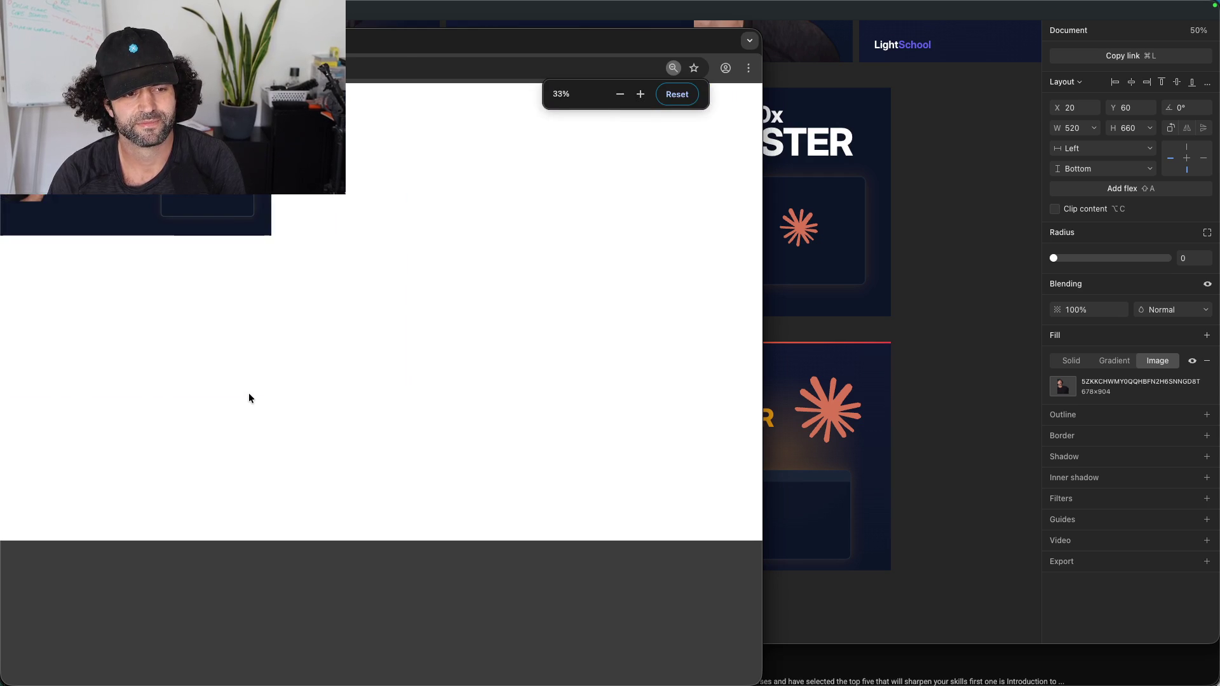
{"action": "key", "text": "super+equal"}
{"action": "key", "text": "super+equal"}
{"action": "key", "text": "super+equal"}
{"action": "key", "text": "super+equal"}
{"action": "key", "text": "super+equal"}
{"action": "key", "text": "super+equal"}
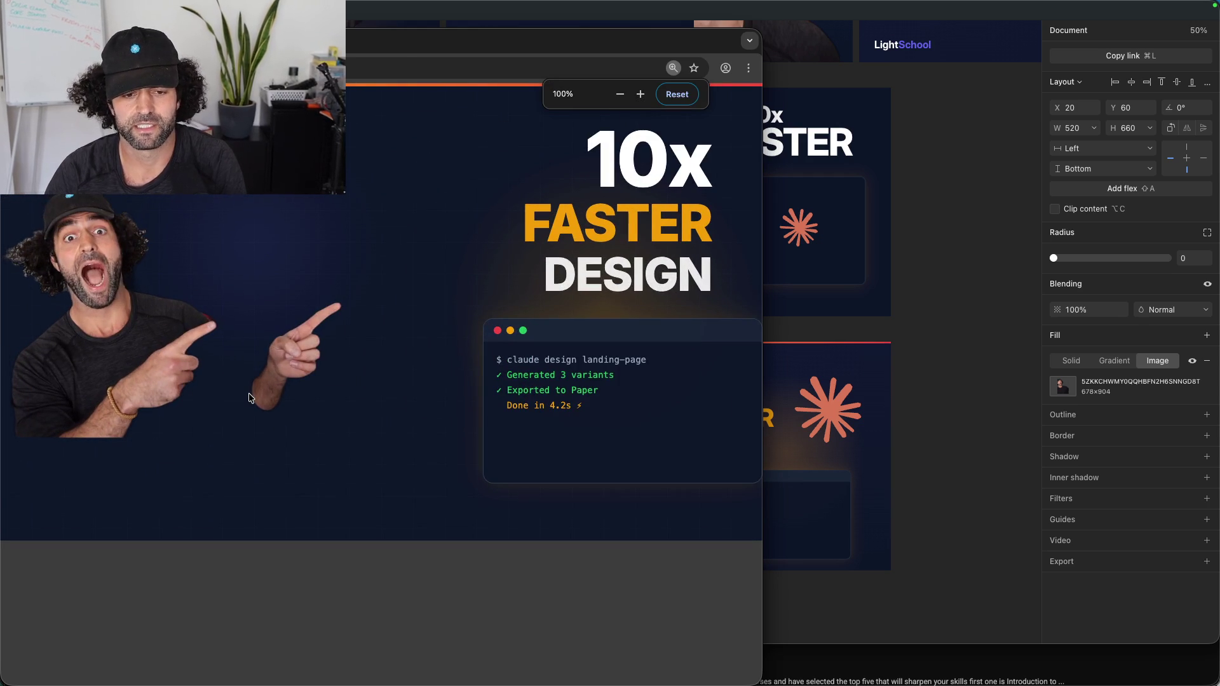
{"action": "left_click", "coordinate": [951, 261]}
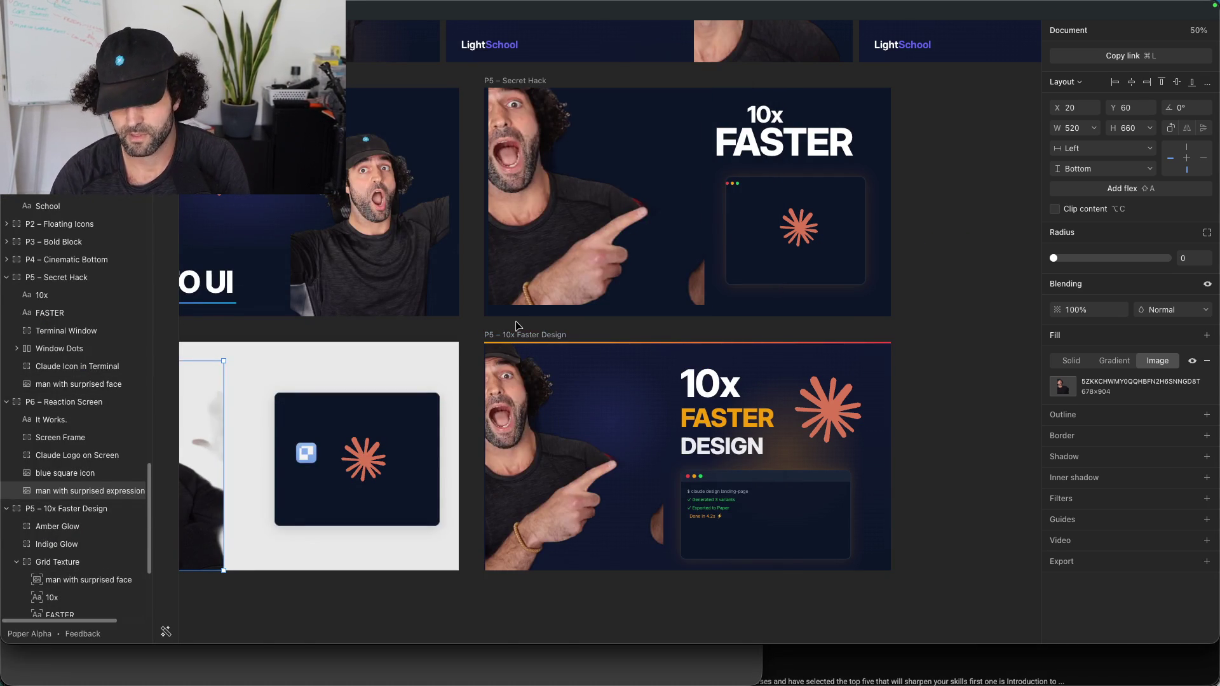
Step: View Paper at 100%, bring the 10x Faster Design frame into view and screenshot exactly that frame
{"action": "key", "text": "super+equal"}
{"action": "scroll", "coordinate": [517, 322], "scroll_direction": "down", "scroll_amount": 5}
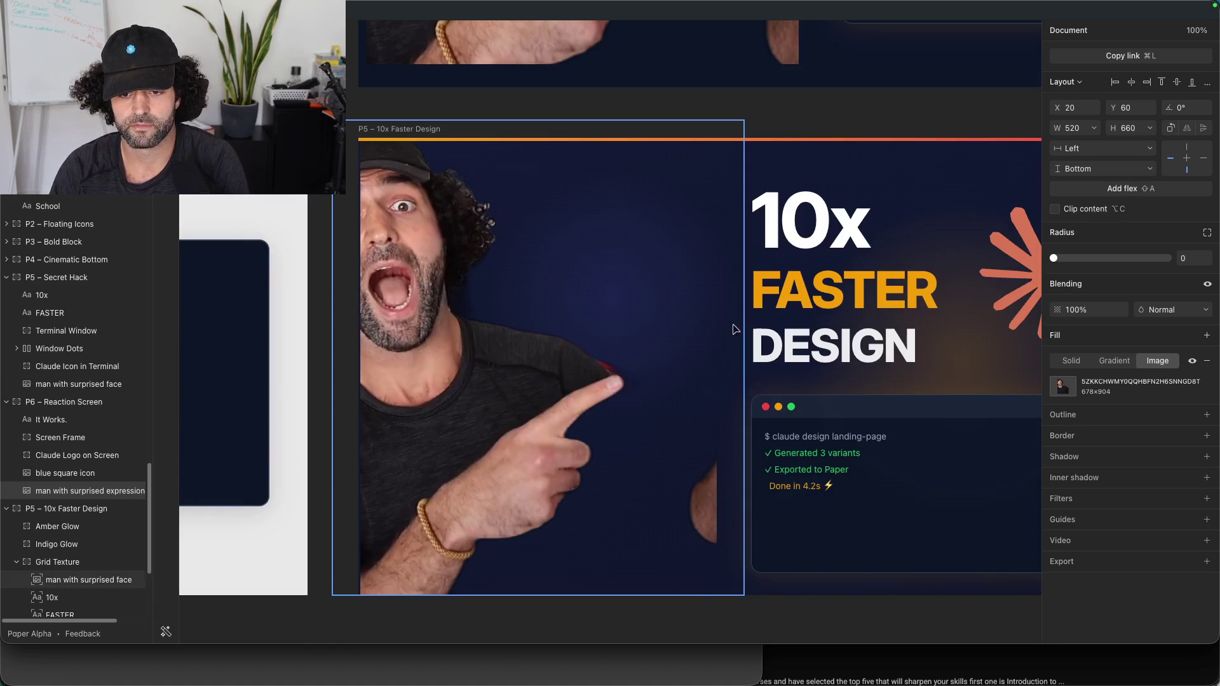
{"action": "left_click_drag", "start_coordinate": [875, 123], "coordinate": [731, 94]}
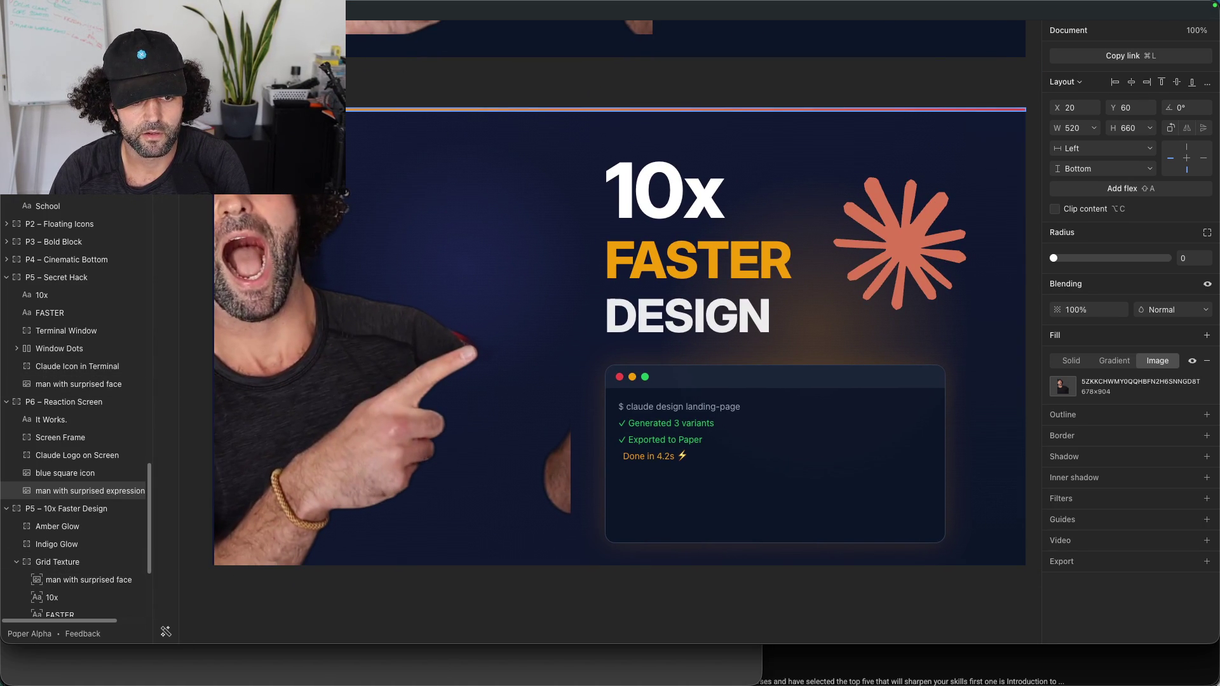
{"action": "left_click_drag", "start_coordinate": [211, 108], "coordinate": [1021, 565]}
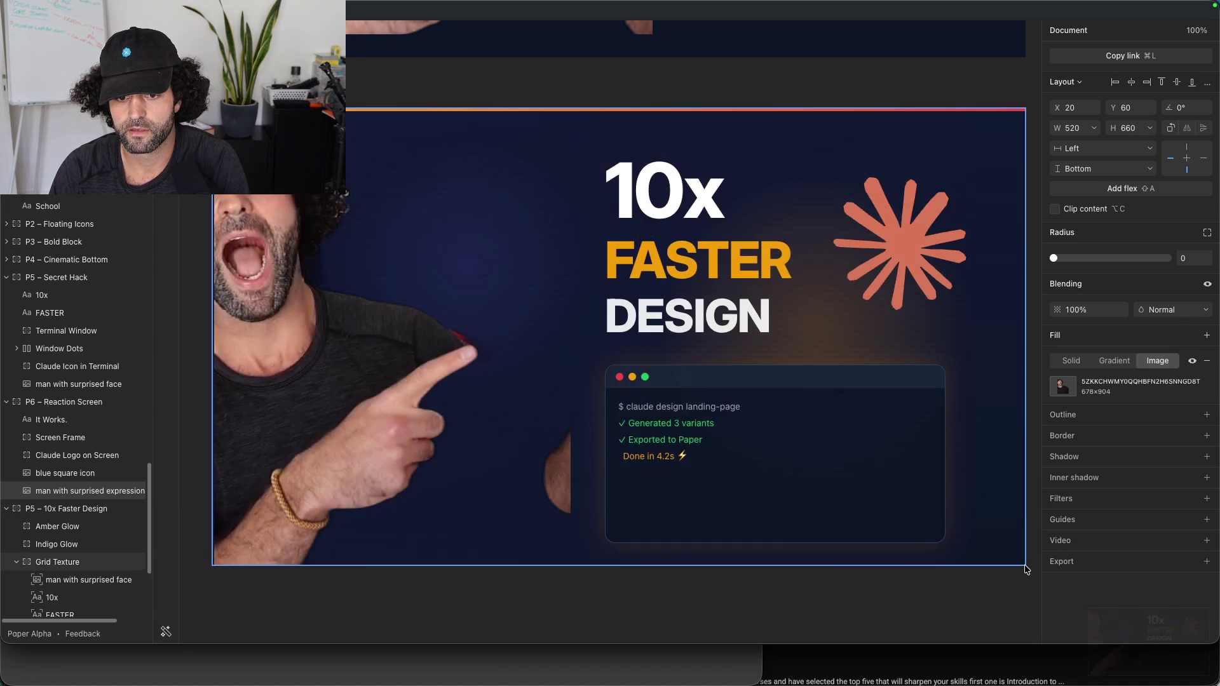
{"action": "key", "text": "super+Tab"}
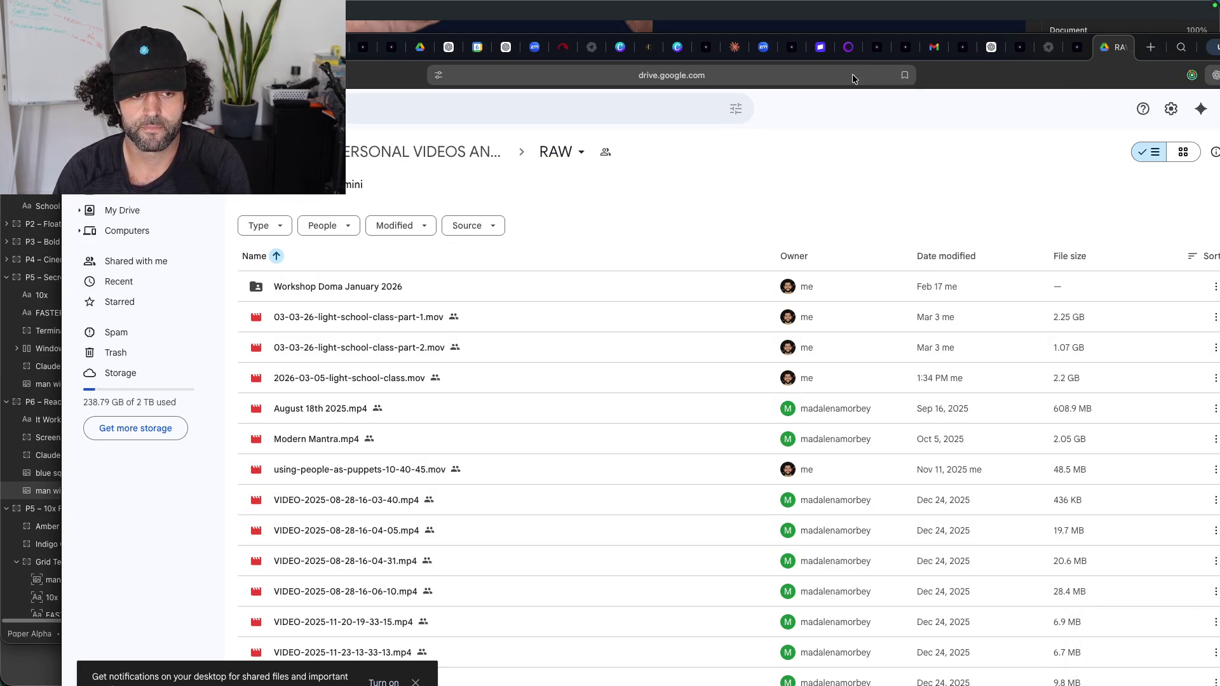
Step: Open youtube.com in a new tab and go to YouTube Studio from the account menu
{"action": "key", "text": "super+t"}
{"action": "type", "text": "yout"}
{"action": "key", "text": "Down"}
{"action": "key", "text": "Down"}
{"action": "key", "text": "Return"}
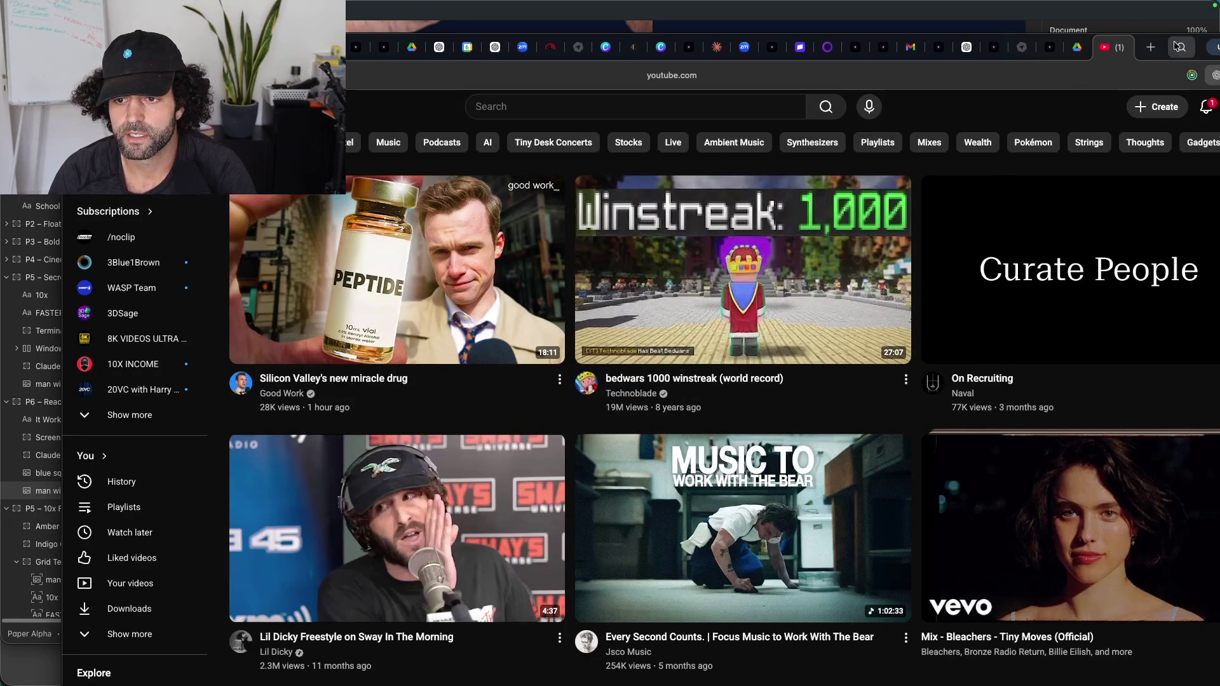
{"action": "left_click_drag", "start_coordinate": [1167, 41], "coordinate": [1073, 32]}
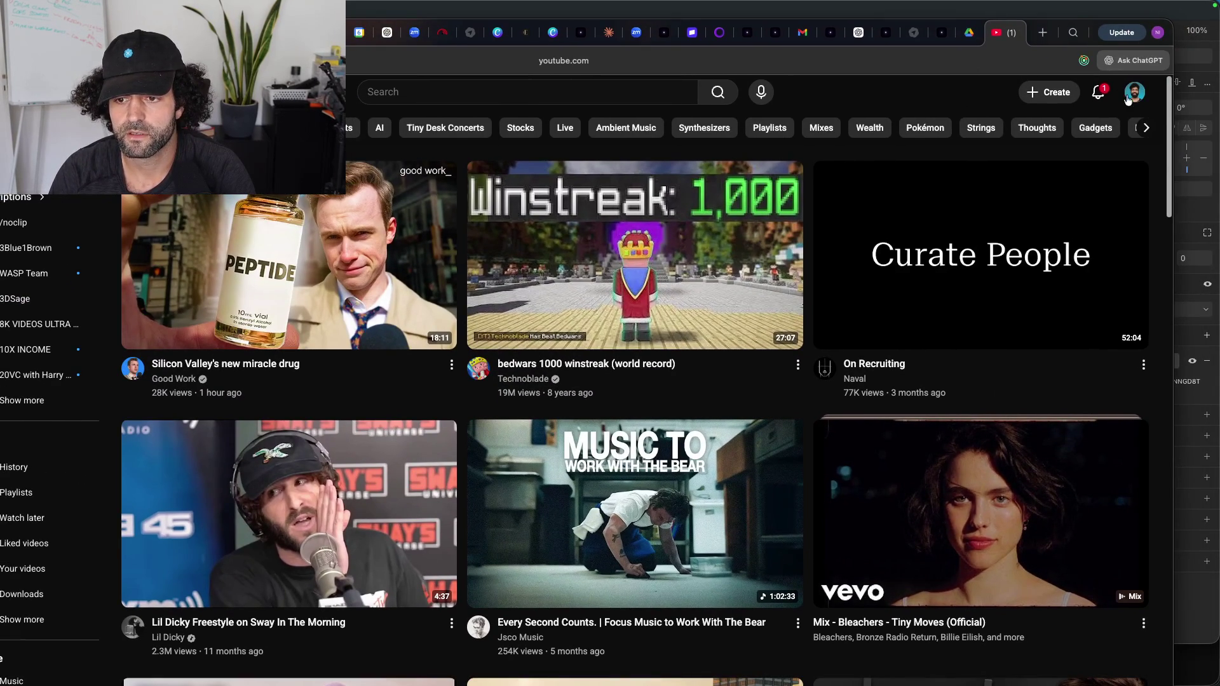
{"action": "left_click", "coordinate": [1128, 96]}
{"action": "left_click", "coordinate": [1033, 281]}
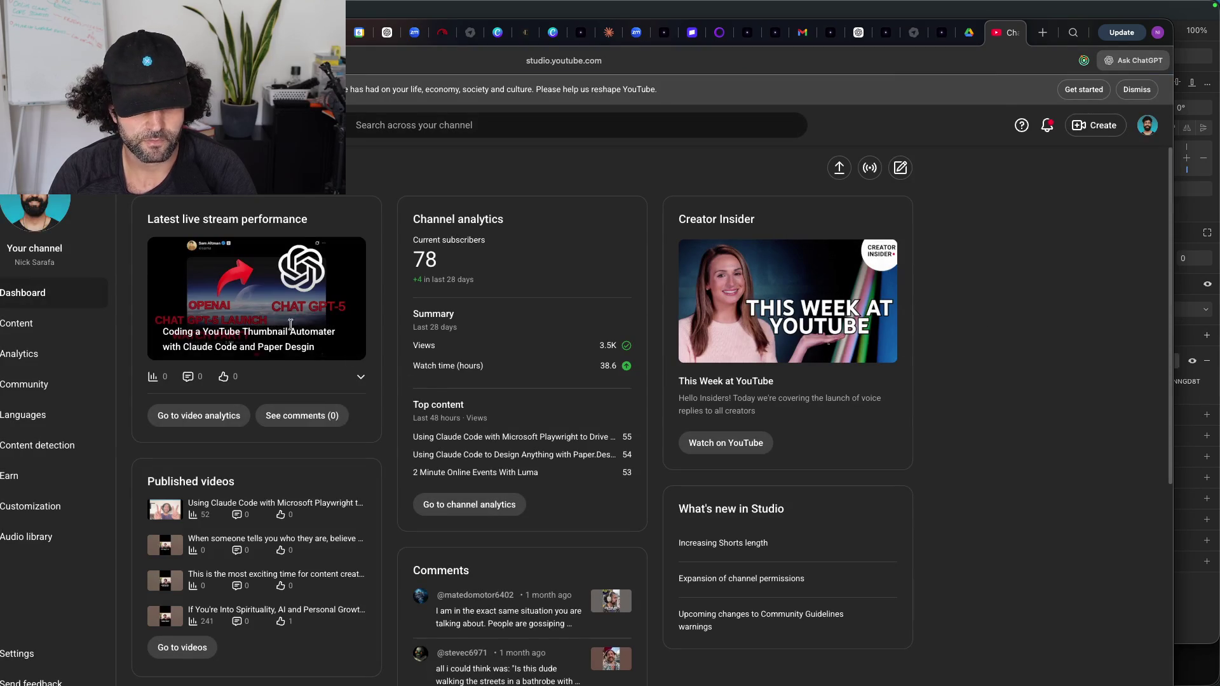
Step: Open the Paper.Design MCP video's details page from Content and start a custom thumbnail upload
{"action": "left_click", "coordinate": [65, 326]}
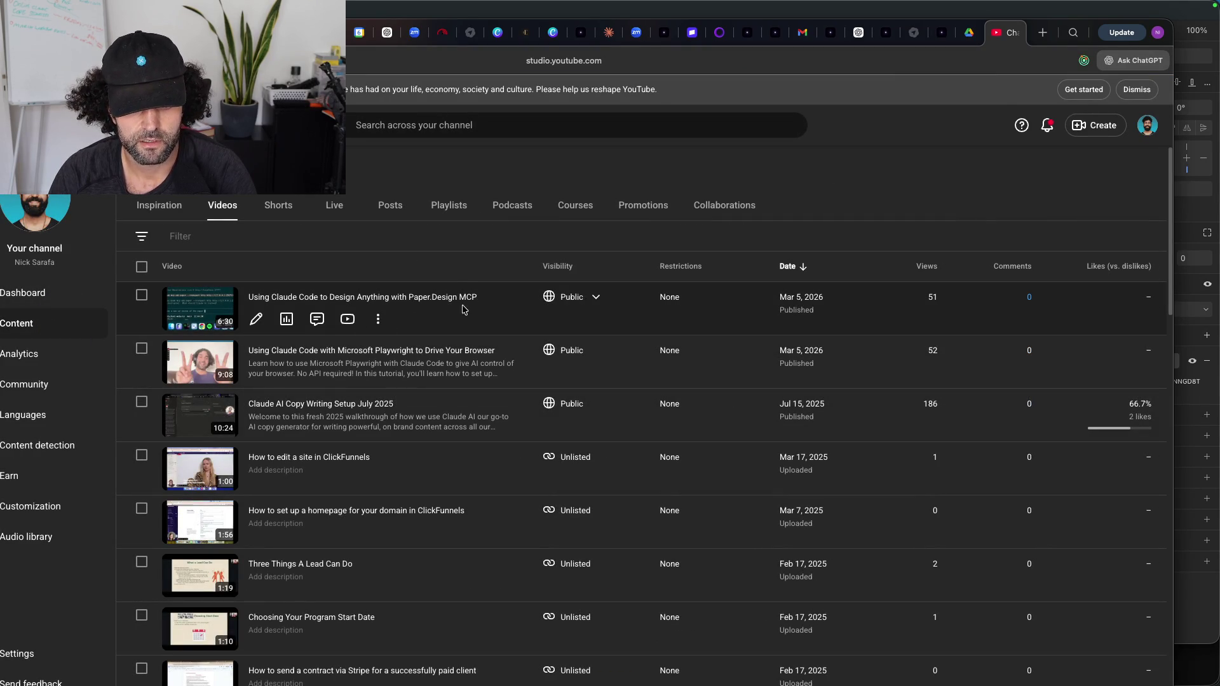
{"action": "left_click", "coordinate": [378, 319]}
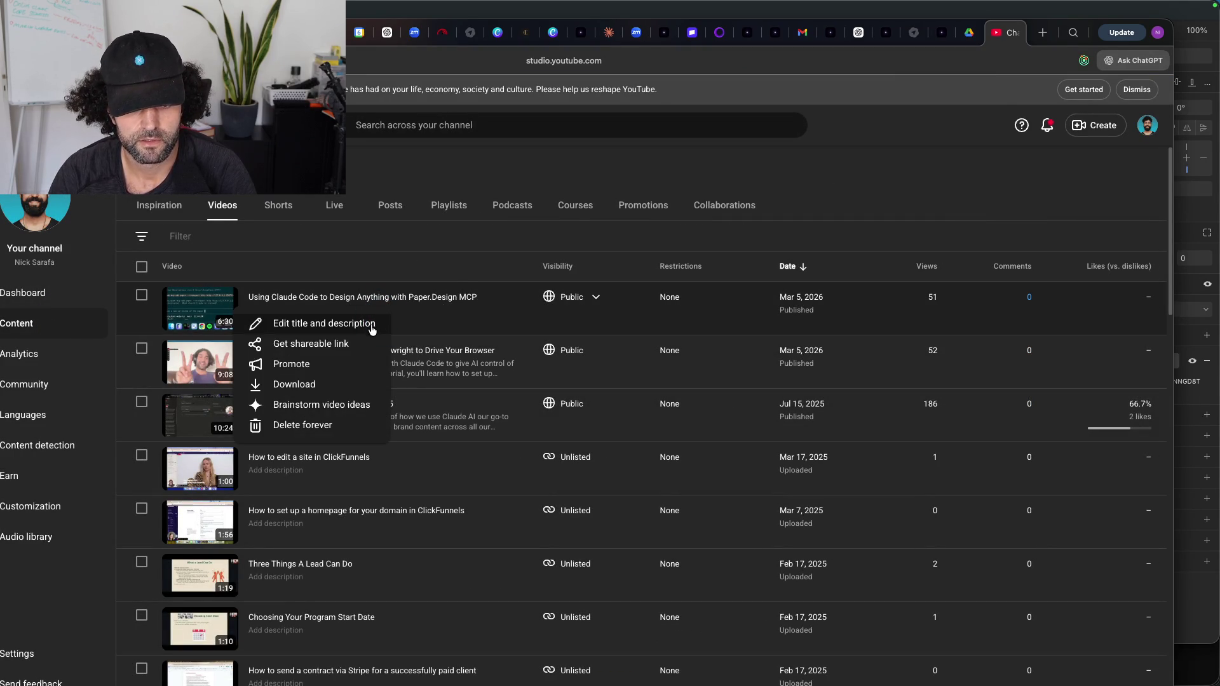
{"action": "left_click", "coordinate": [364, 325]}
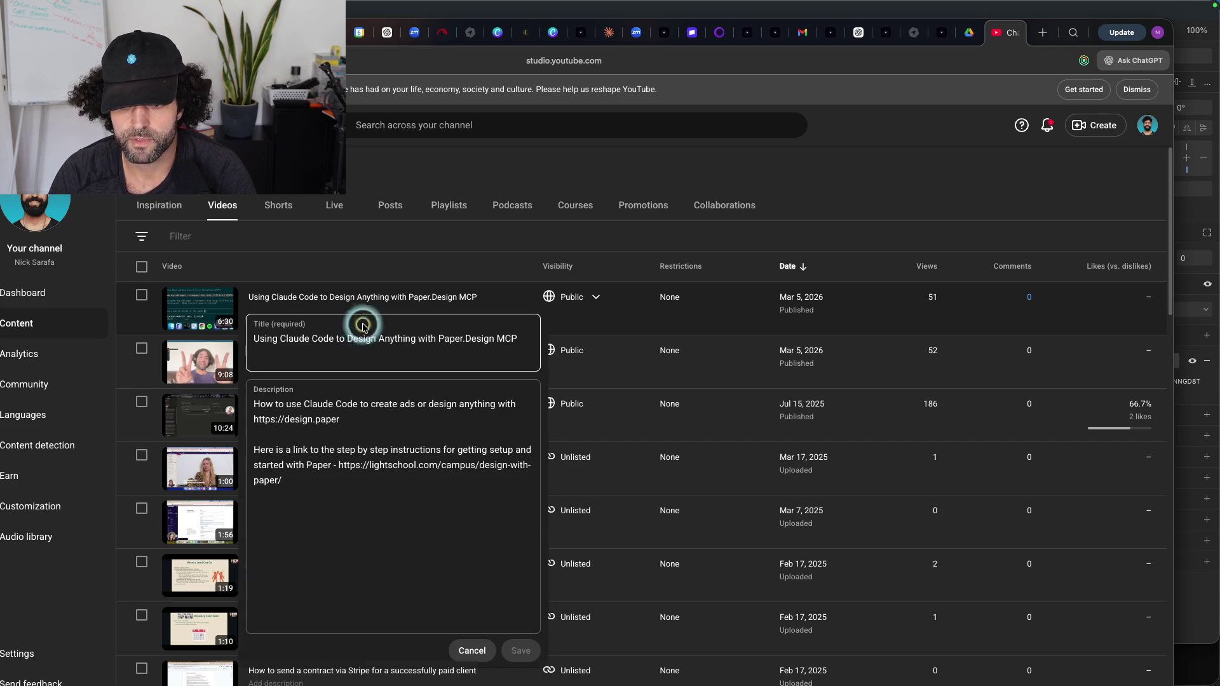
{"action": "left_click", "coordinate": [468, 549]}
{"action": "left_click", "coordinate": [473, 651]}
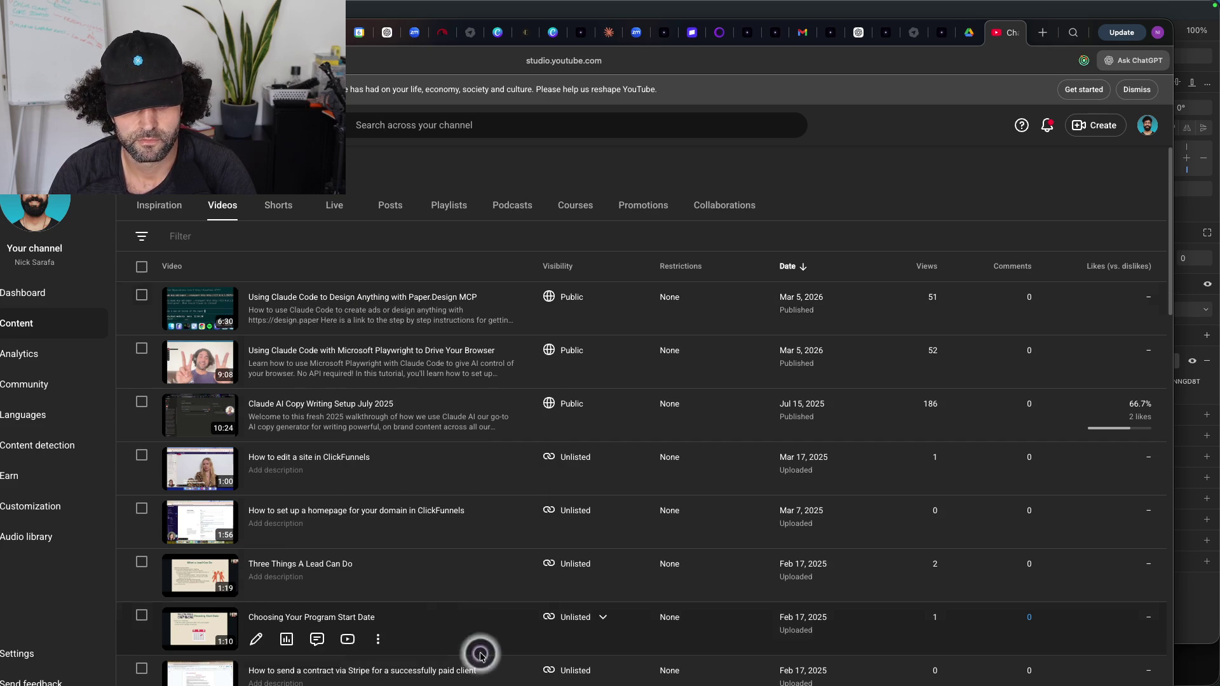
{"action": "left_click", "coordinate": [256, 319]}
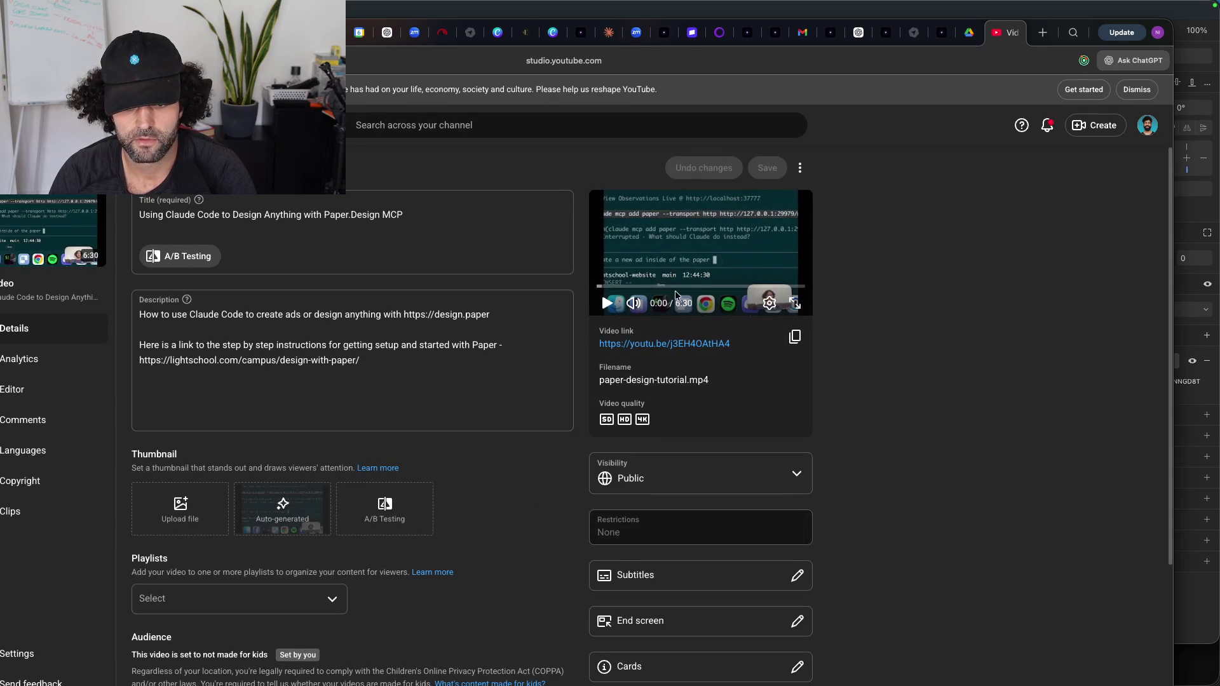
{"action": "left_click", "coordinate": [180, 505]}
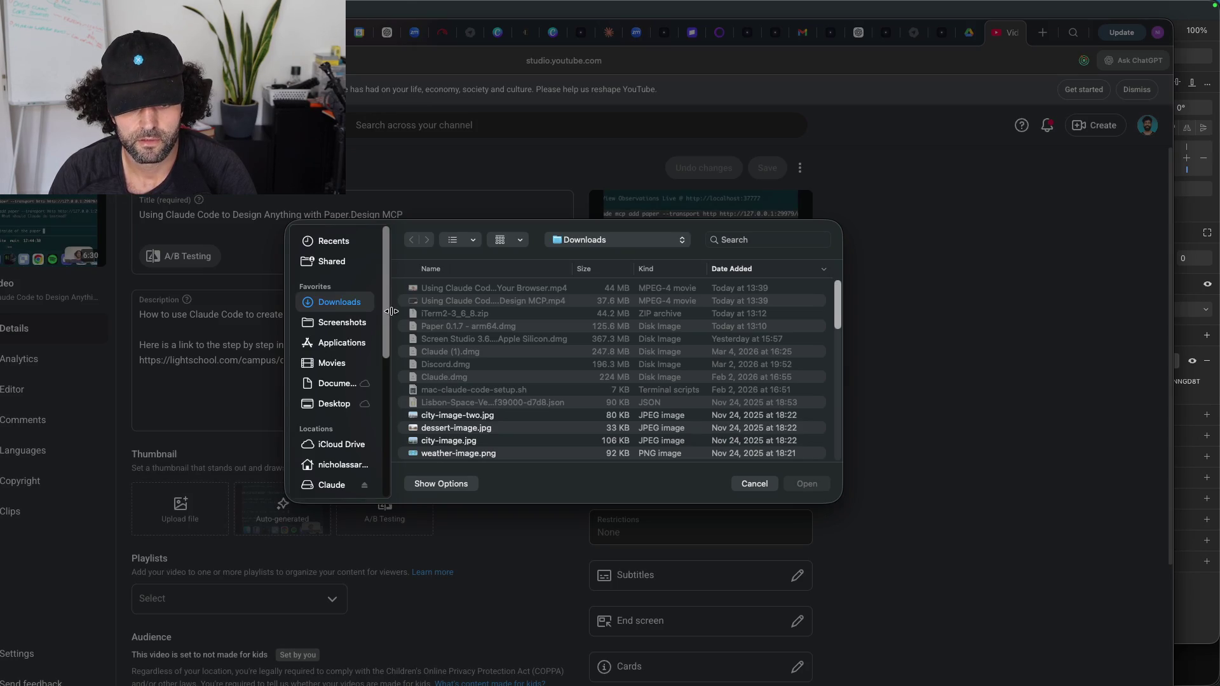
Step: Upload the newest screenshot from Screenshots as the Paper.Design MCP video's thumbnail and save
{"action": "left_click", "coordinate": [356, 321]}
{"action": "left_click", "coordinate": [444, 291]}
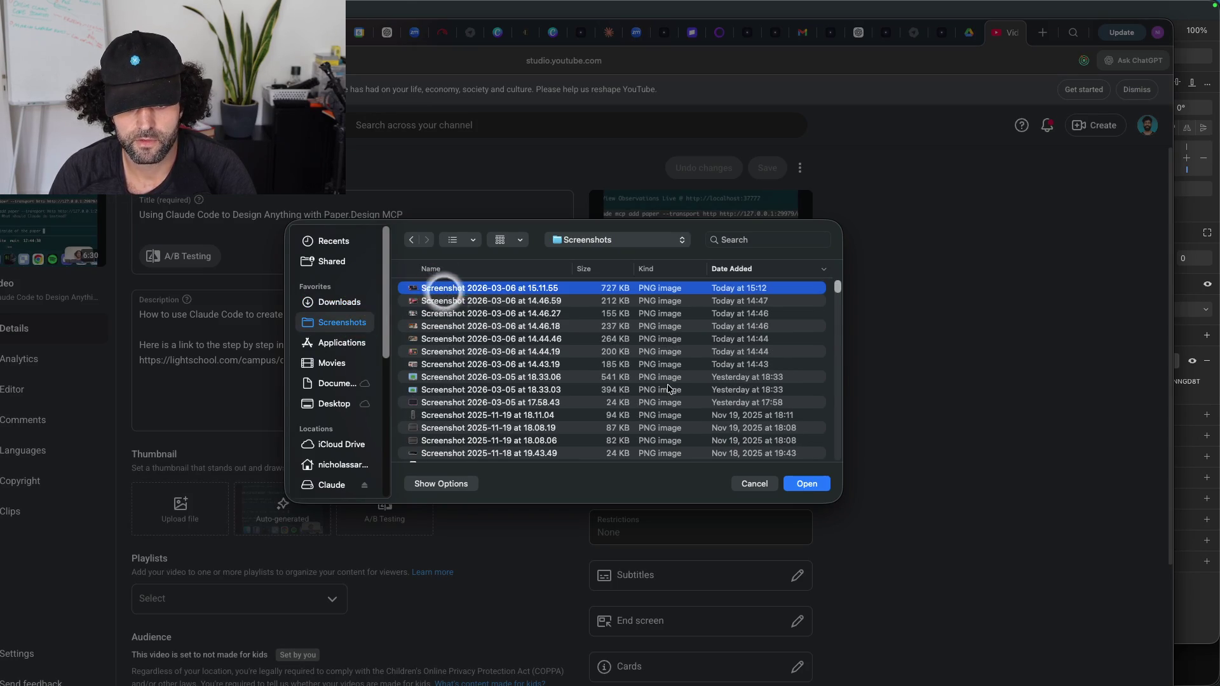
{"action": "left_click", "coordinate": [807, 488]}
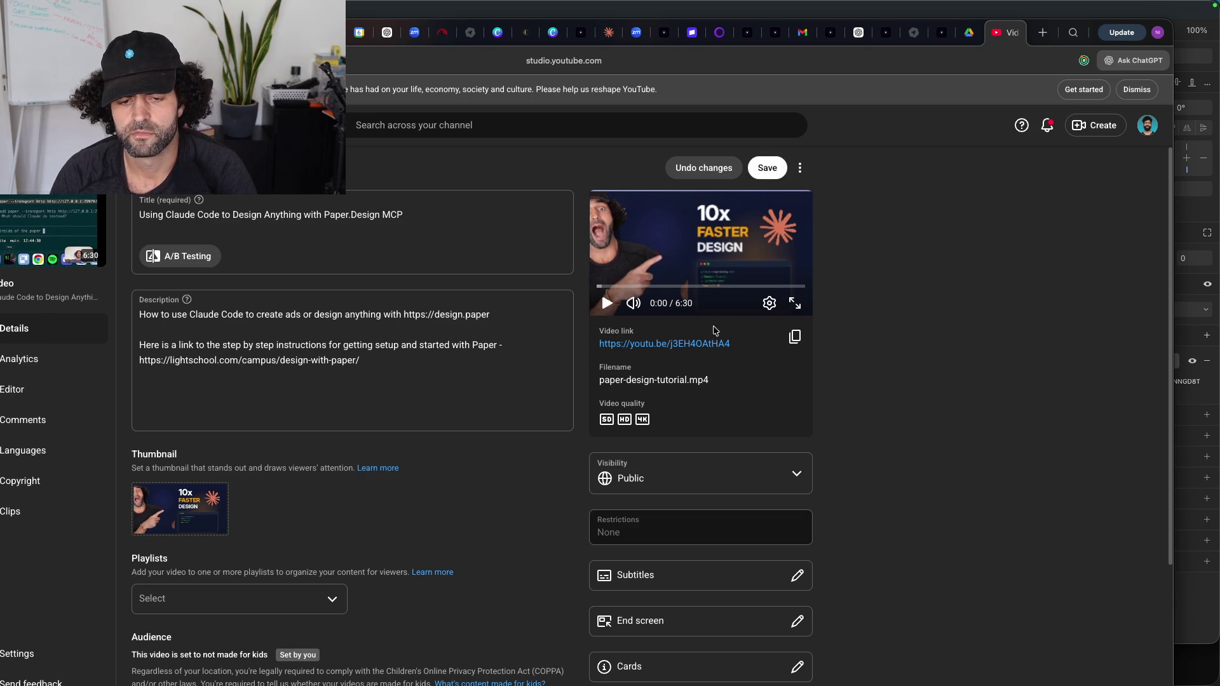
{"action": "left_click", "coordinate": [217, 494]}
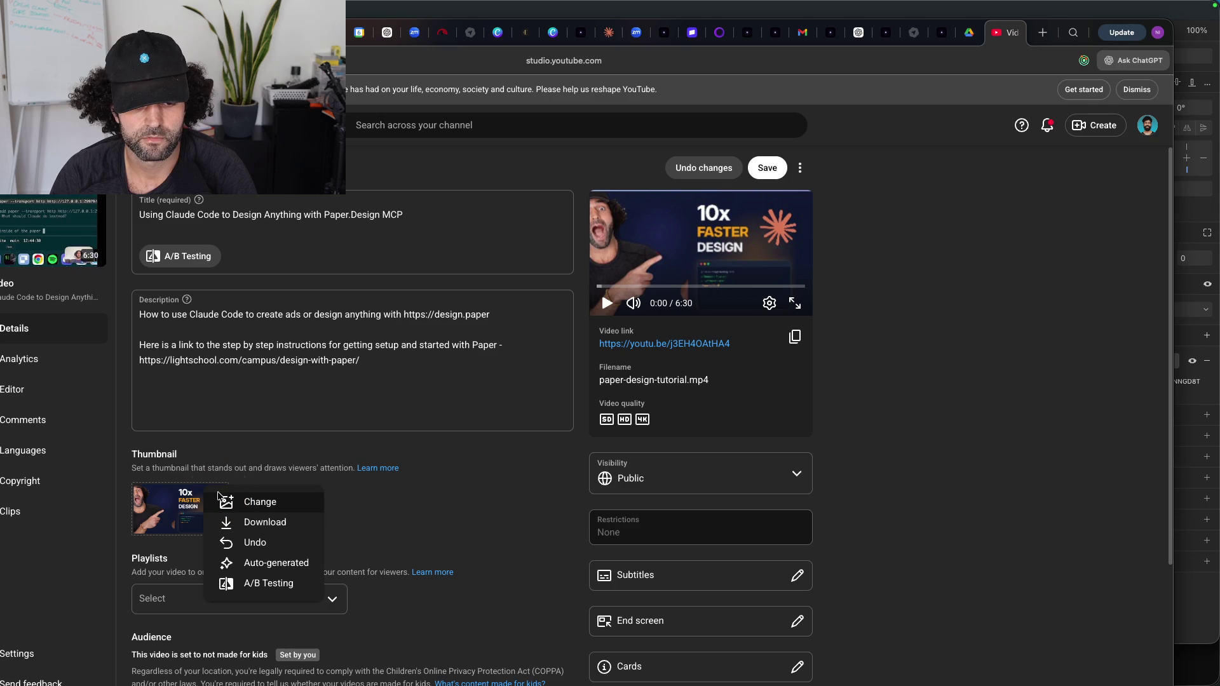
{"action": "left_click", "coordinate": [247, 441]}
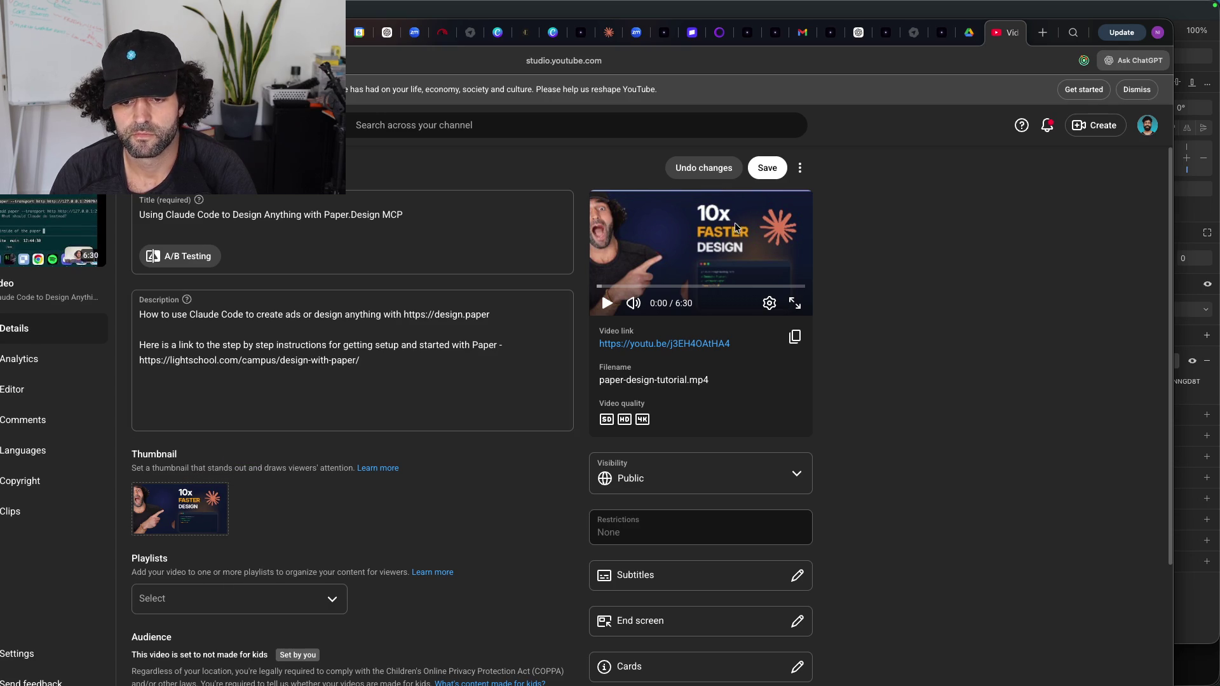
{"action": "left_click", "coordinate": [771, 166]}
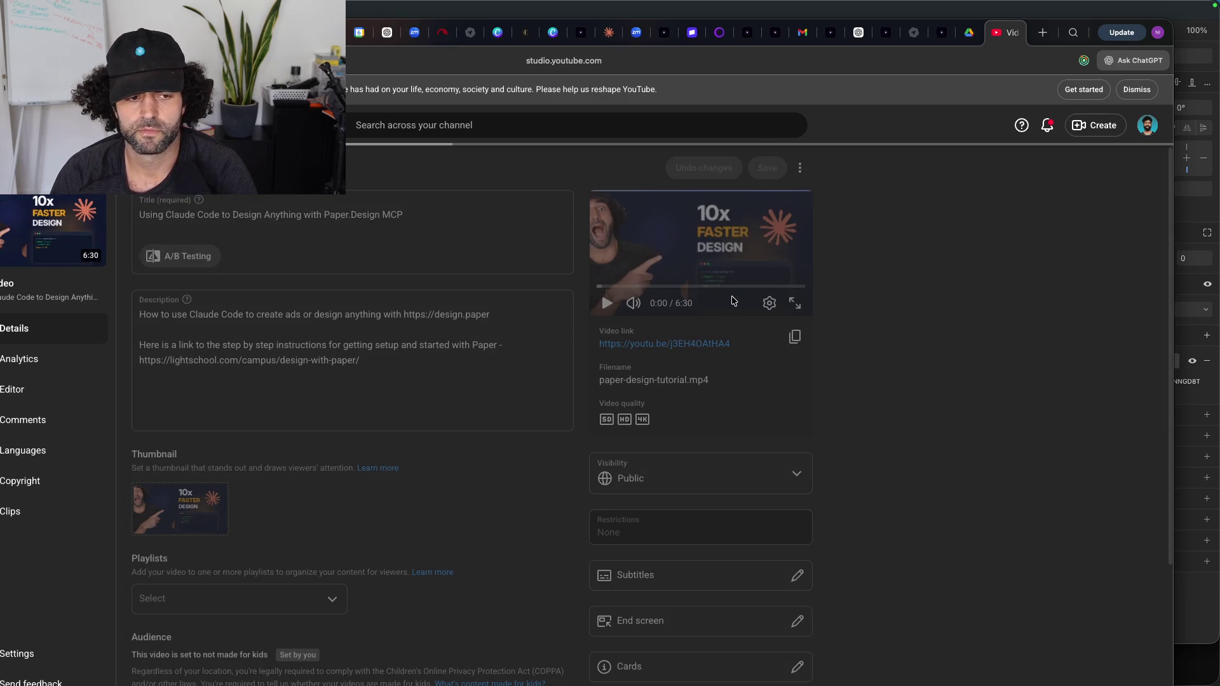
{"action": "left_click", "coordinate": [607, 303]}
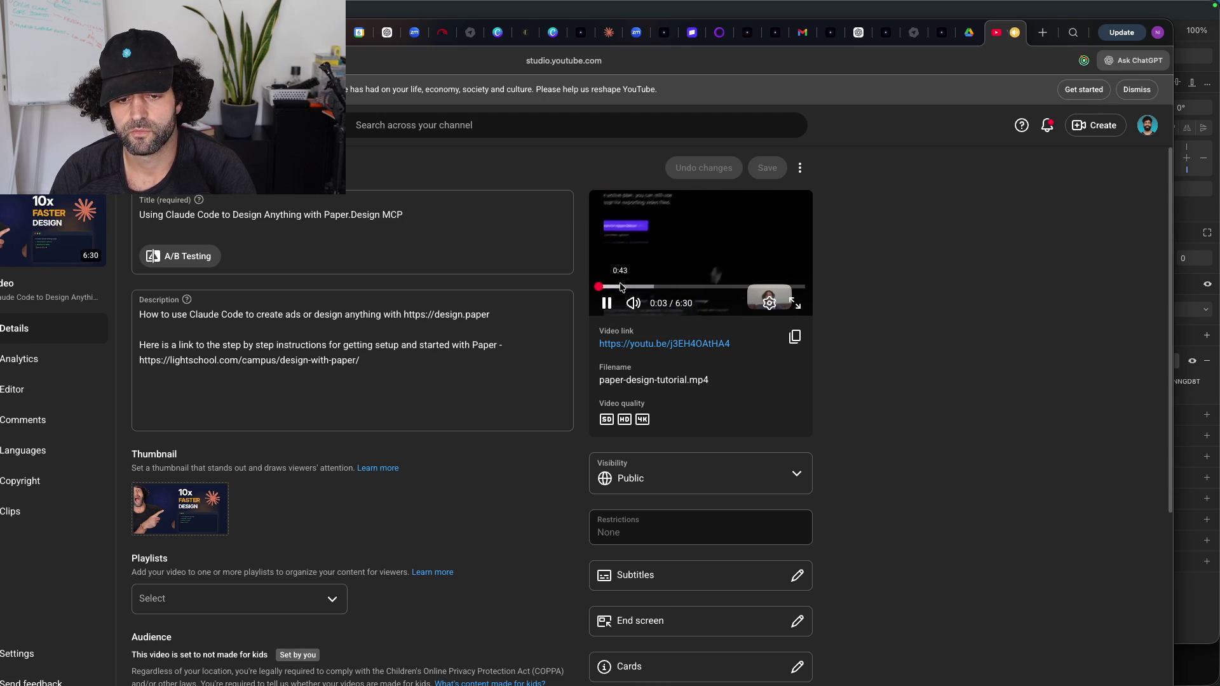
{"action": "left_click", "coordinate": [621, 287]}
{"action": "left_click", "coordinate": [637, 287]}
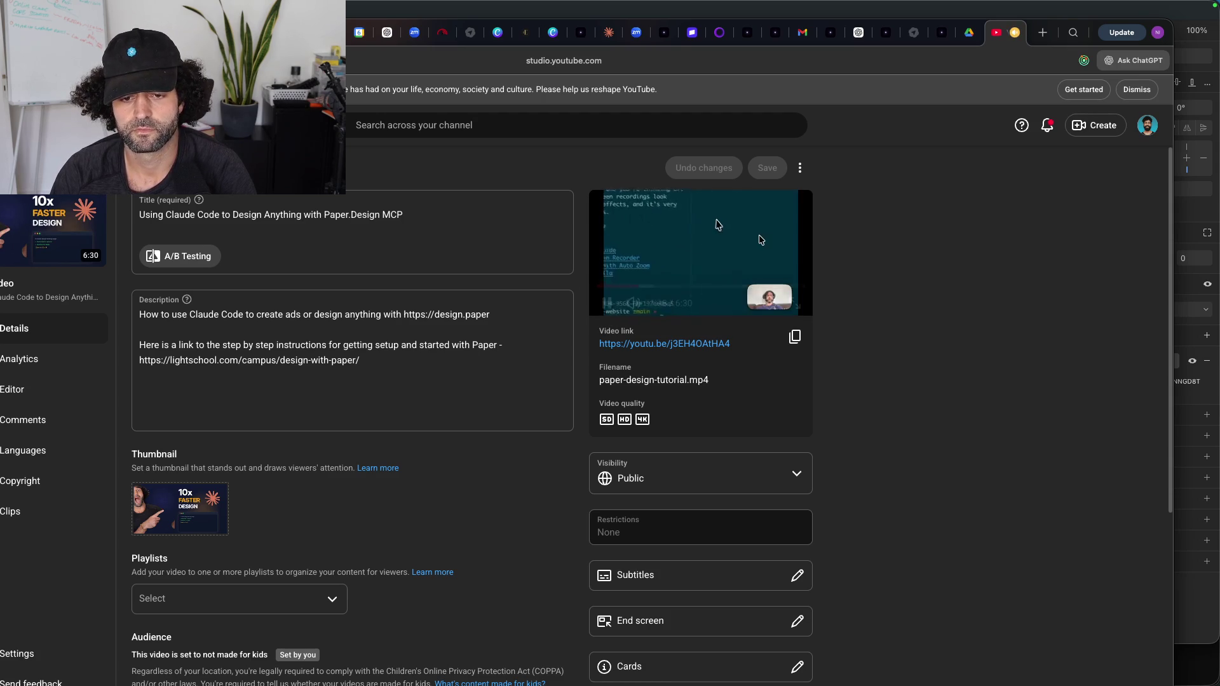
{"action": "left_click", "coordinate": [757, 238]}
{"action": "left_click", "coordinate": [464, 378]}
{"action": "left_click", "coordinate": [899, 211]}
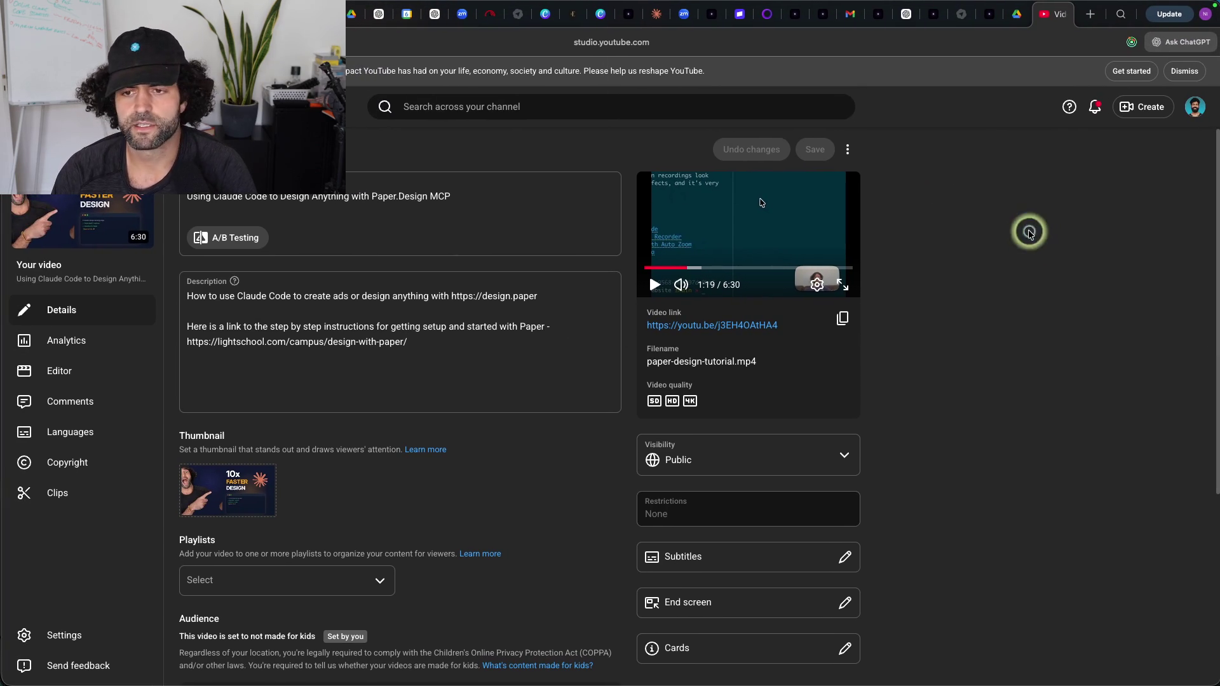
{"action": "mouse_move", "coordinate": [816, 675]}
{"action": "left_click", "coordinate": [721, 664]}
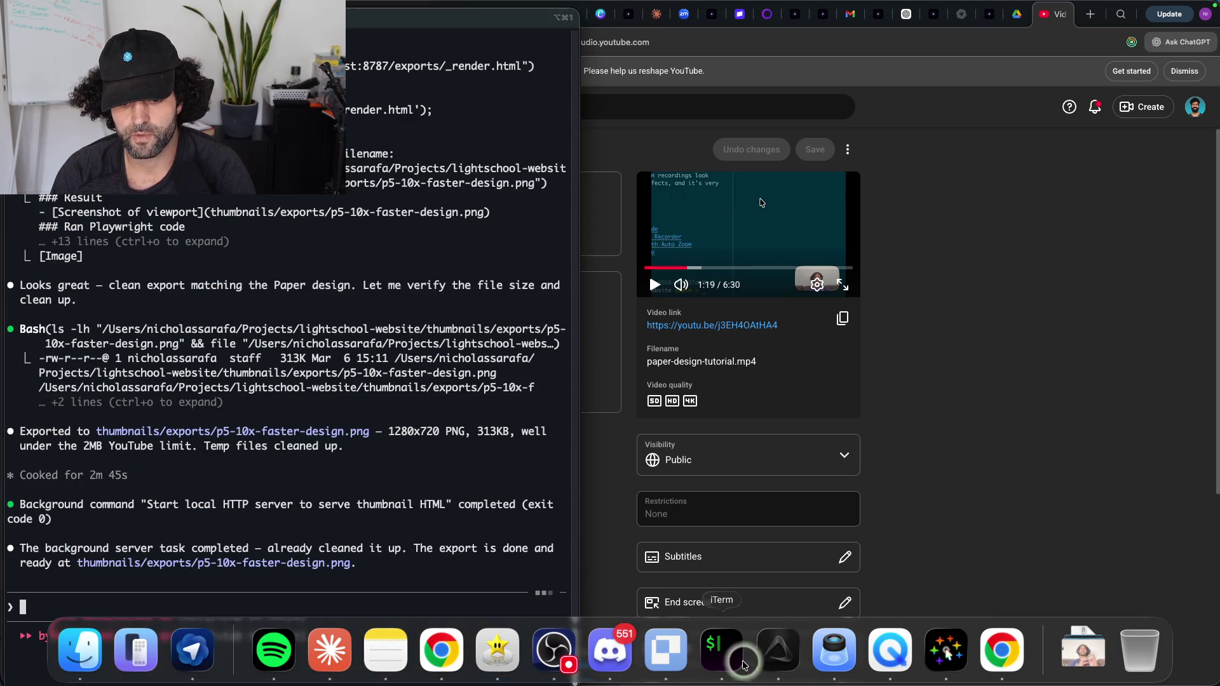
Step: Glance at the Paper canvas, then return to the Claude Code terminal and open a new shell tab
{"action": "left_click", "coordinate": [648, 646]}
{"action": "left_click", "coordinate": [608, 86]}
{"action": "mouse_move", "coordinate": [482, 684]}
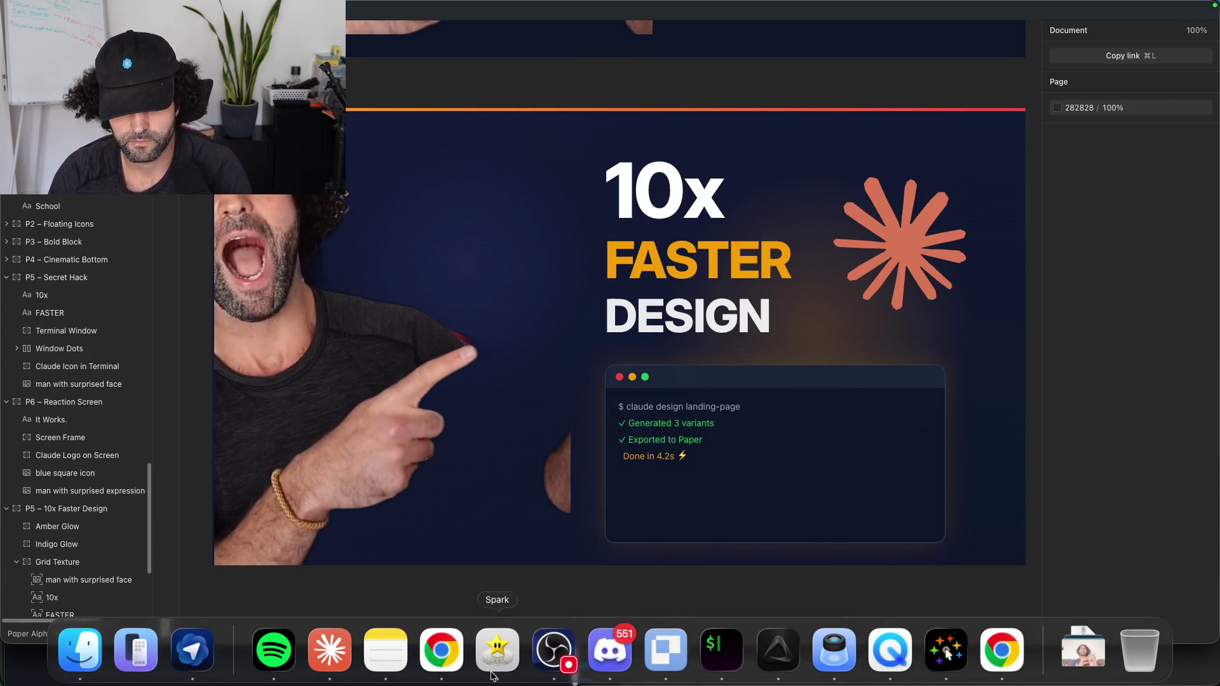
{"action": "left_click", "coordinate": [721, 650]}
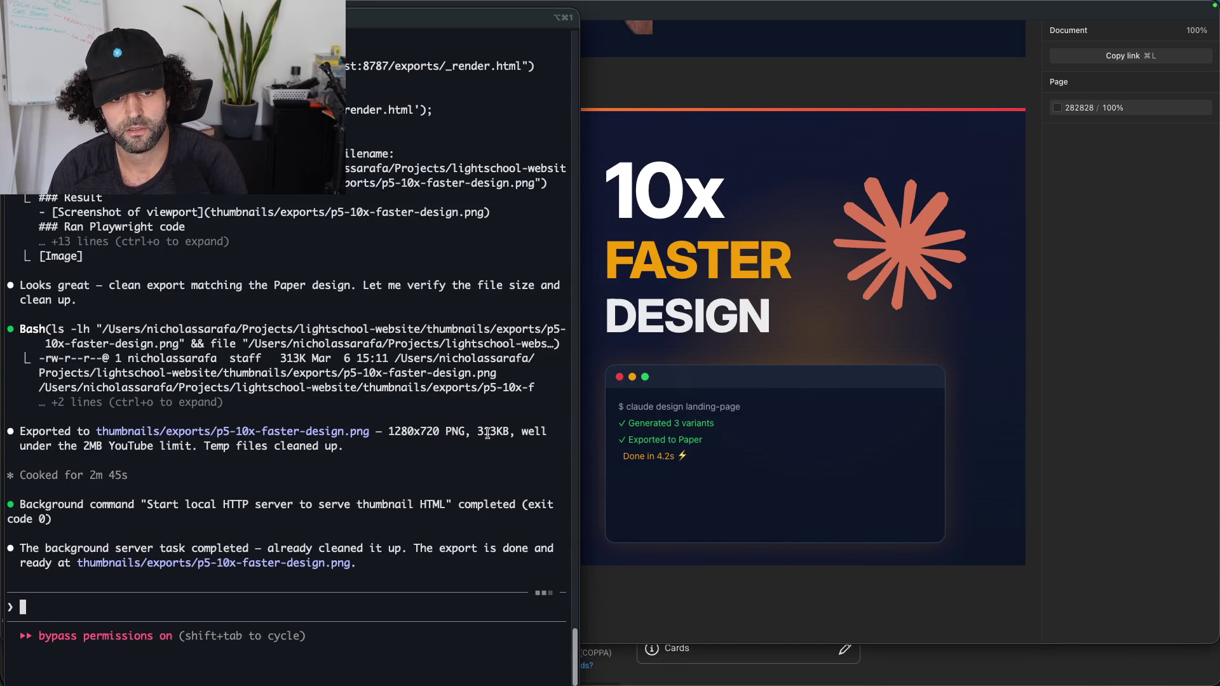
{"action": "key", "text": "super+t"}
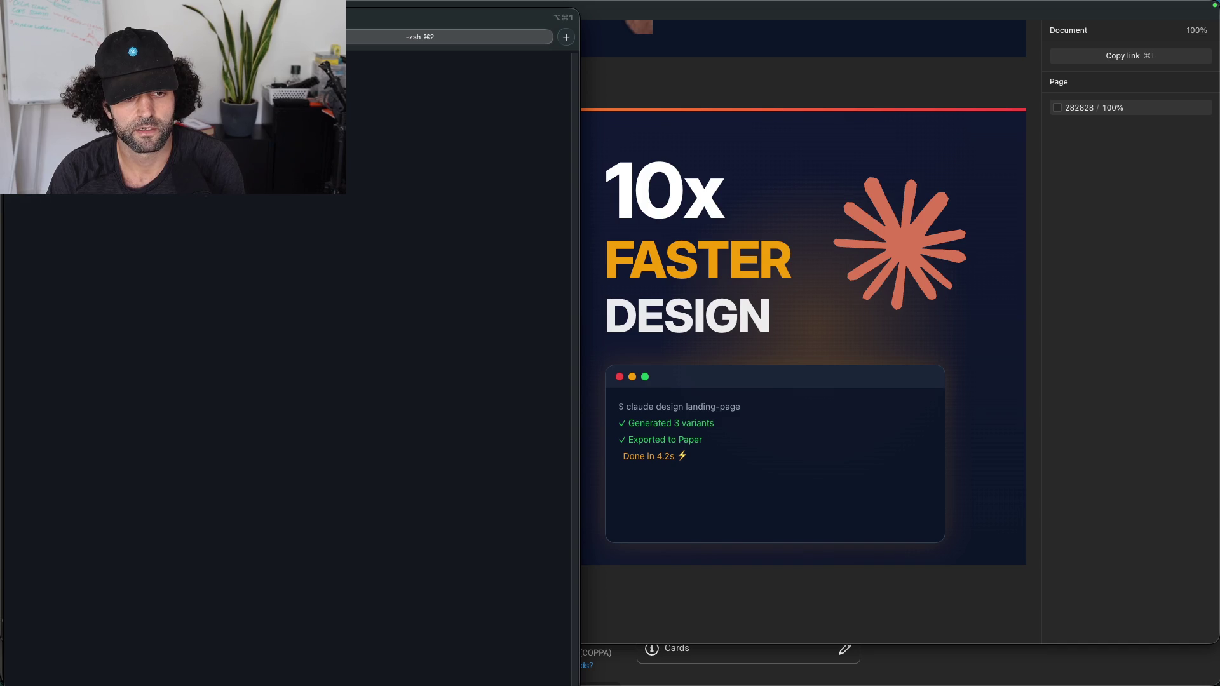
Step: Run git status and git branch -a to check the repository and list all branches
{"action": "type", "text": "git status"}
{"action": "key", "text": "Return"}
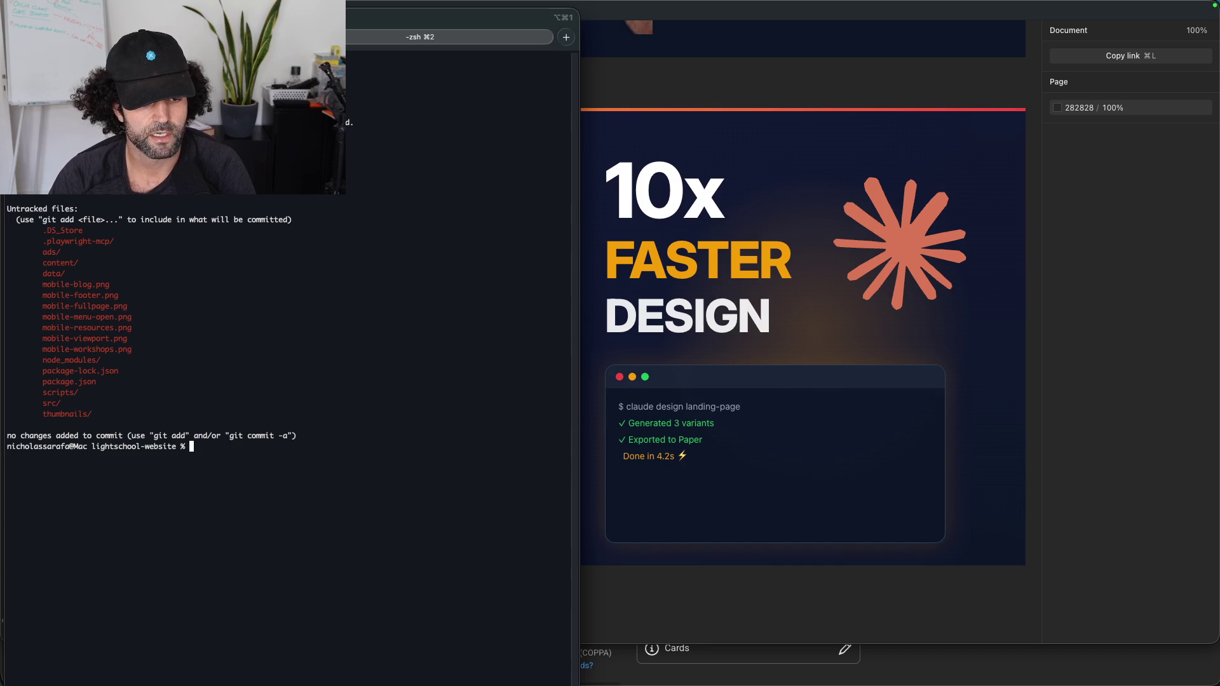
{"action": "left_click", "coordinate": [307, 303]}
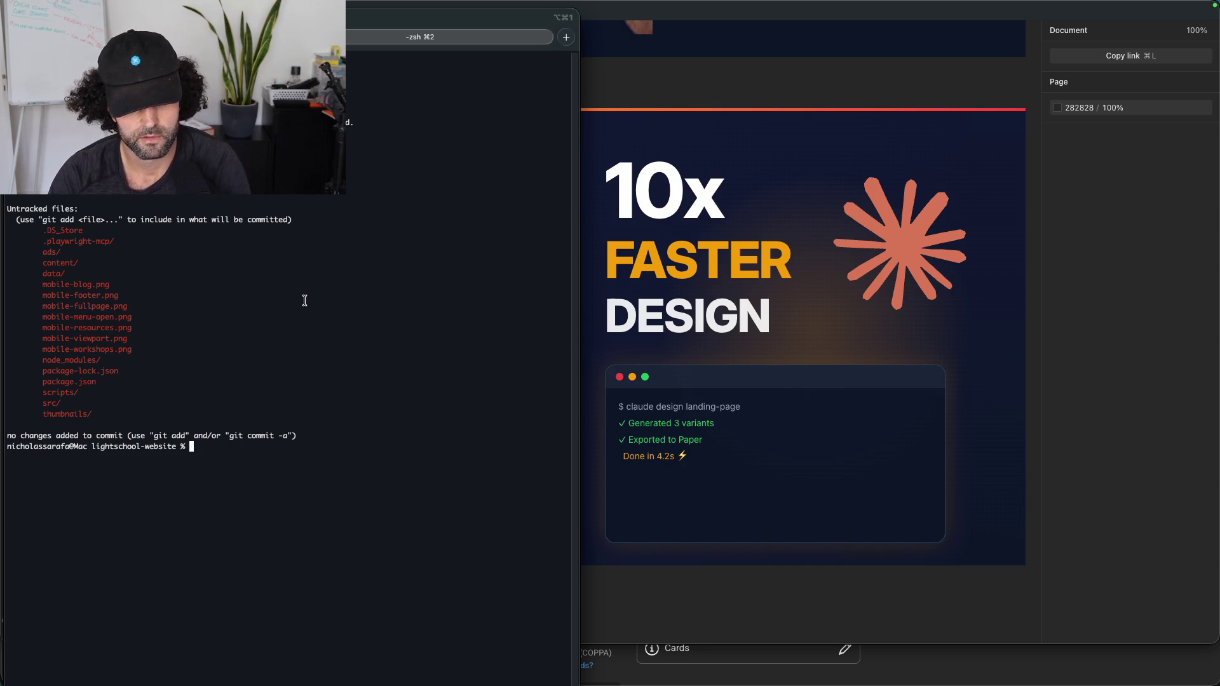
{"action": "type", "text": "git br"}
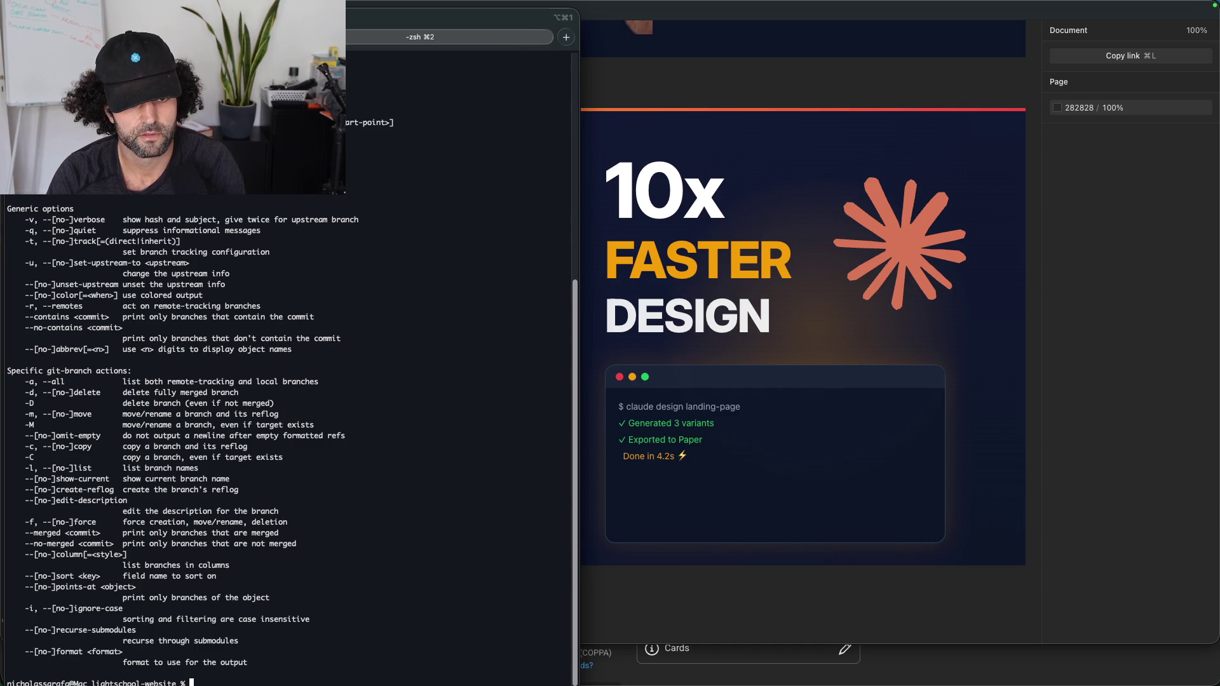
{"action": "type", "text": "git branch -a"}
{"action": "key", "text": "Return"}
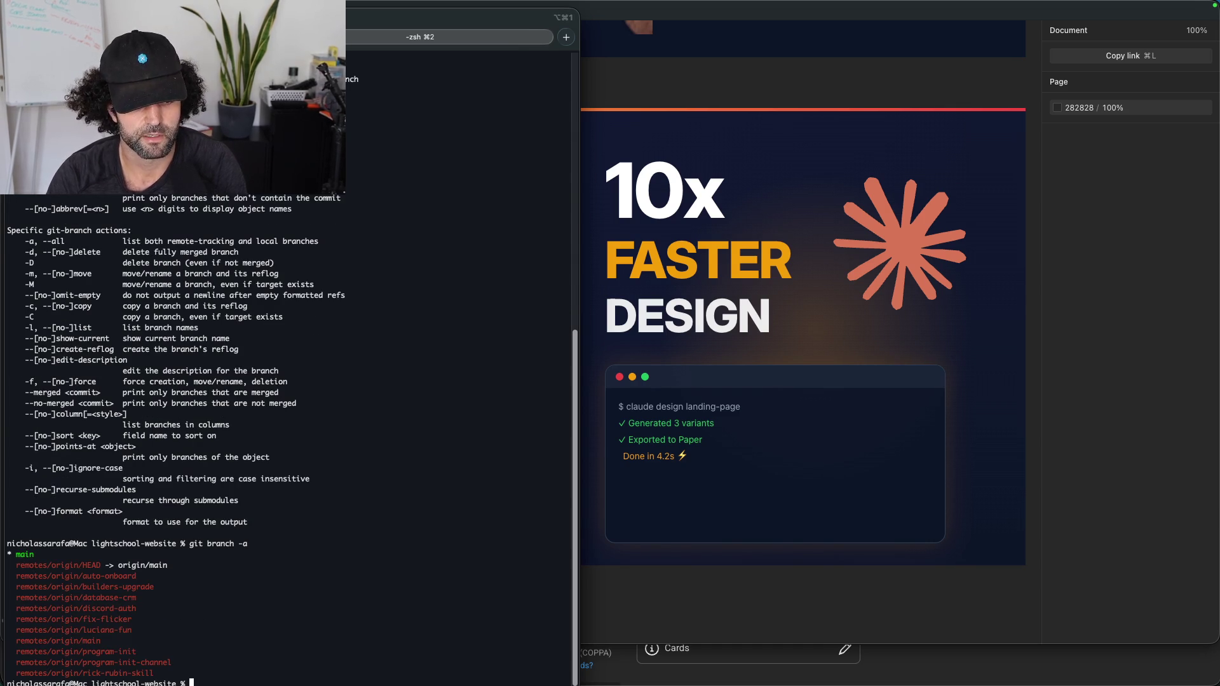
Step: Create branch youtube-thumbnail-generator, push it to origin with upstream tracking, and stage all changes with git add -A
{"action": "type", "text": "gcit"}
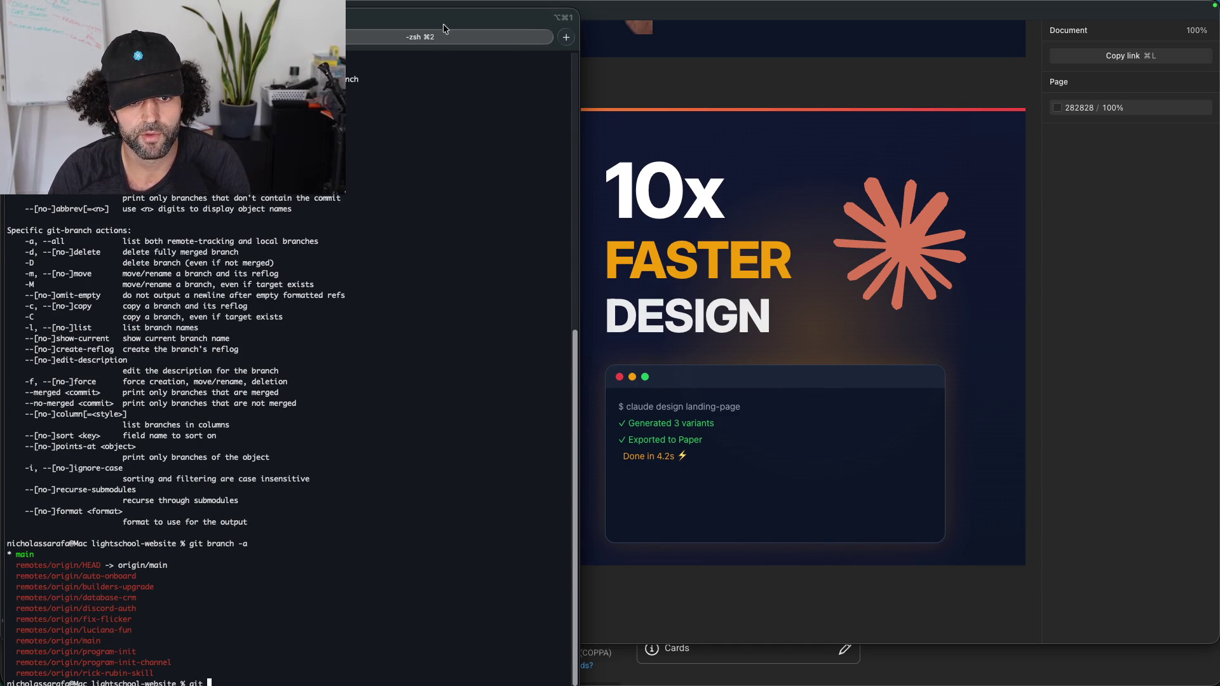
{"action": "left_click_drag", "start_coordinate": [444, 26], "coordinate": [441, 19]}
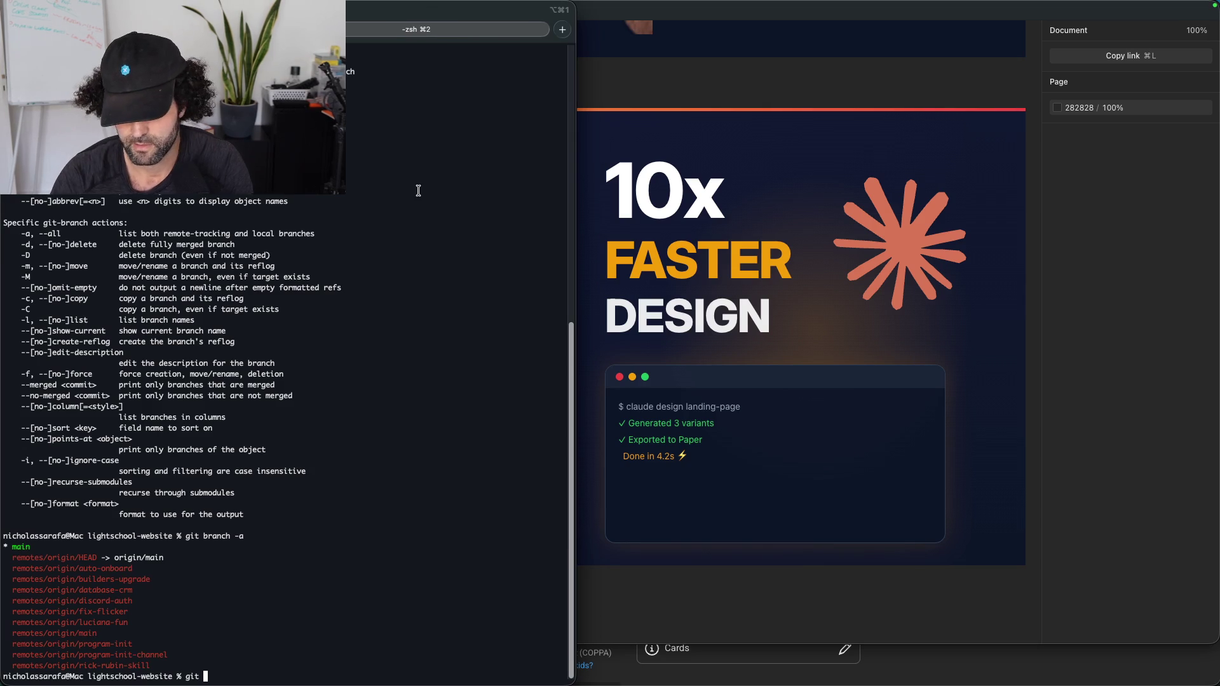
{"action": "key", "text": "super+equal"}
{"action": "key", "text": "super+equal"}
{"action": "type", "text": "checkout -b"}
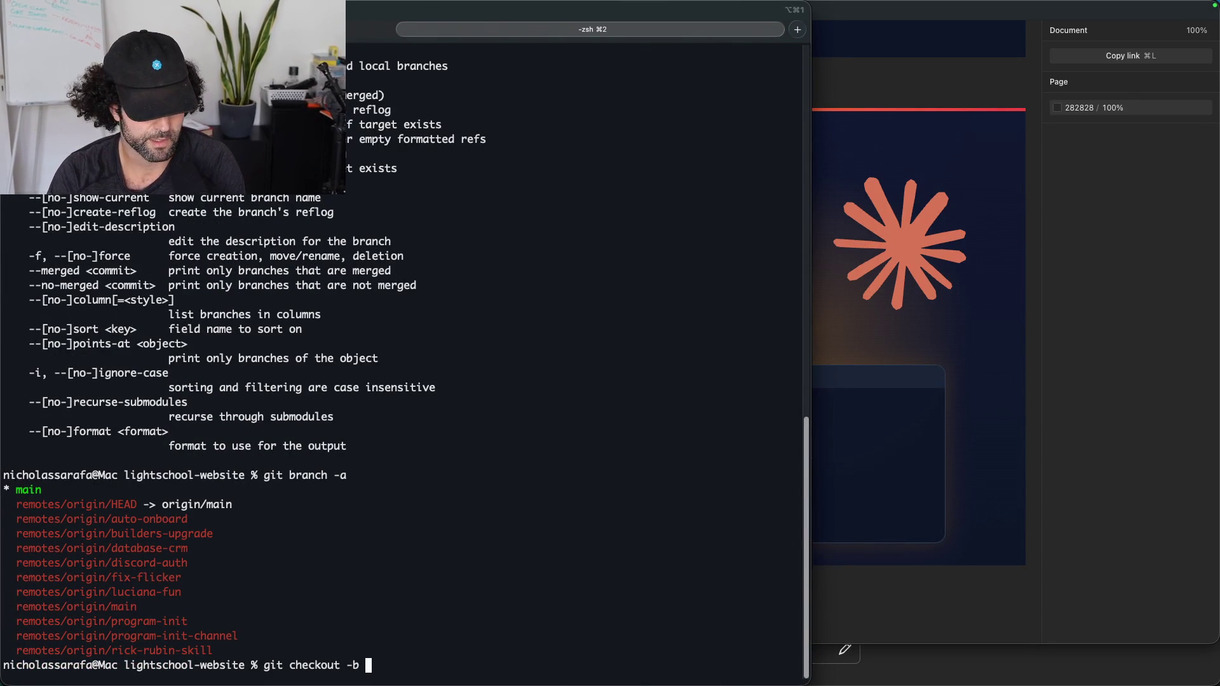
{"action": "type", "text": "thtube-th"}
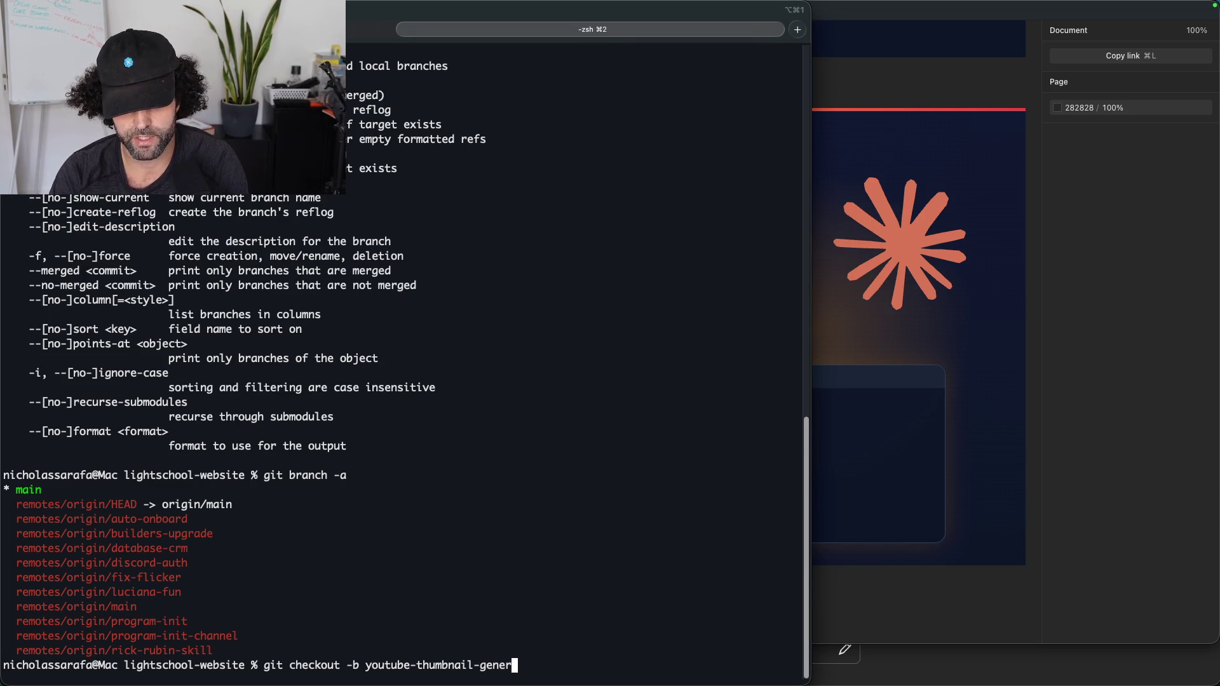
{"action": "key", "text": "Return"}
{"action": "type", "text": "git push -u"}
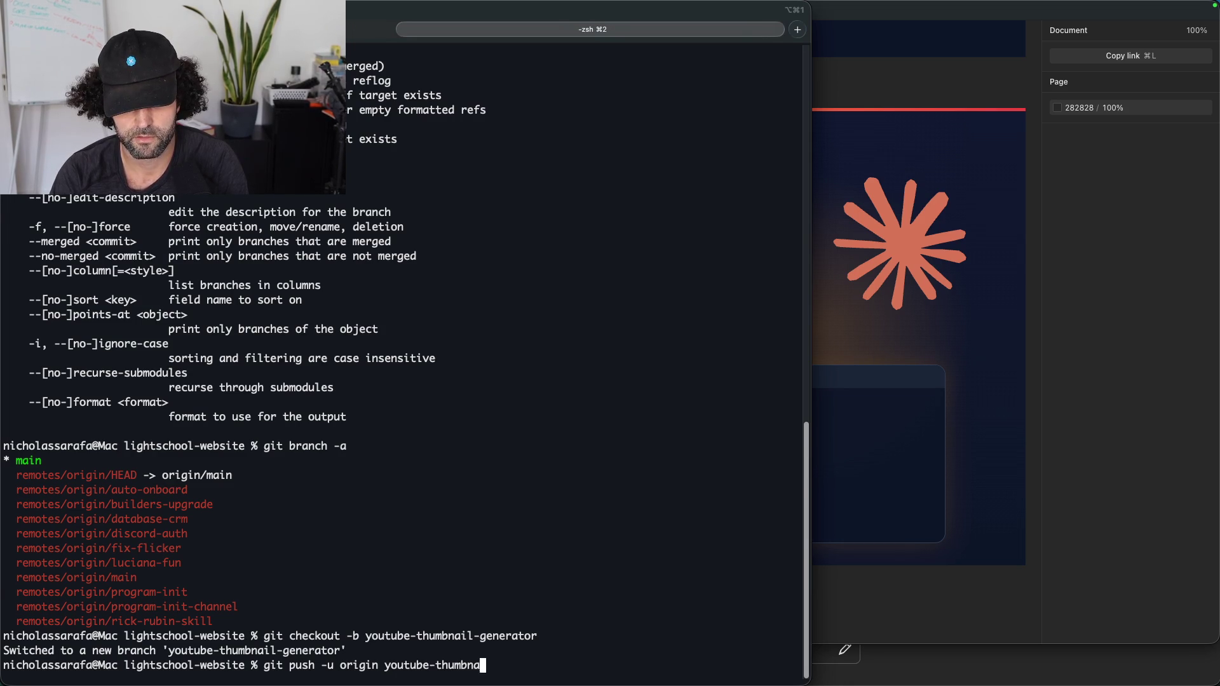
{"action": "type", "text": "or"}
{"action": "key", "text": "Return"}
{"action": "type", "text": "git "}
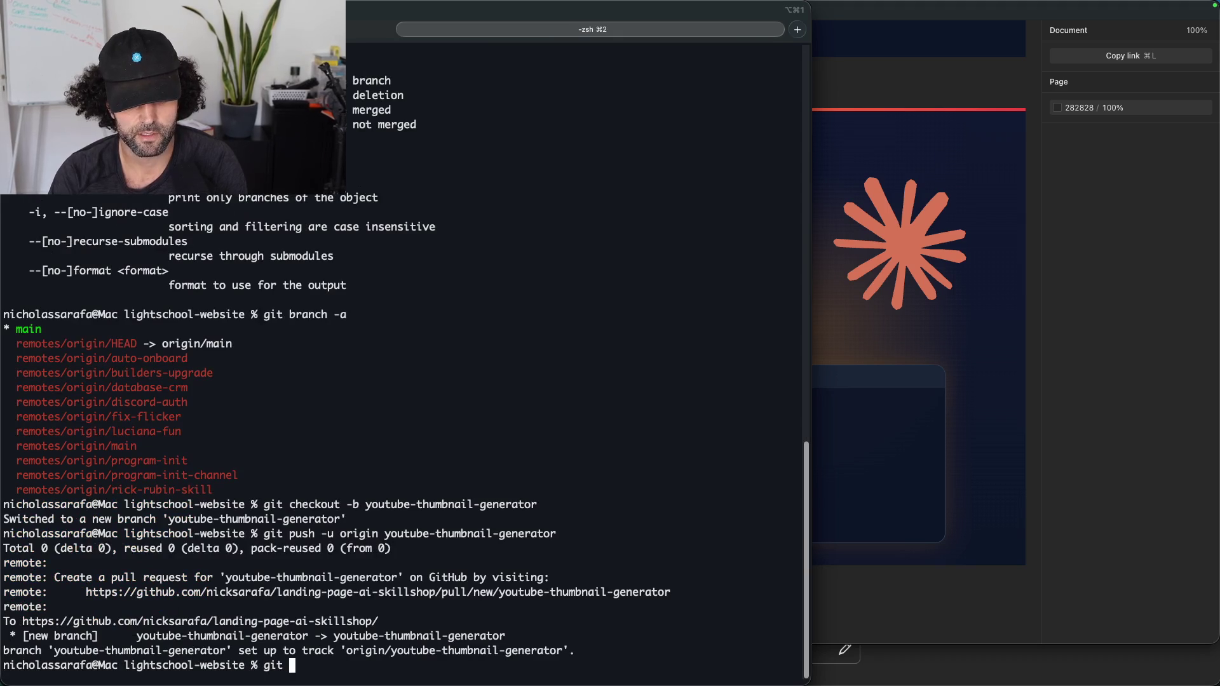
{"action": "type", "text": "add -A"}
{"action": "key", "text": "Return"}
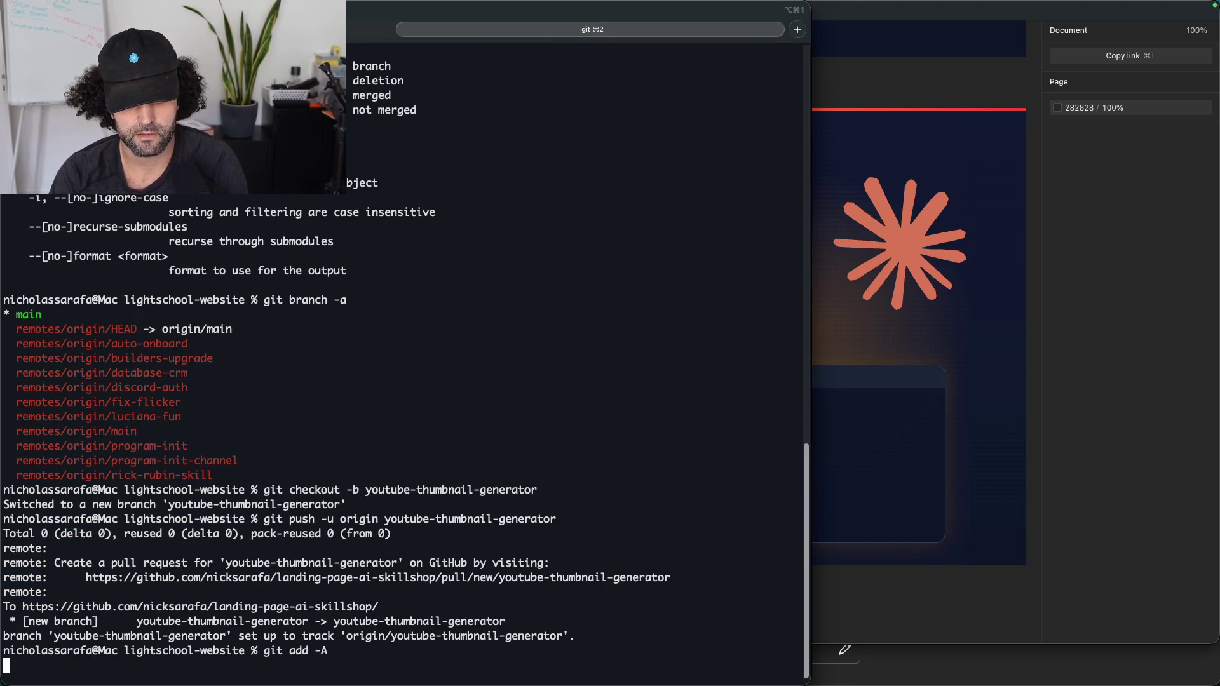
Step: Commit the staged files through the vi message editor, push to youtube-thumbnail-generator, and return to the Claude Code tab
{"action": "type", "text": "ite % git comm"}
{"action": "key", "text": "Return"}
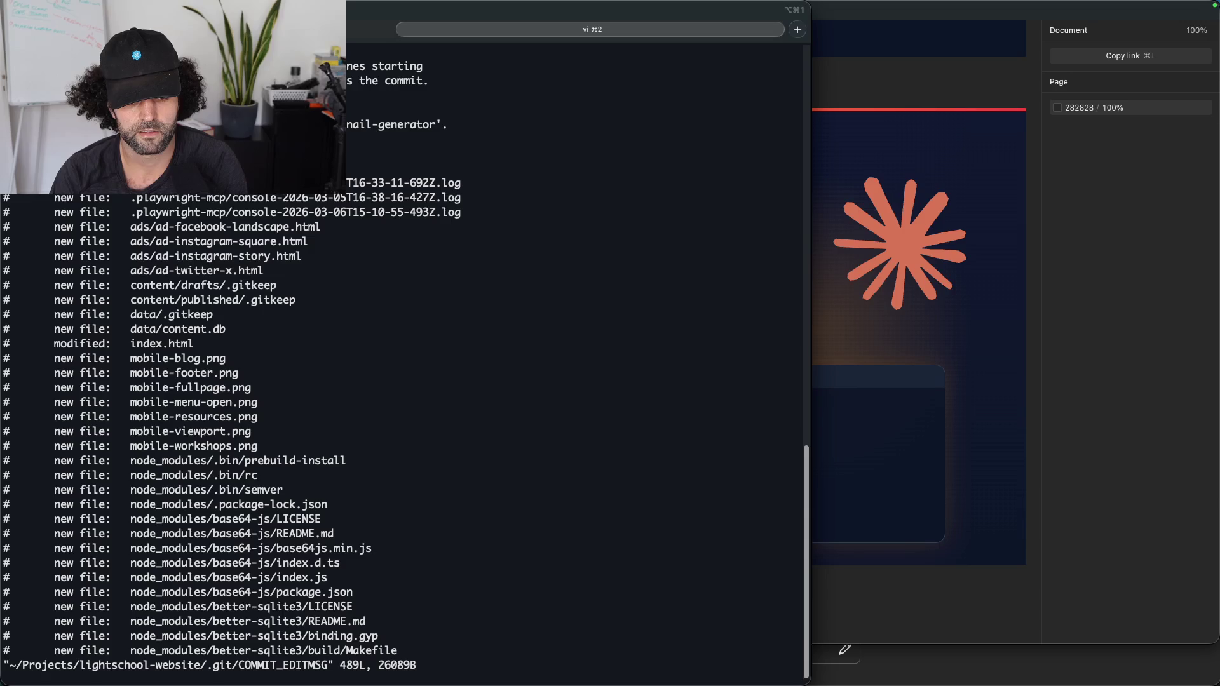
{"action": "key", "text": "i"}
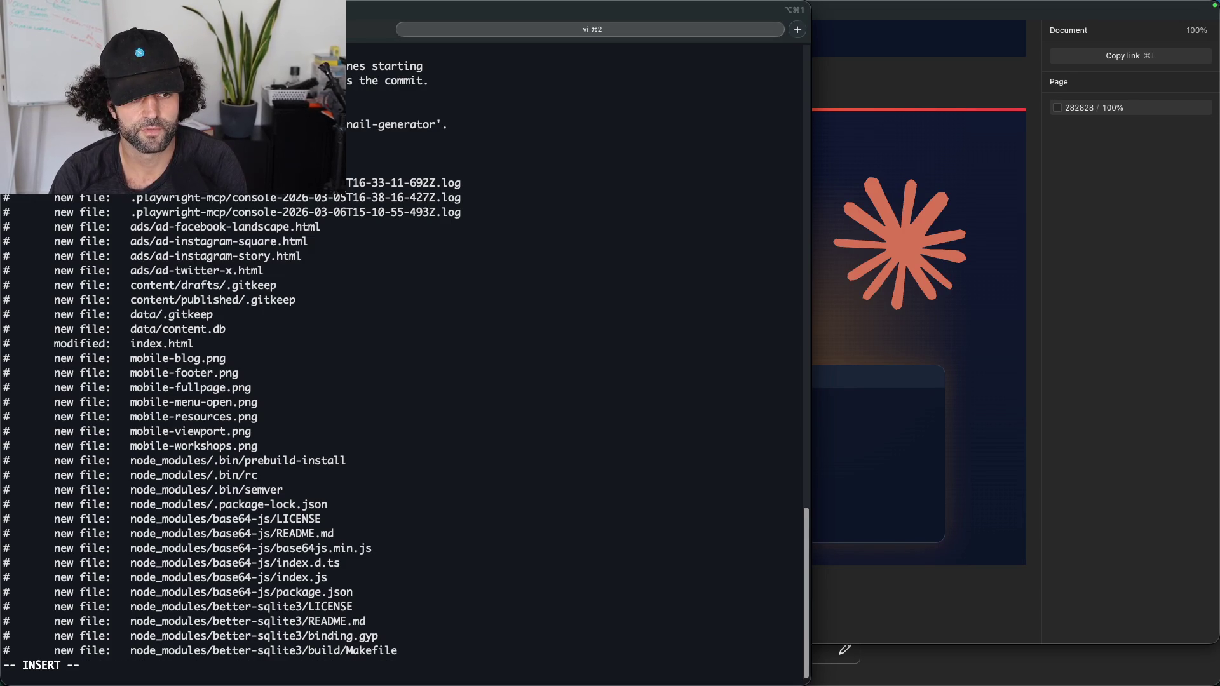
{"action": "key", "text": "Escape"}
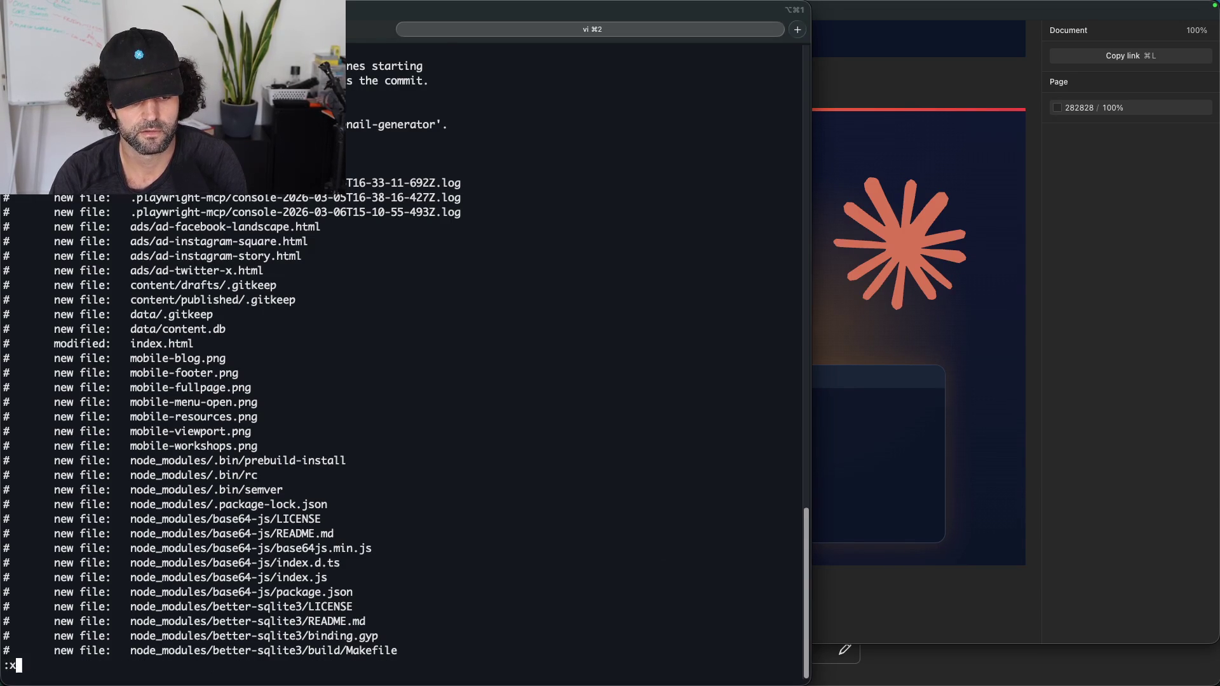
{"action": "key", "text": "Return"}
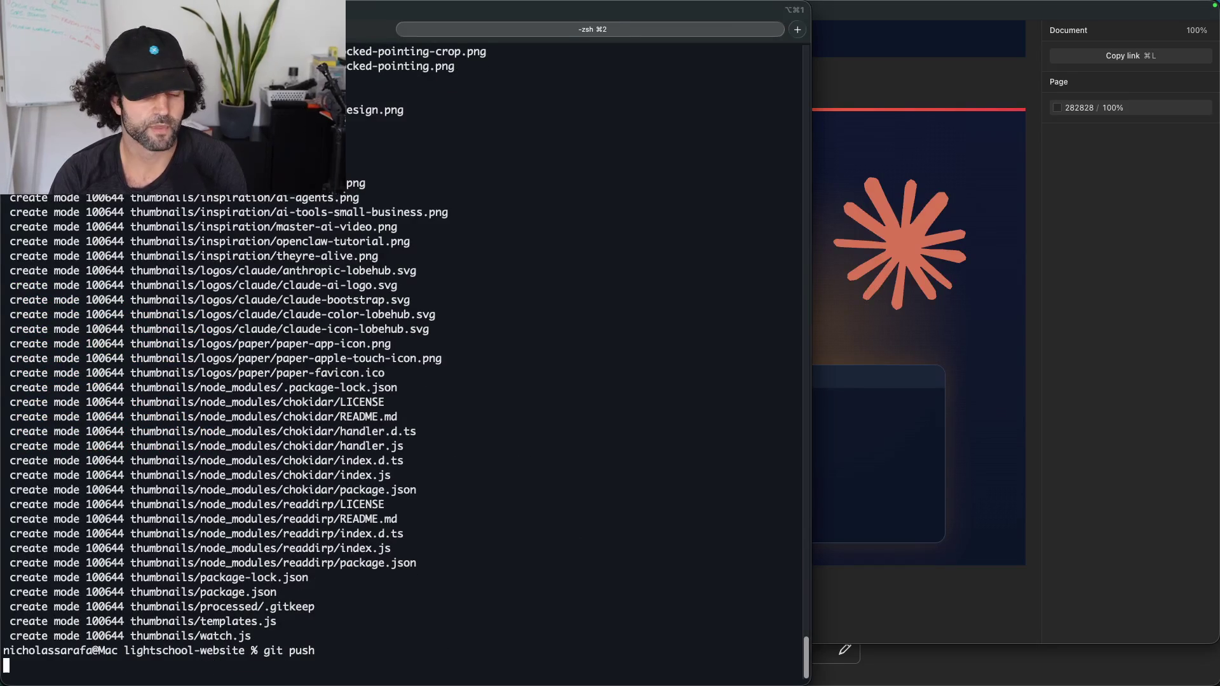
{"action": "key", "text": "Return"}
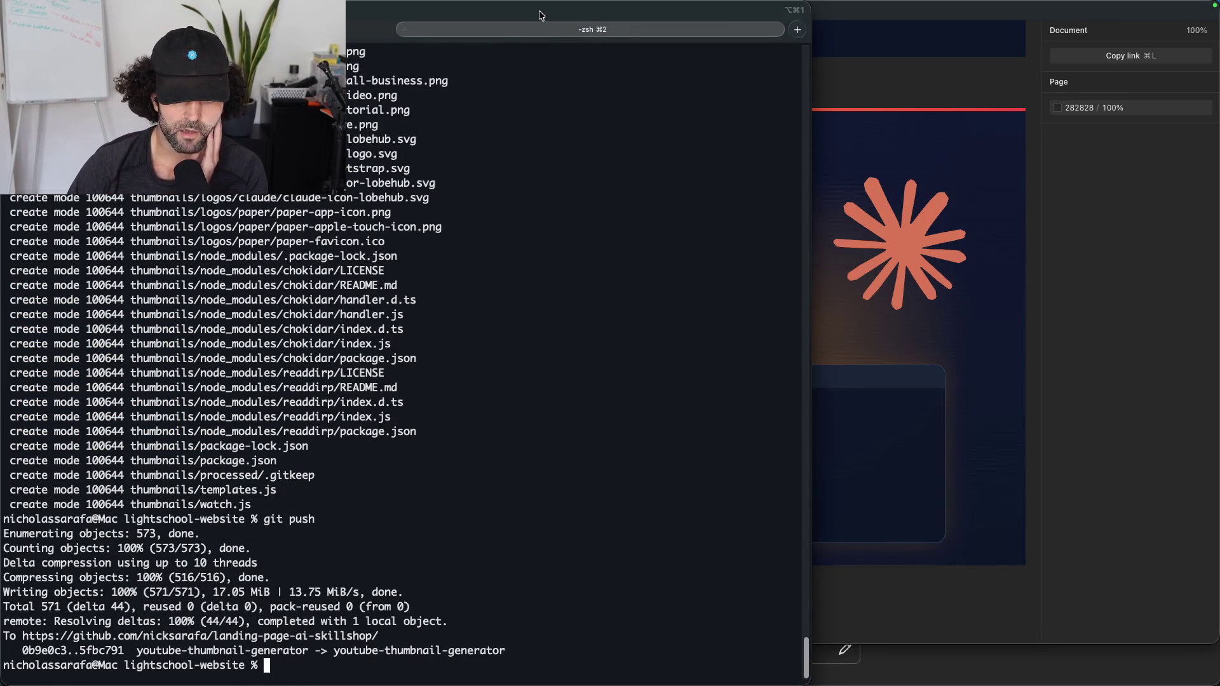
{"action": "key", "text": "super+1"}
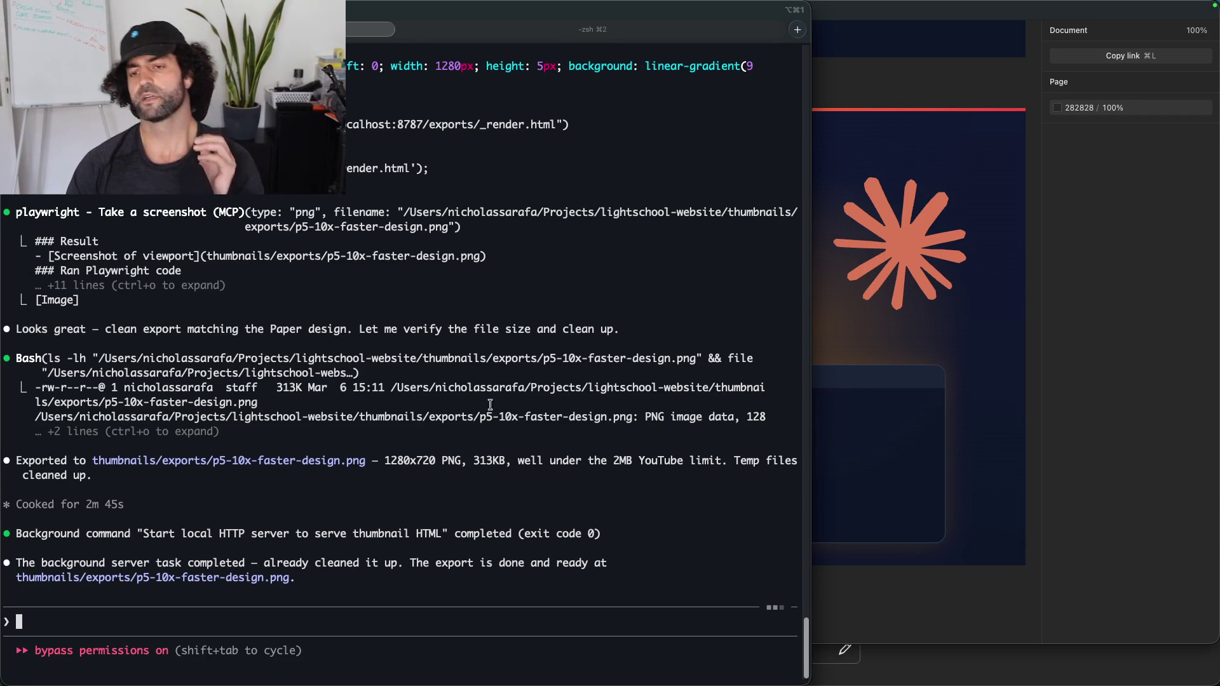
Step: Take a Cmd+Shift+4 region screenshot of the 10x Faster Design thumbnail frame in Paper
{"action": "left_click", "coordinate": [1014, 244]}
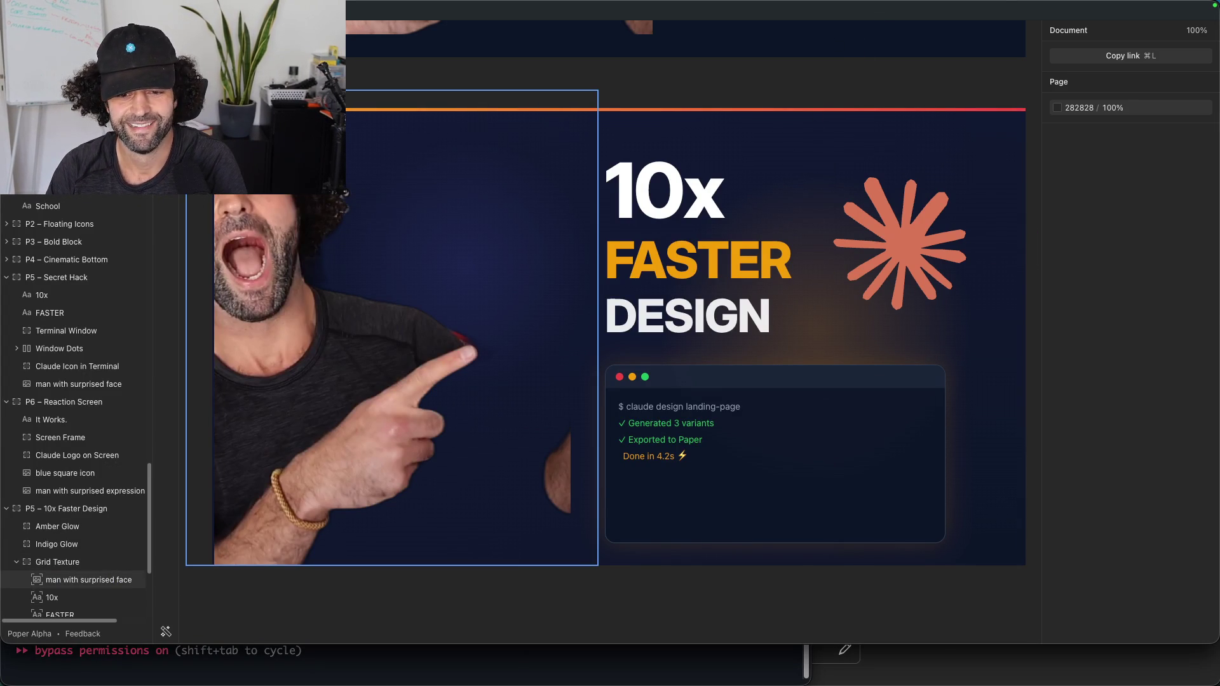
{"action": "key", "text": "cmd+shift+4"}
{"action": "left_click_drag", "start_coordinate": [185, 84], "coordinate": [1038, 608]}
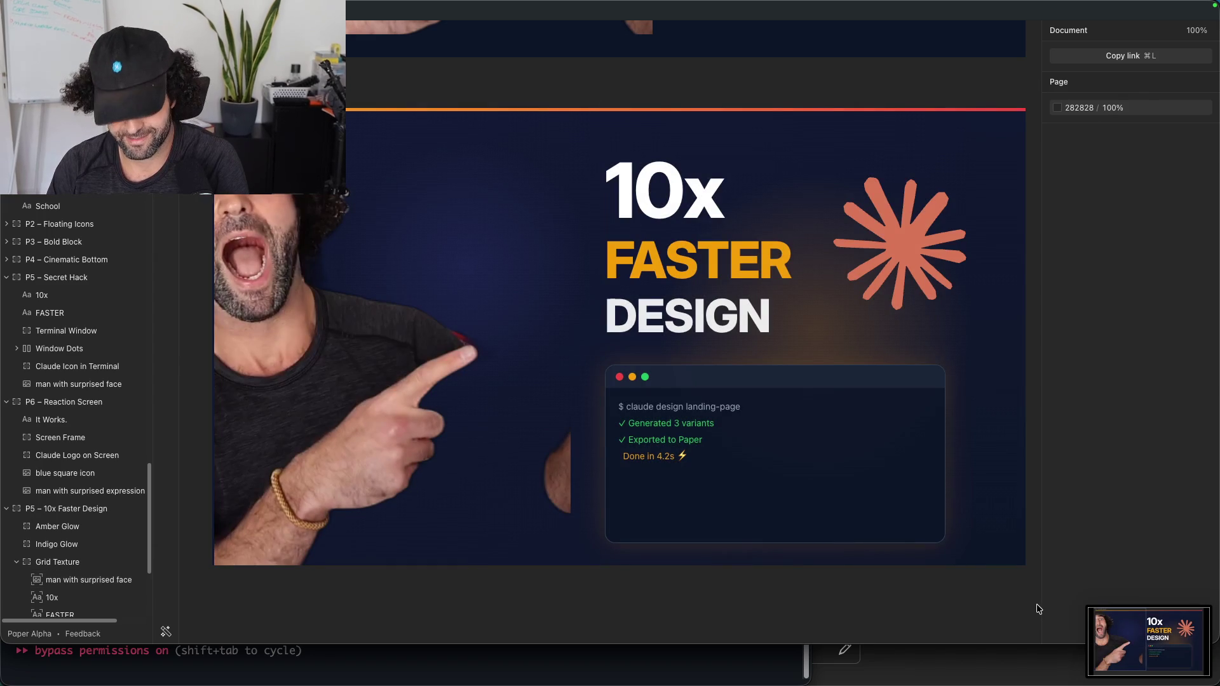
{"action": "key", "text": "cmd+Tab"}
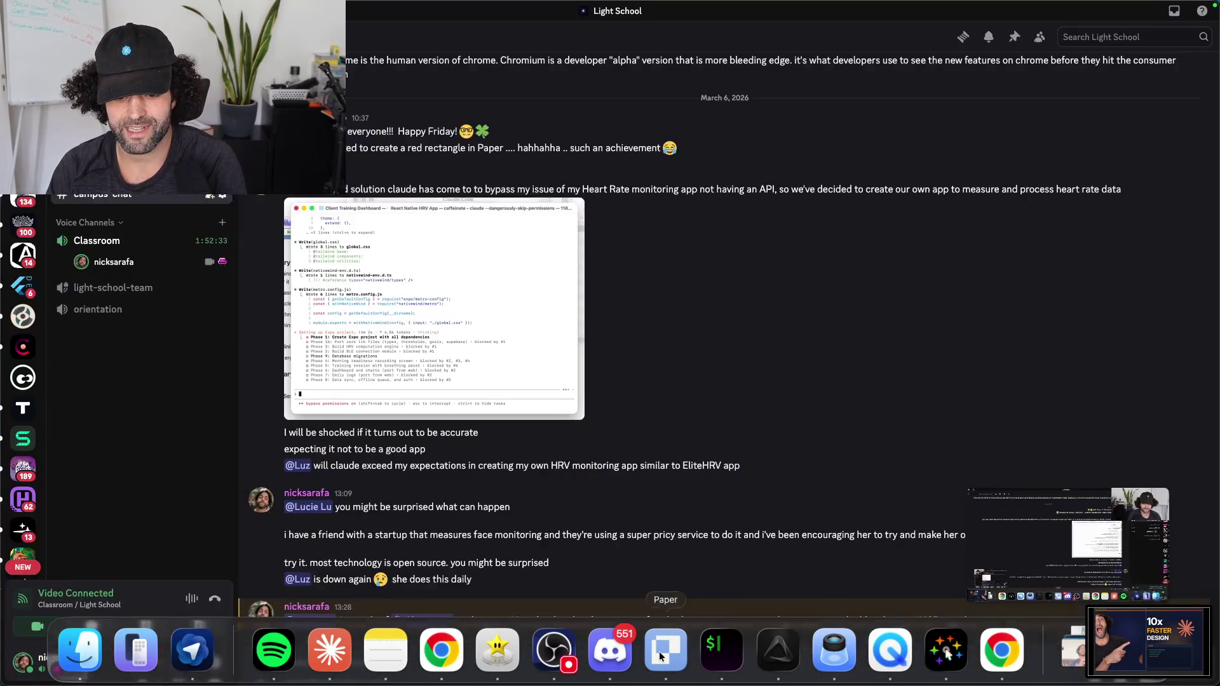
Step: Attach the newest thumbnail screenshot from the Screenshots folder to a Discord #campus-chat message
{"action": "left_click", "coordinate": [609, 650]}
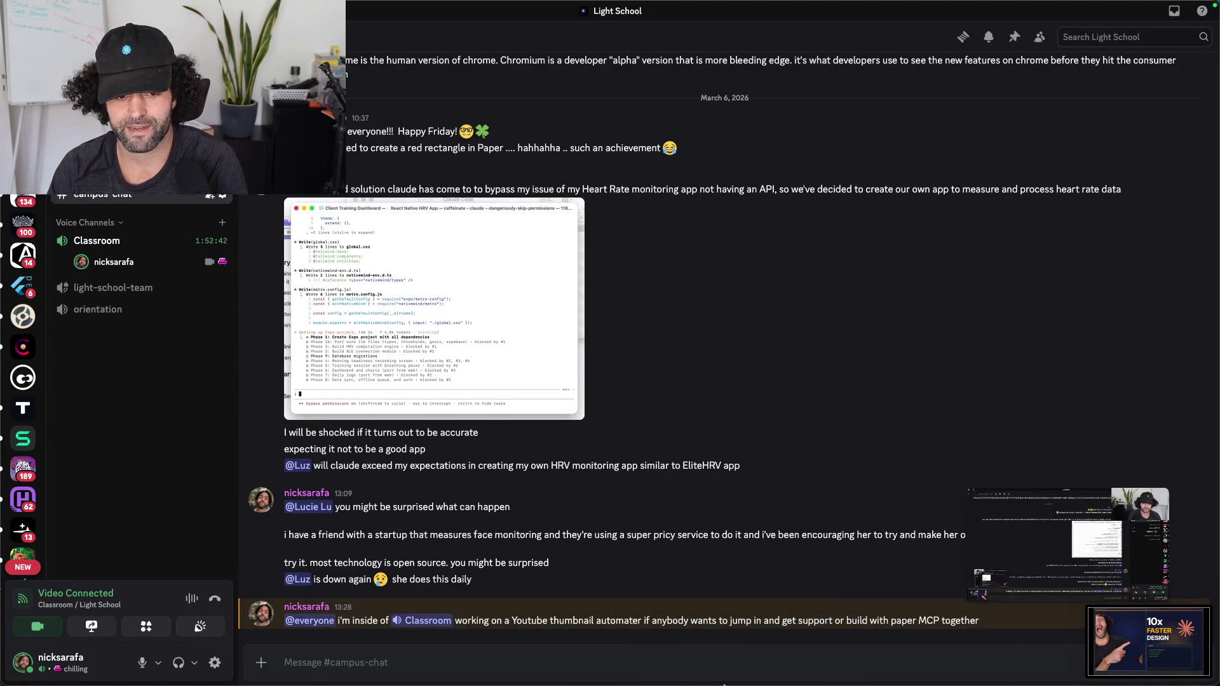
{"action": "mouse_move", "coordinate": [724, 684]}
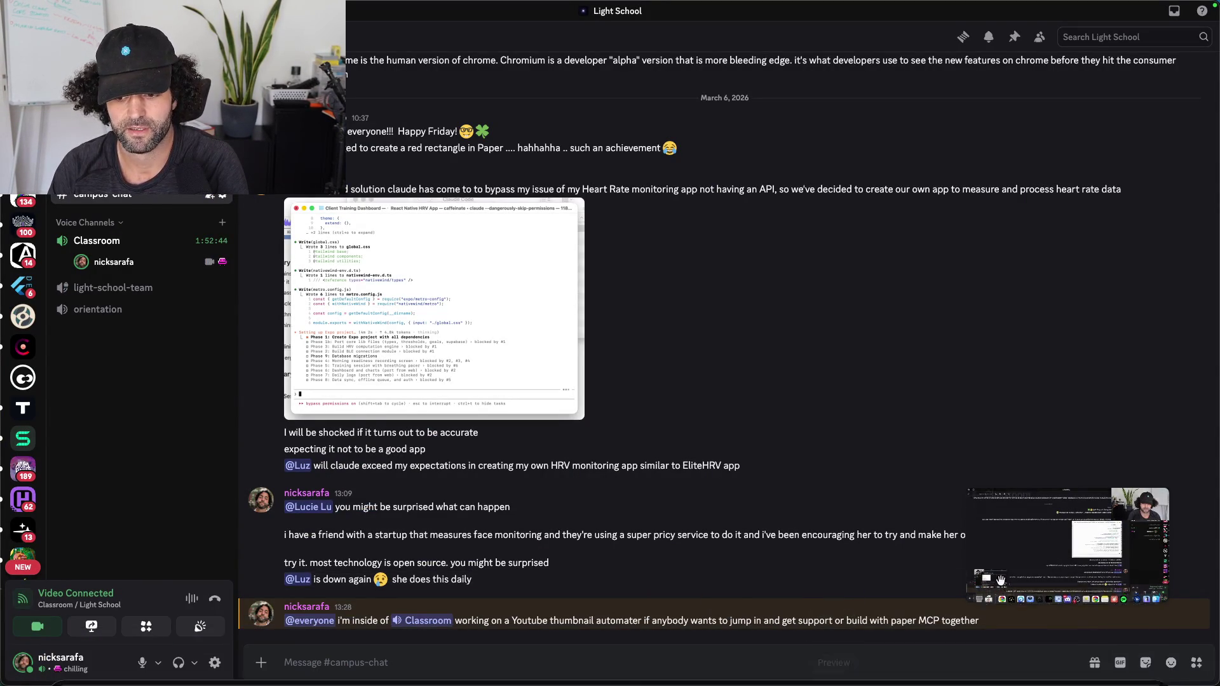
{"action": "mouse_move", "coordinate": [1001, 520]}
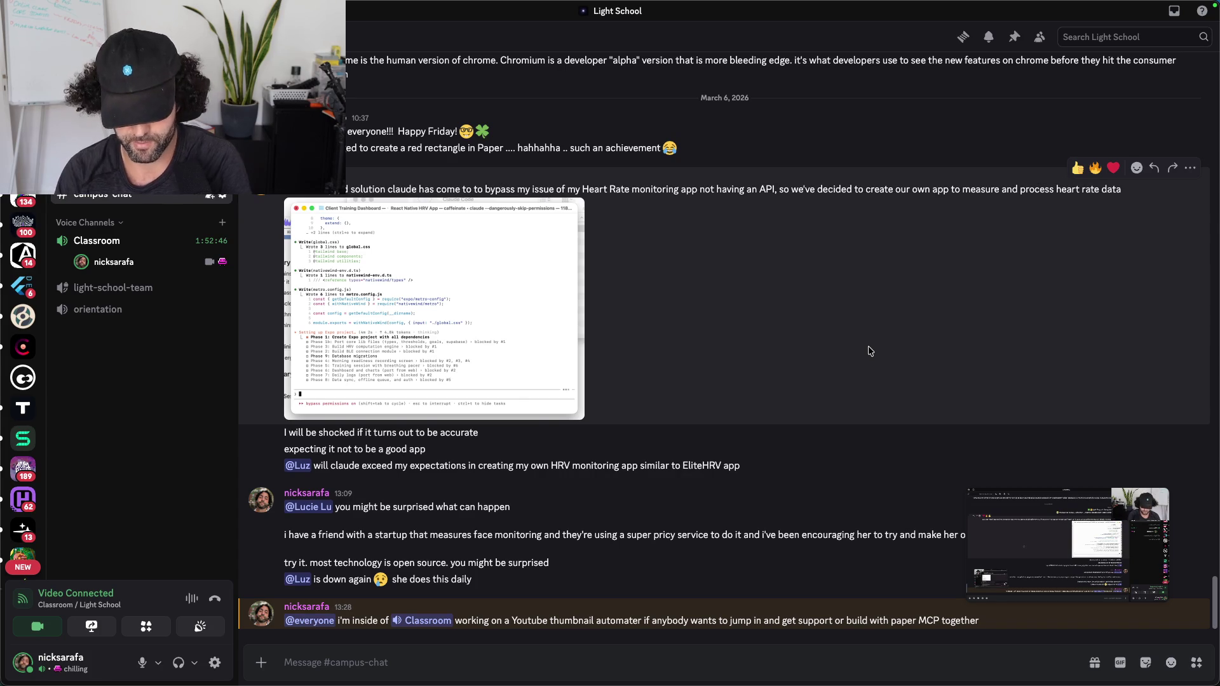
{"action": "left_click", "coordinate": [525, 195]}
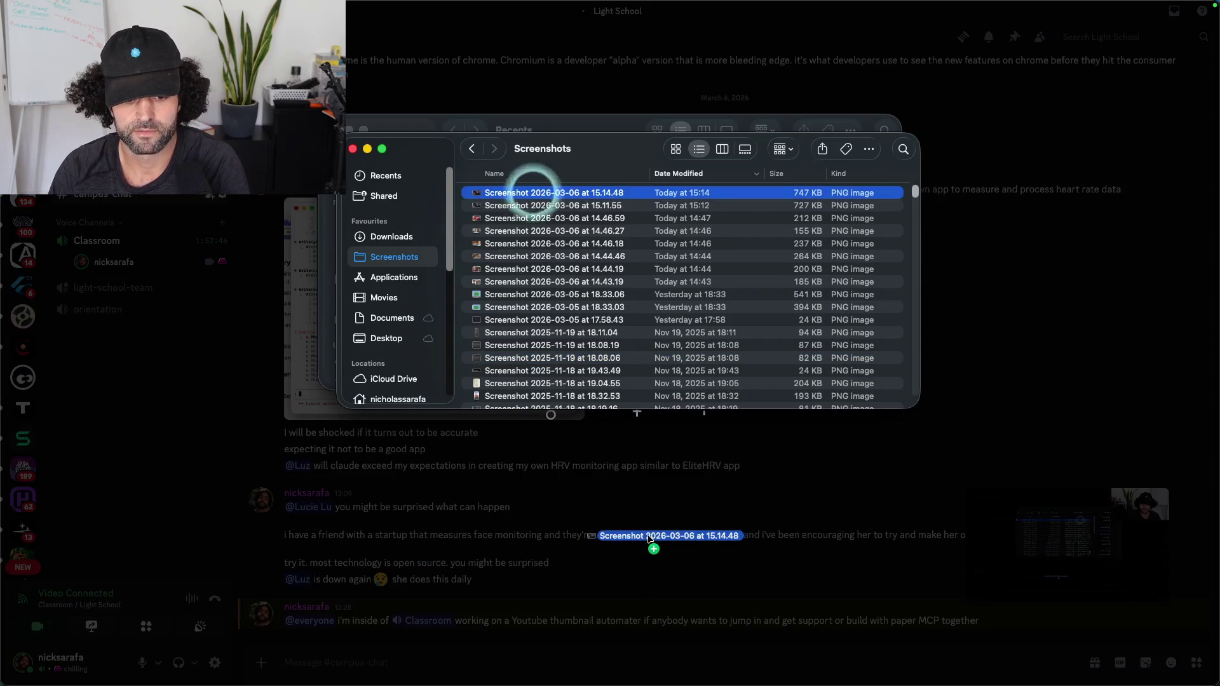
{"action": "left_click_drag", "start_coordinate": [525, 195], "coordinate": [643, 532]}
{"action": "left_click", "coordinate": [643, 531]}
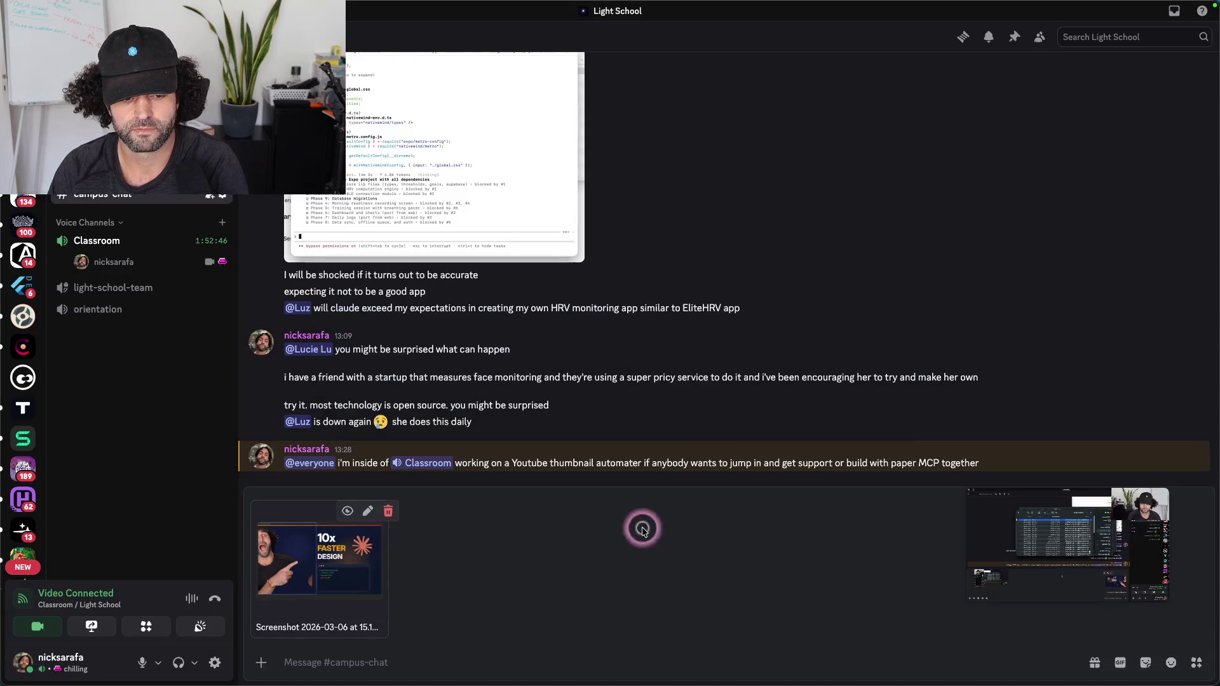
Step: Caption it 'AI made this and i automated youtube thumbnail creation lol' and send it
{"action": "type", "text": "AI made this and i a"}
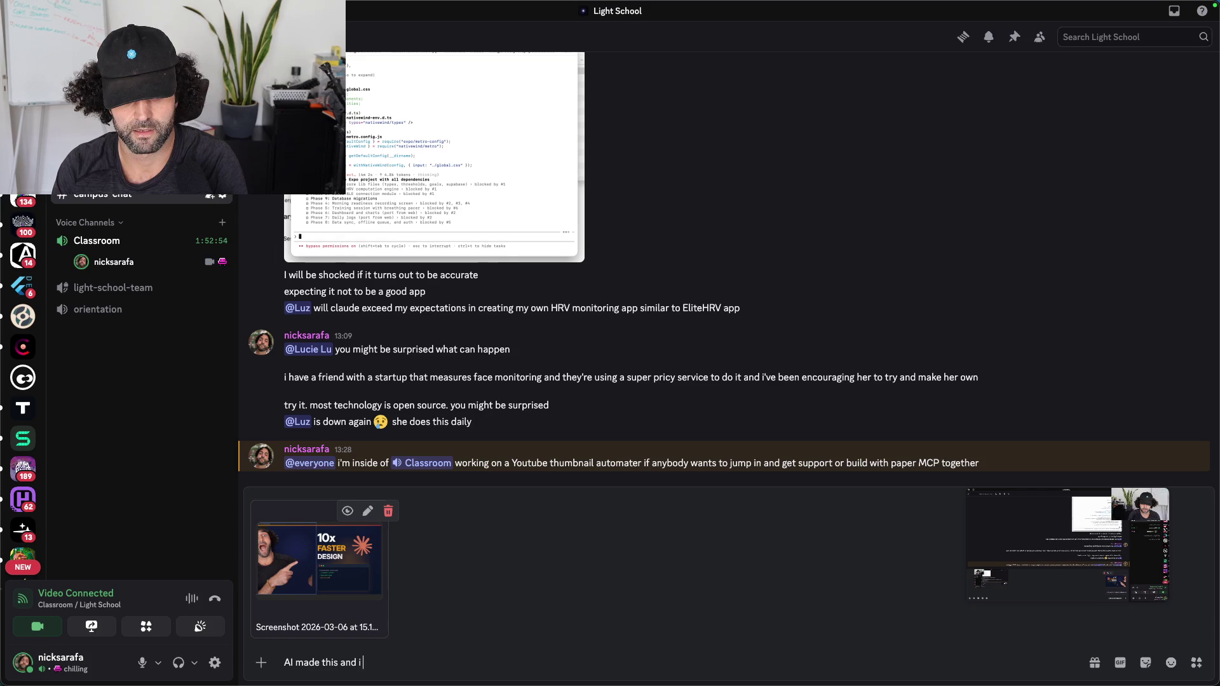
{"action": "type", "text": "utomated youtube n"}
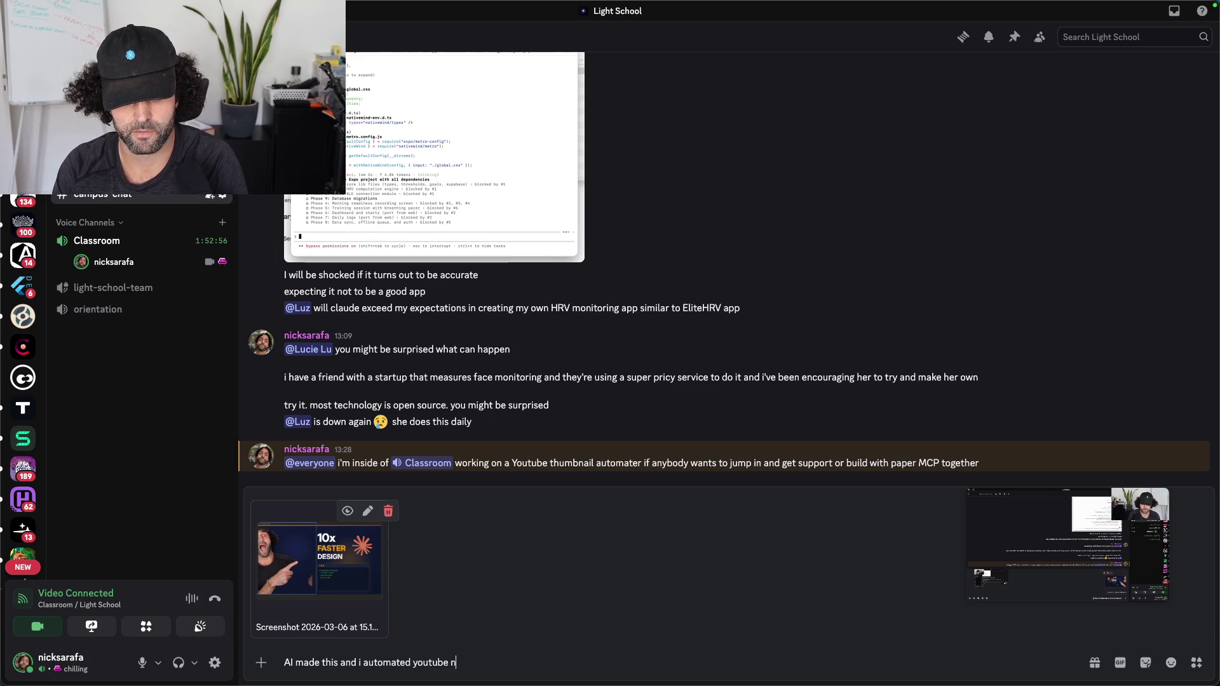
{"action": "key", "text": "BackSpace"}
{"action": "type", "text": "thumbnail creation lol"}
{"action": "key", "text": "Return"}
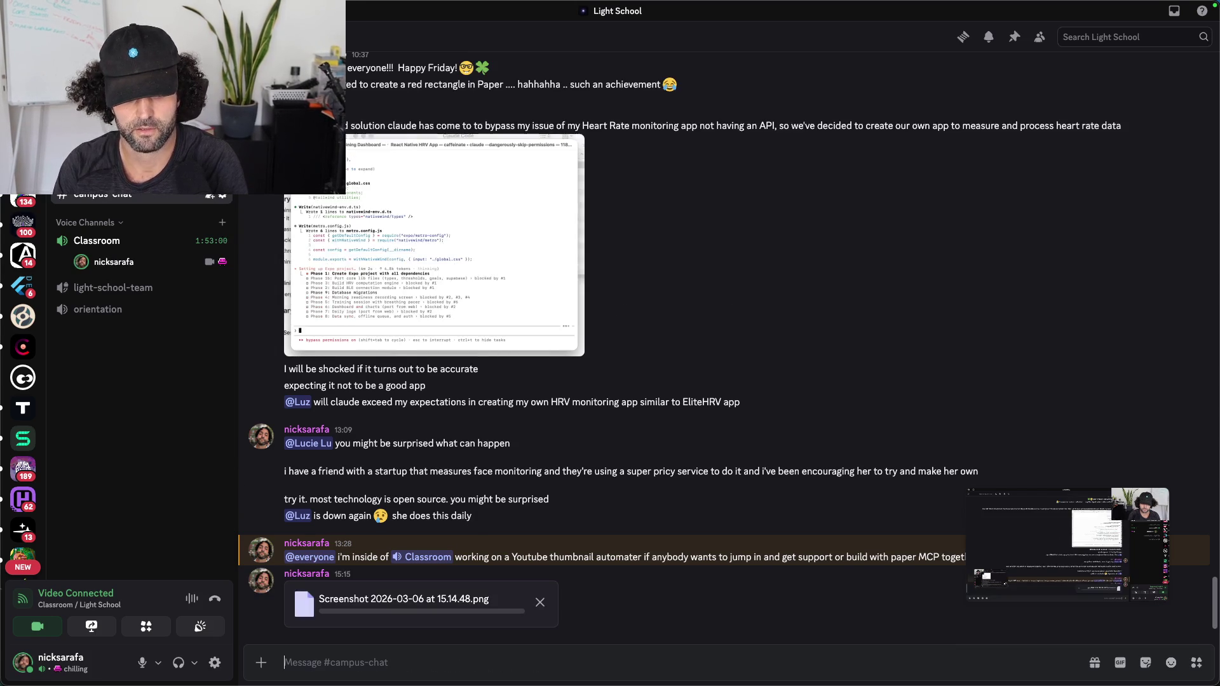